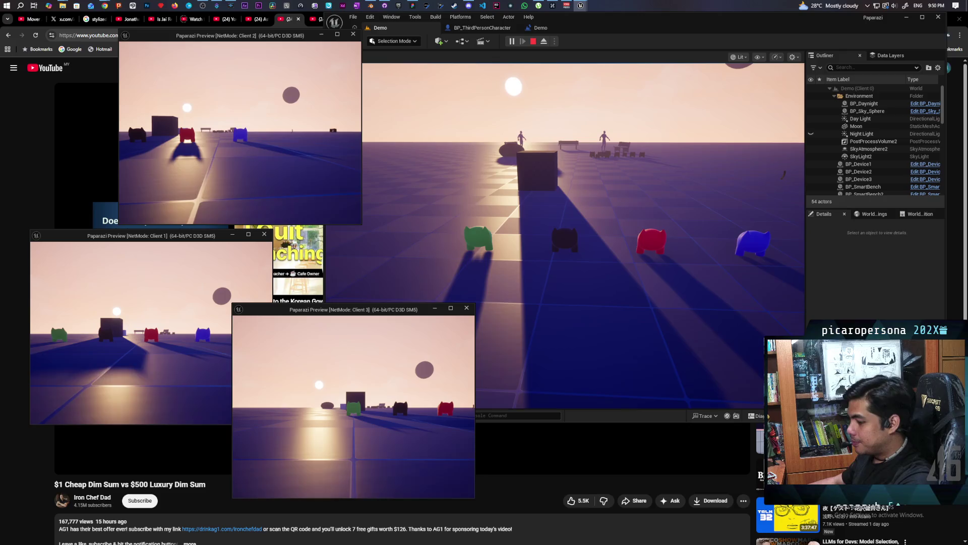
- Walk the black cat to the red and blue figures, check Client 2, then stop the session
click(564, 252)
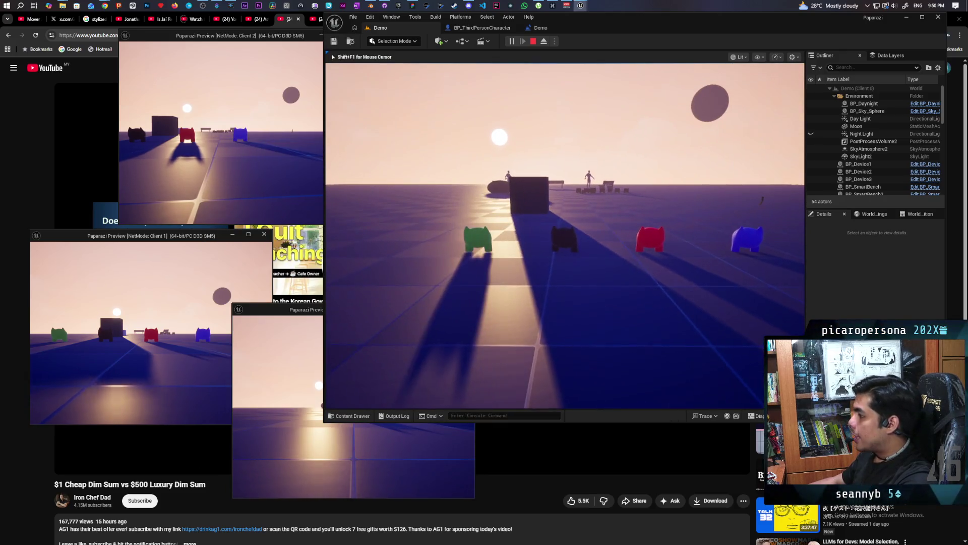
key(d)
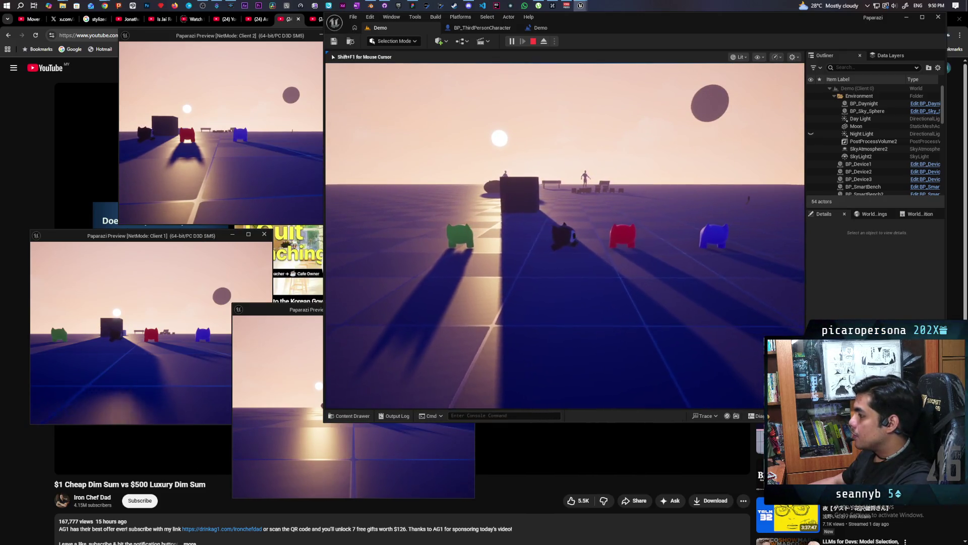
key(w)
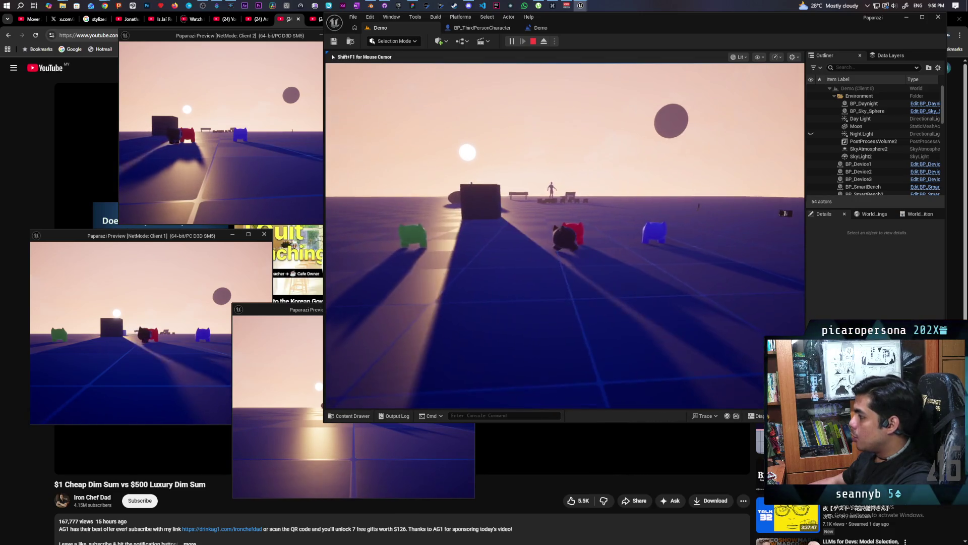
key(w)
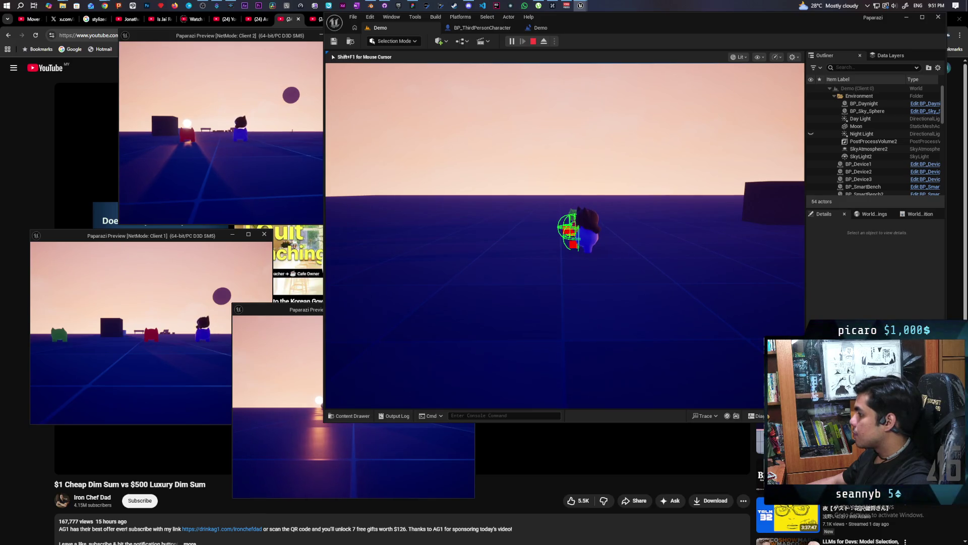
key(alt+Tab)
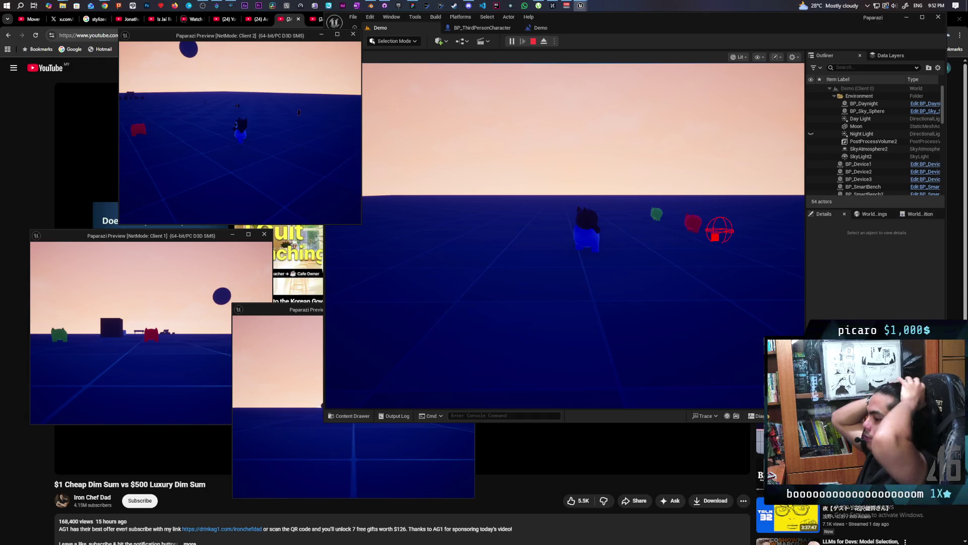
key(Escape)
- Delete the SpringArm component from BP_ThirdPersonCharacter and pull SyncRot out of it
click(493, 26)
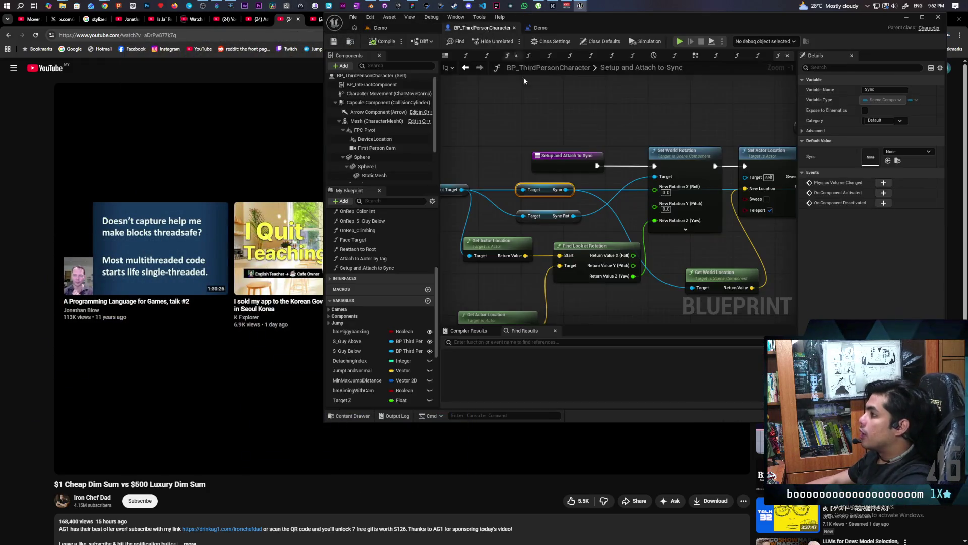
scroll(376, 141, down, 2)
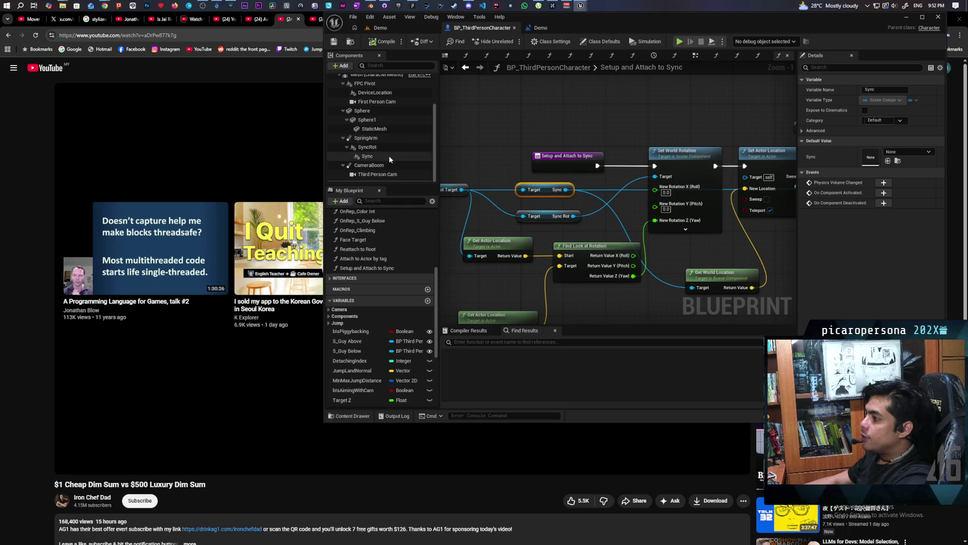
click(383, 137)
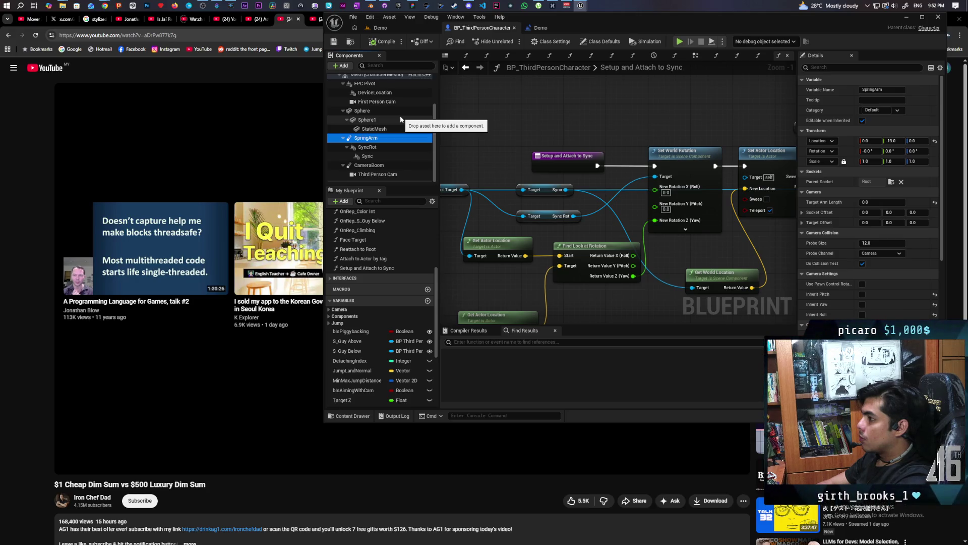
key(Delete)
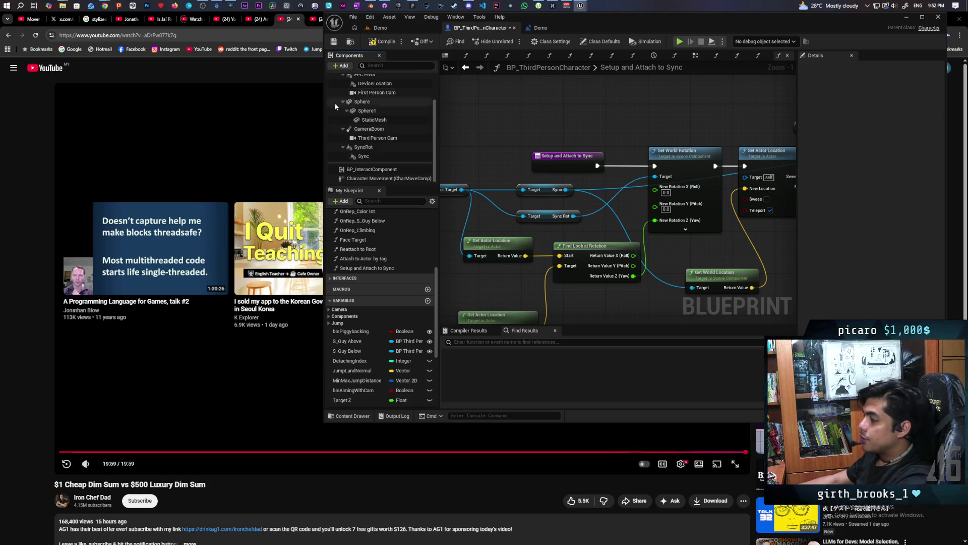
click(383, 146)
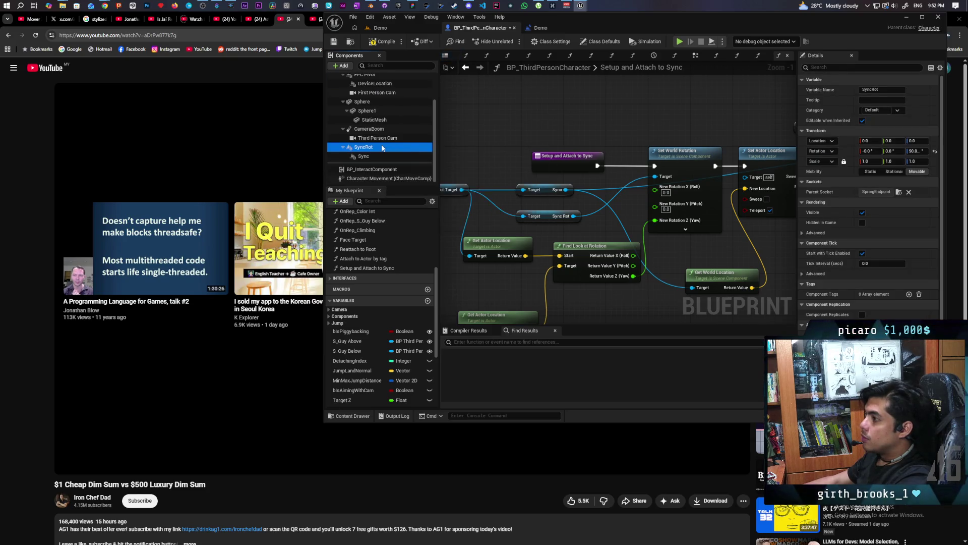
drag(382, 148, 364, 80)
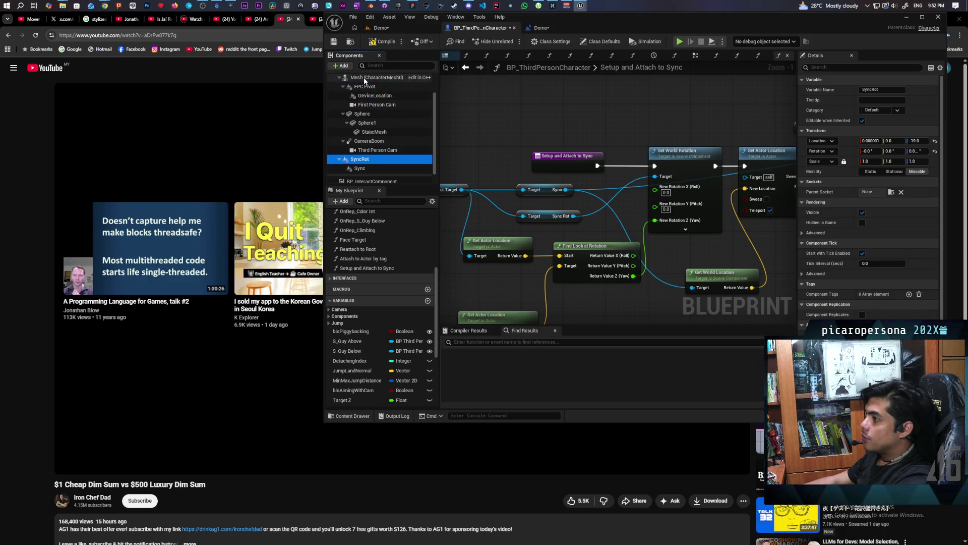
- Reattach SyncRot, with its Sync child, directly under the character Mesh component
scroll(359, 121, up, 1)
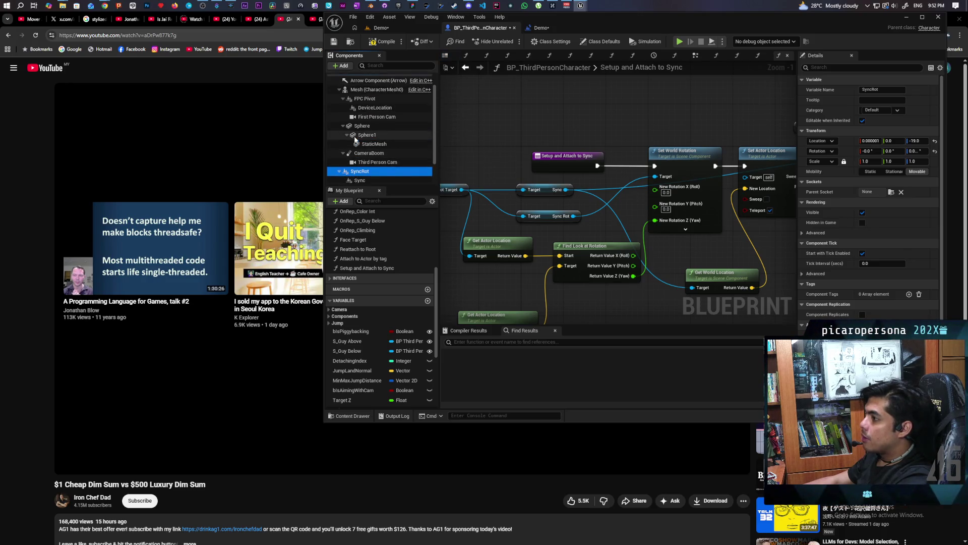
click(343, 98)
click(343, 107)
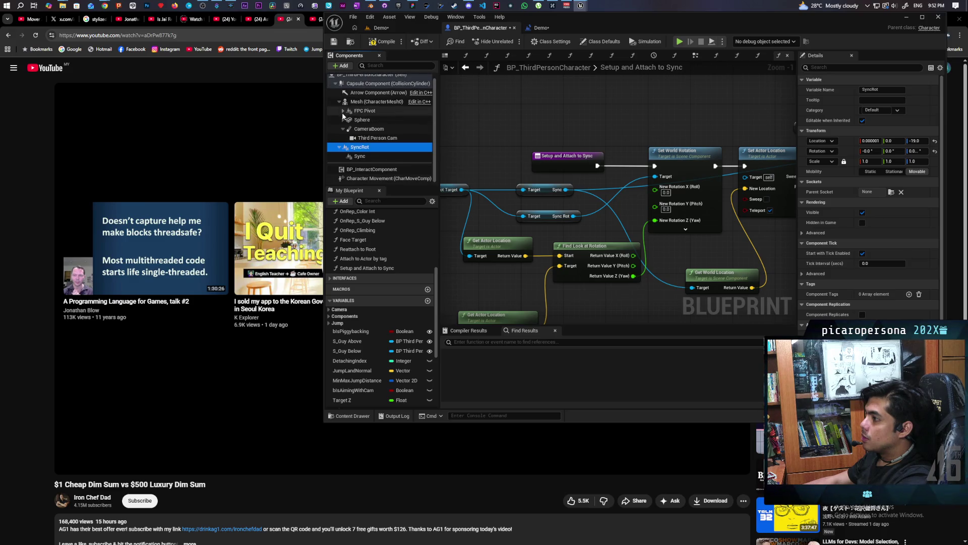
click(343, 129)
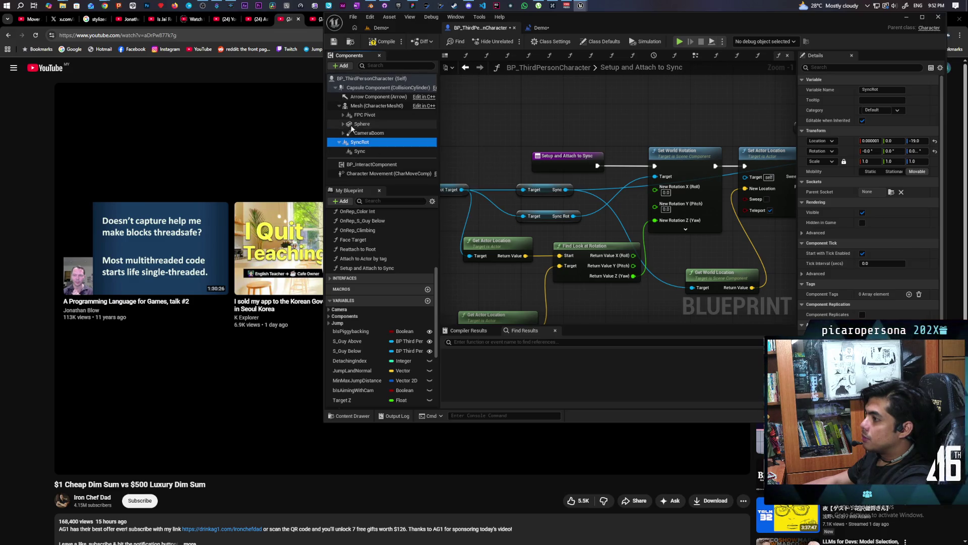
drag(359, 142, 358, 109)
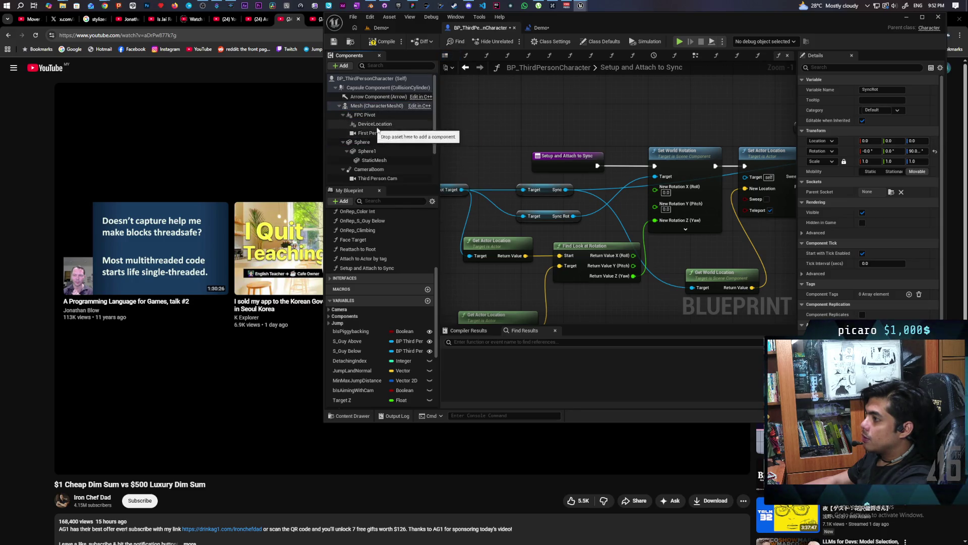
scroll(373, 121, up, 3)
click(343, 115)
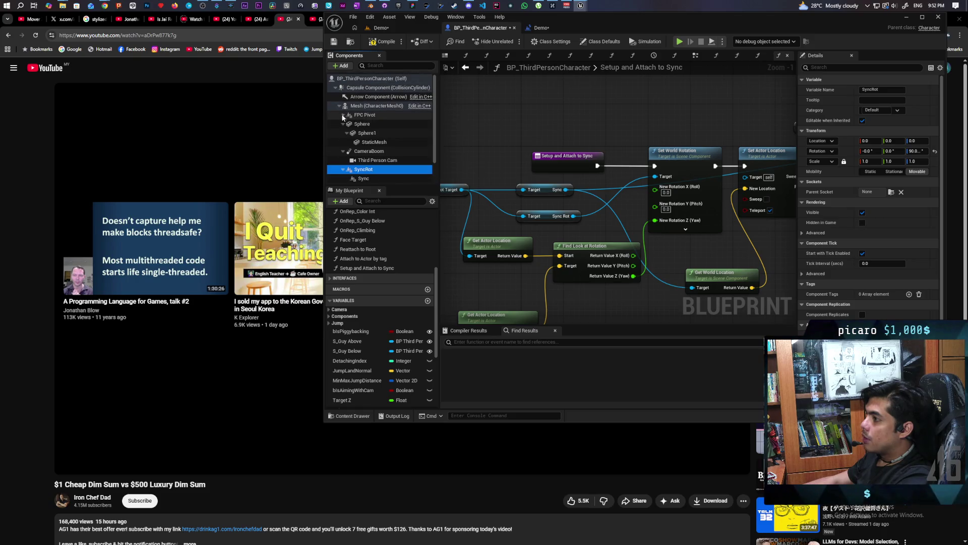
click(343, 124)
click(344, 133)
click(344, 142)
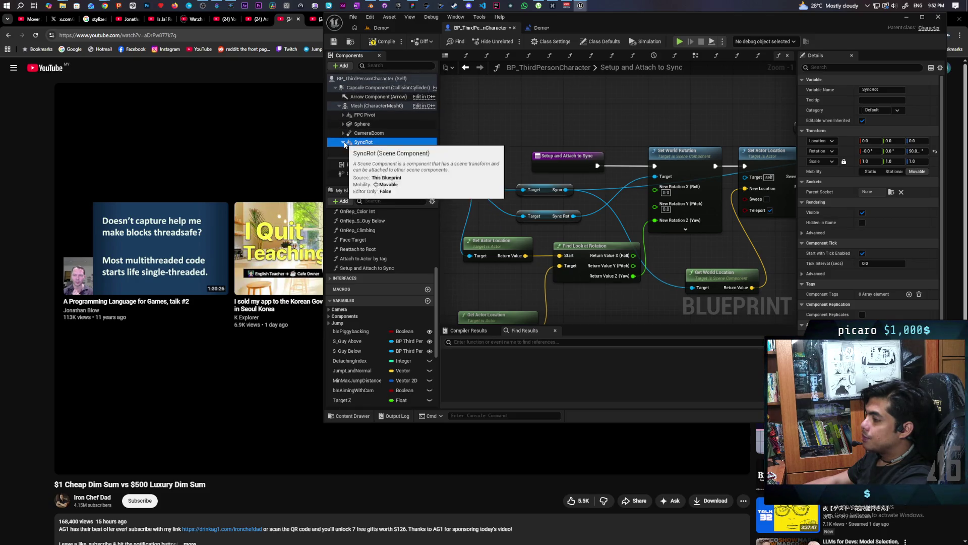
click(344, 143)
click(446, 55)
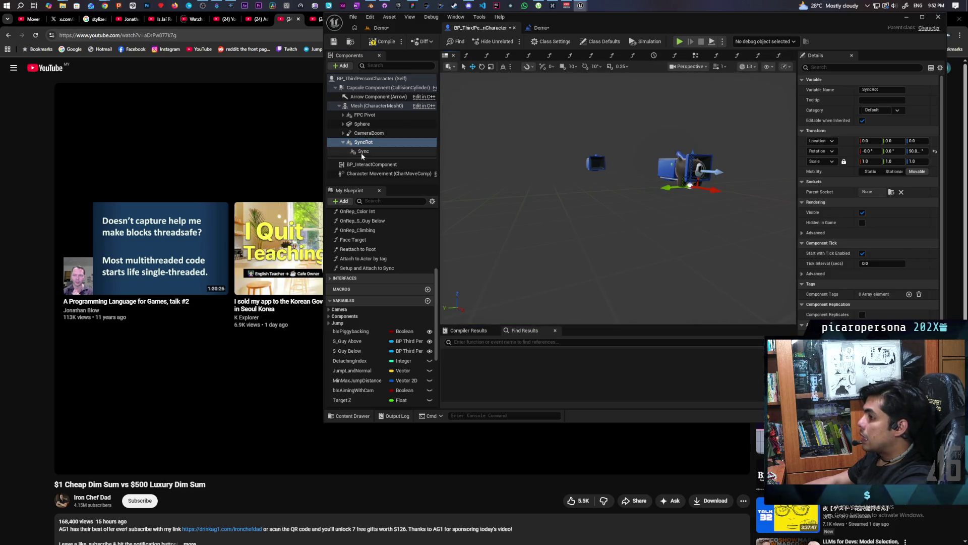
- Set SyncRot's Z location to 15
click(918, 141)
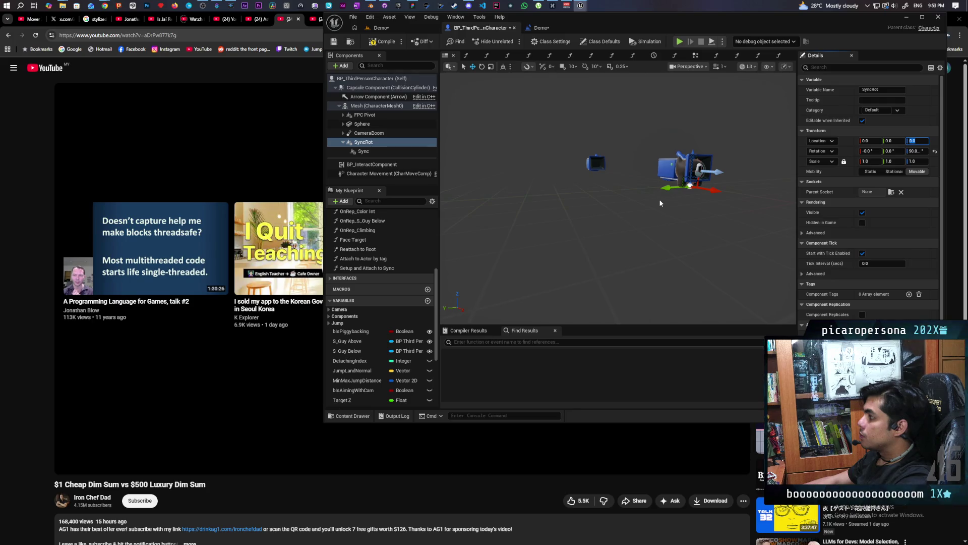
text(-15)
key(Return)
text(15)
key(Return)
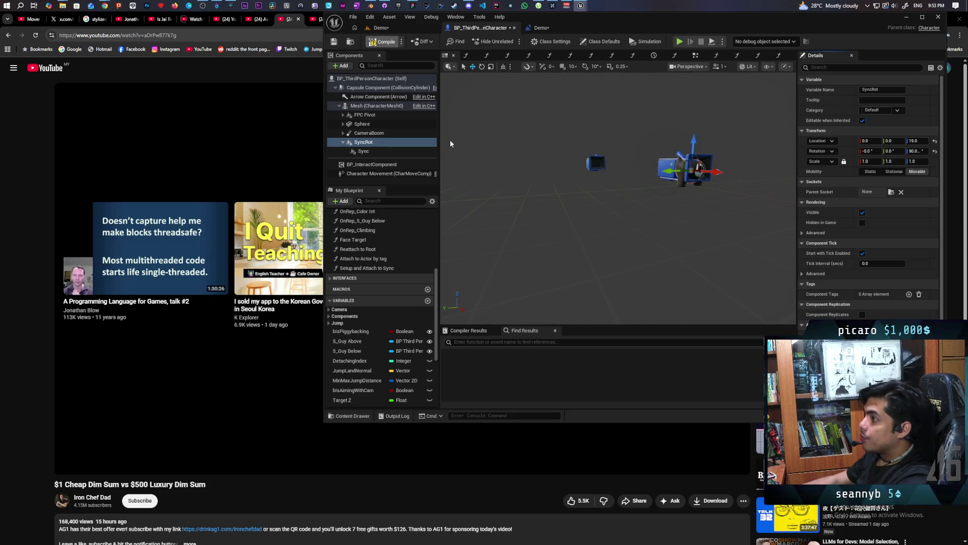
- Save the character Blueprint and launch a new multiplayer session from the Demo level
key(ctrl+s)
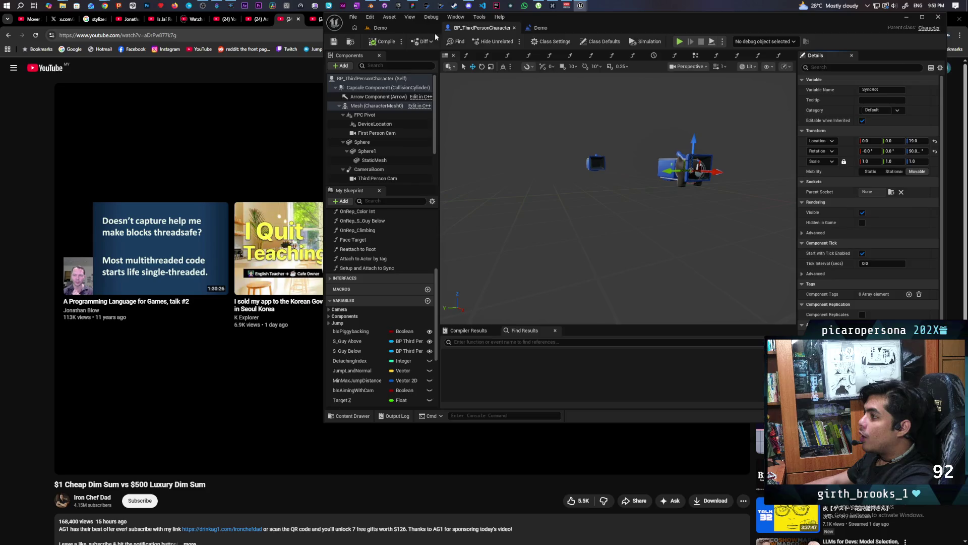
click(380, 28)
click(511, 41)
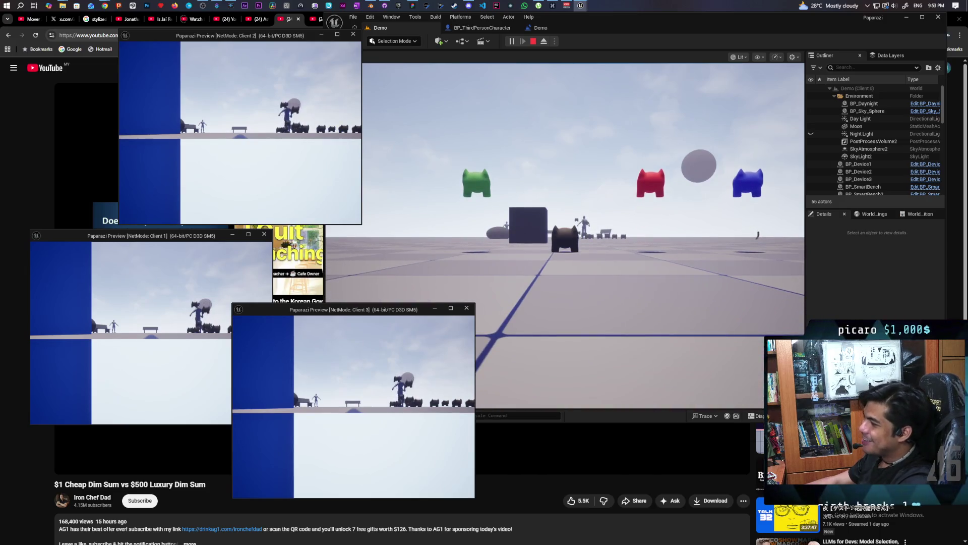
- Walk the cat toward the red character while checking the Client 2 and Client 1 views, then stop
key(alt+Tab)
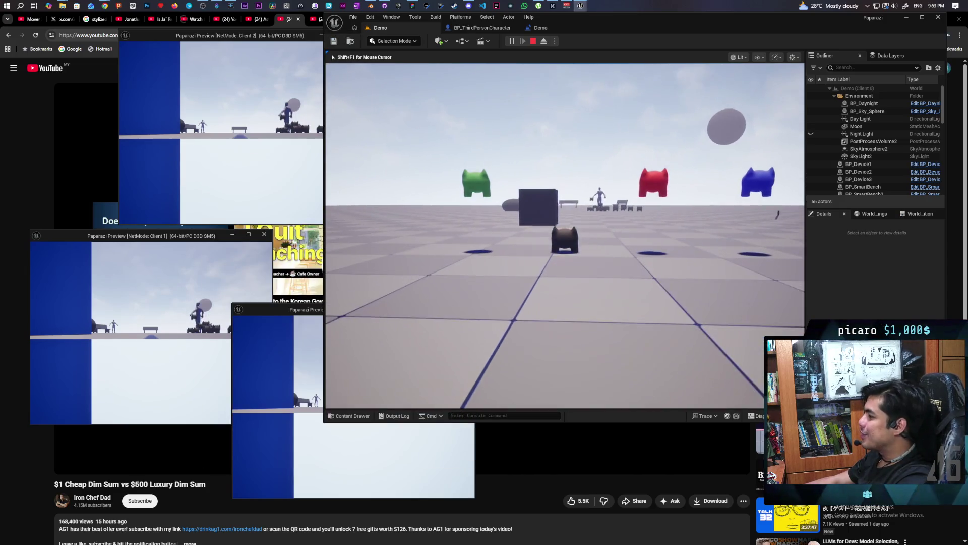
key(w)
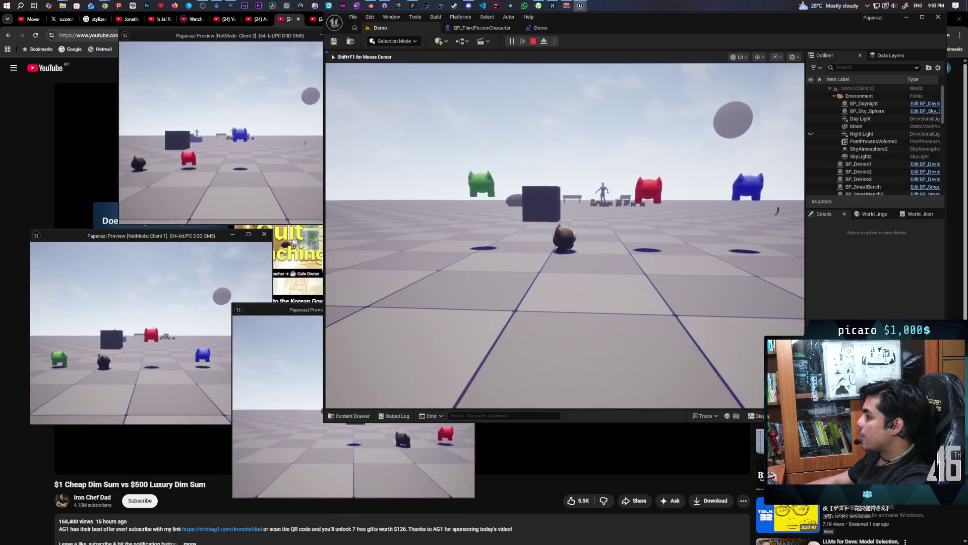
key(w)
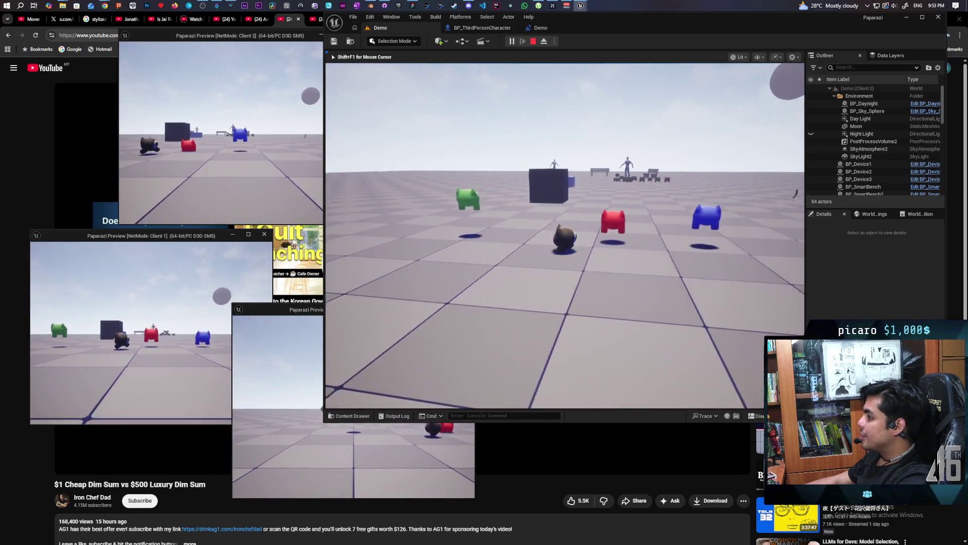
key(w)
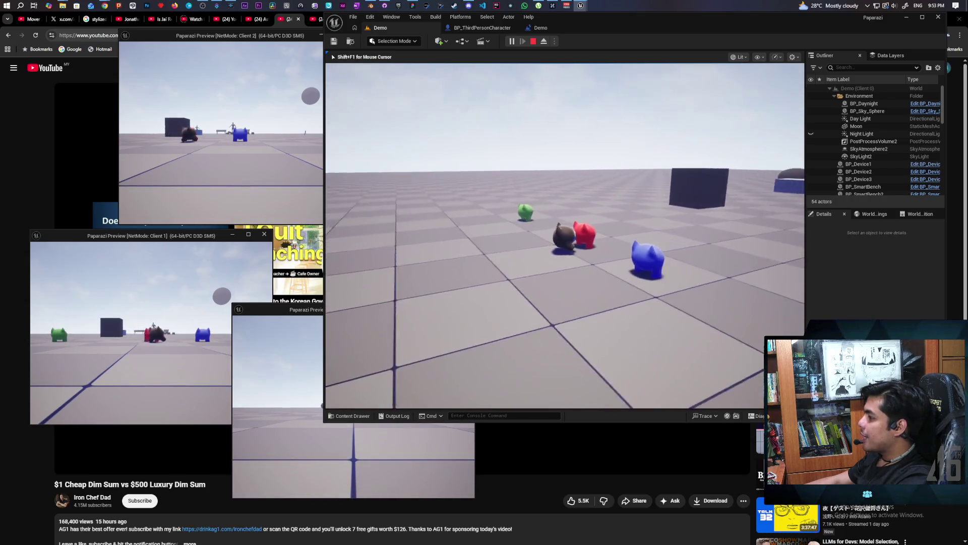
key(w)
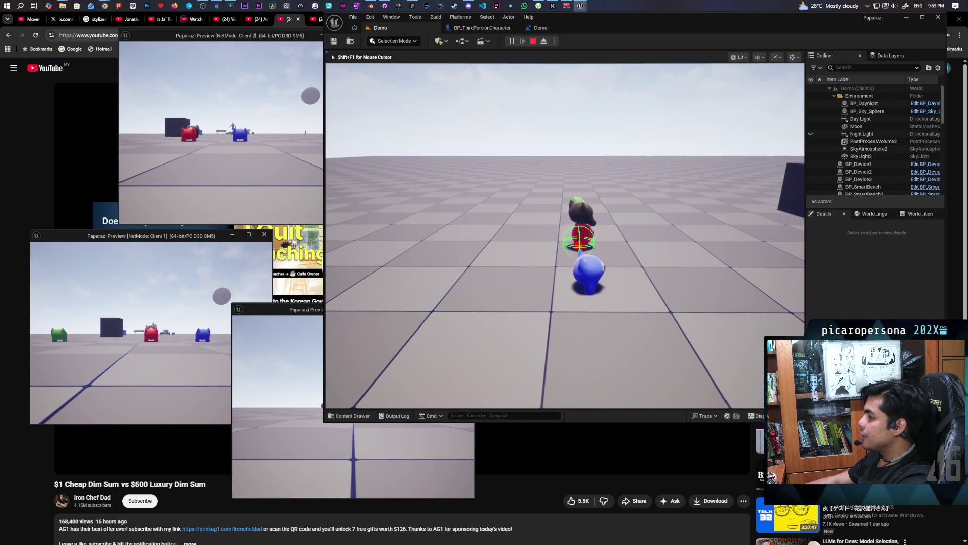
key(alt+Tab)
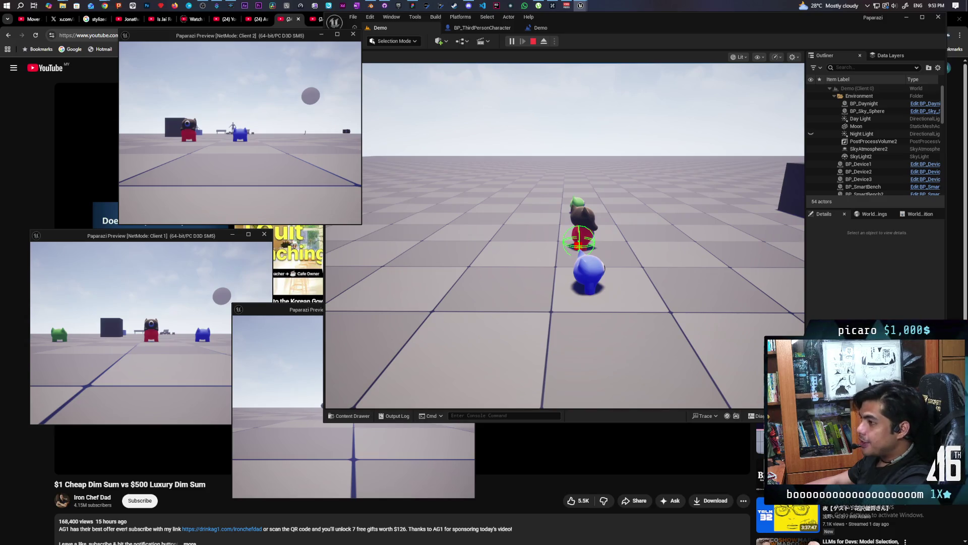
key(alt+Tab)
click(151, 328)
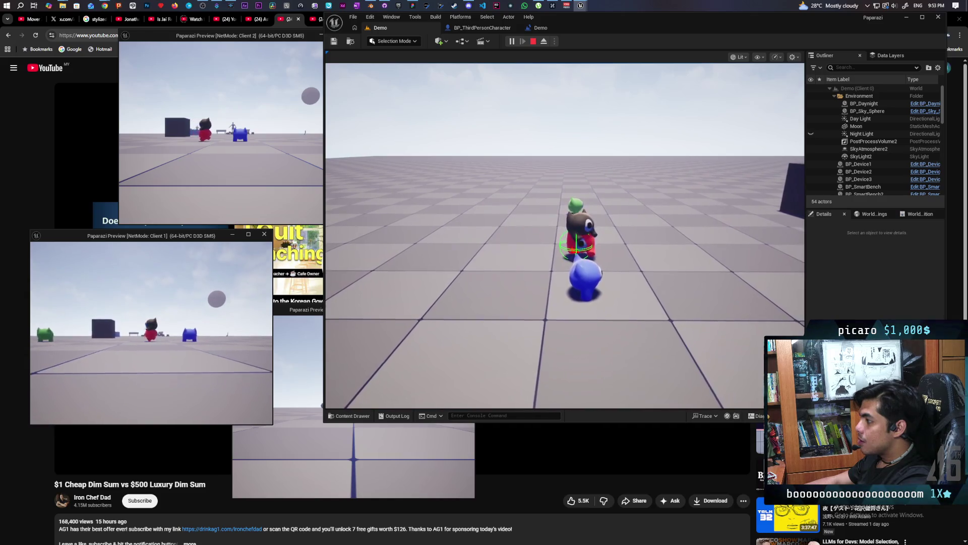
key(w)
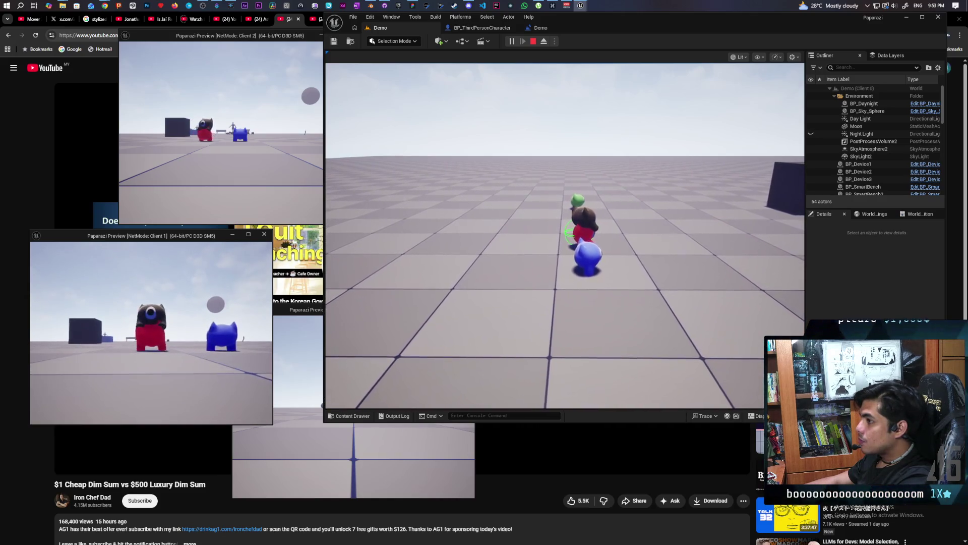
key(Escape)
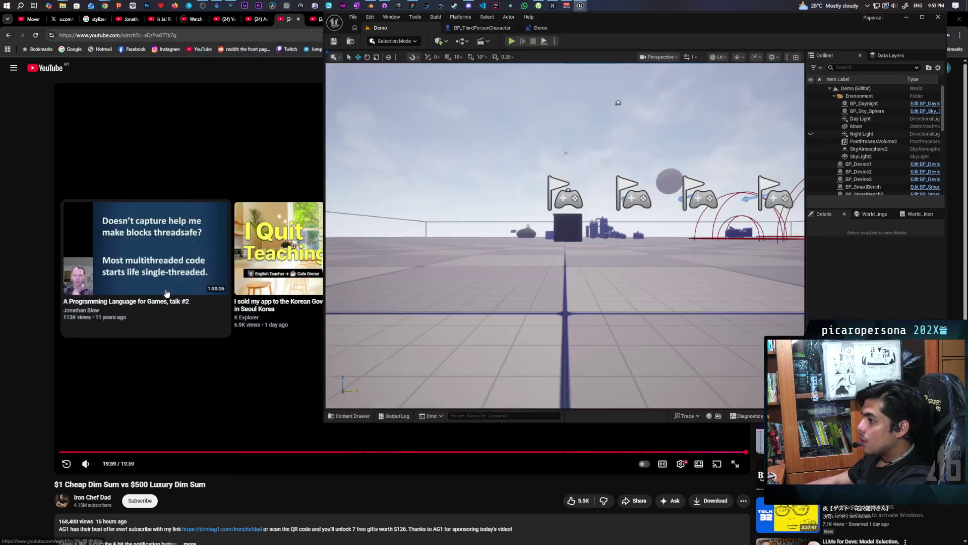
- Relaunch the session, walk the cat up to the red character, jump onto it, then end
click(512, 42)
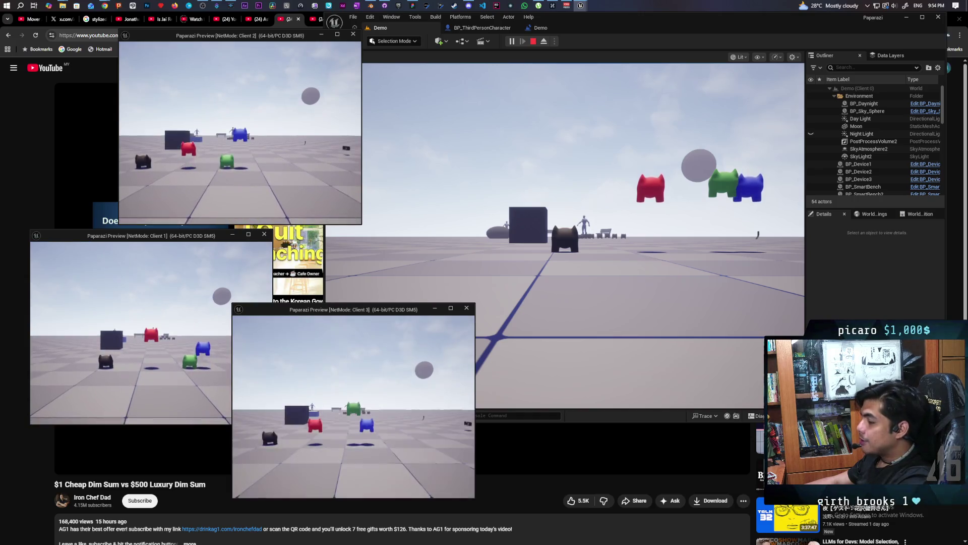
click(625, 269)
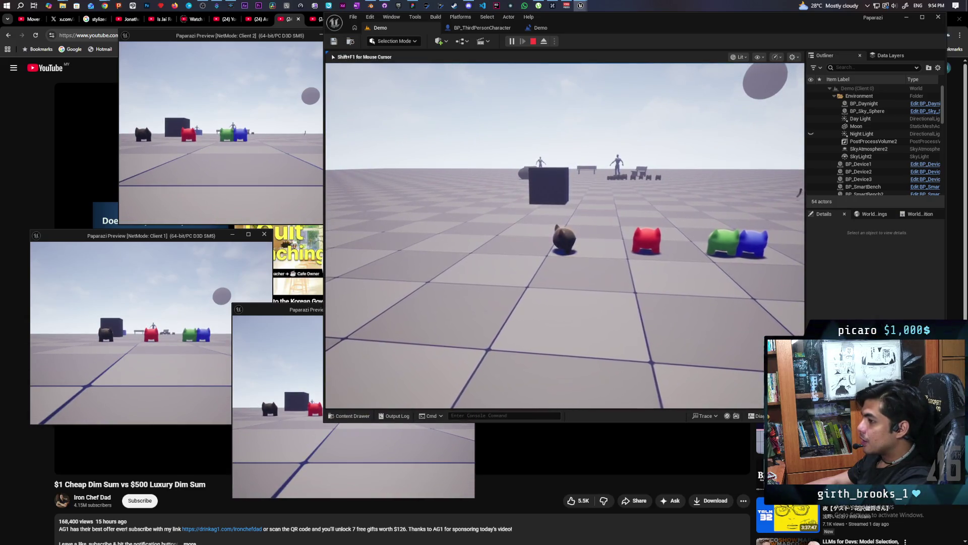
key(w)
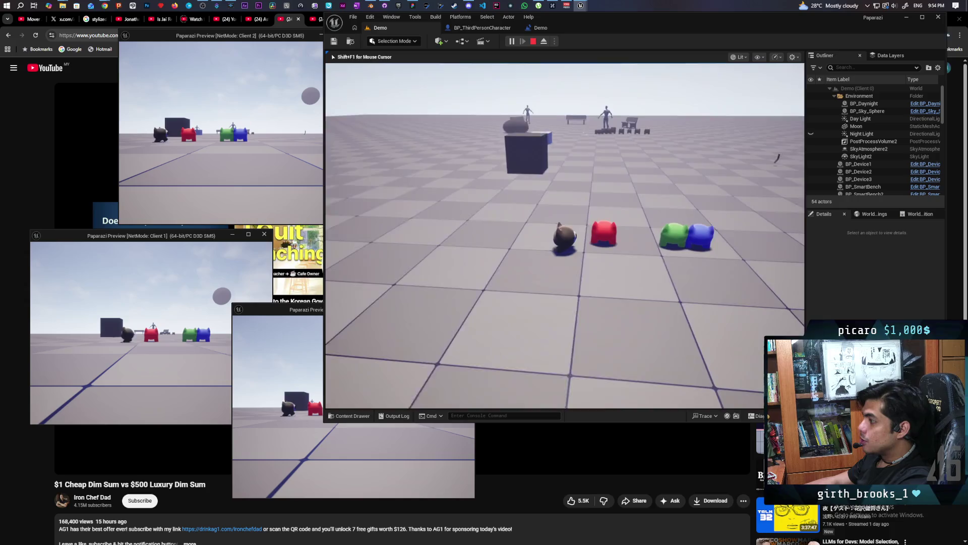
key(w)
key(w)
key(space)
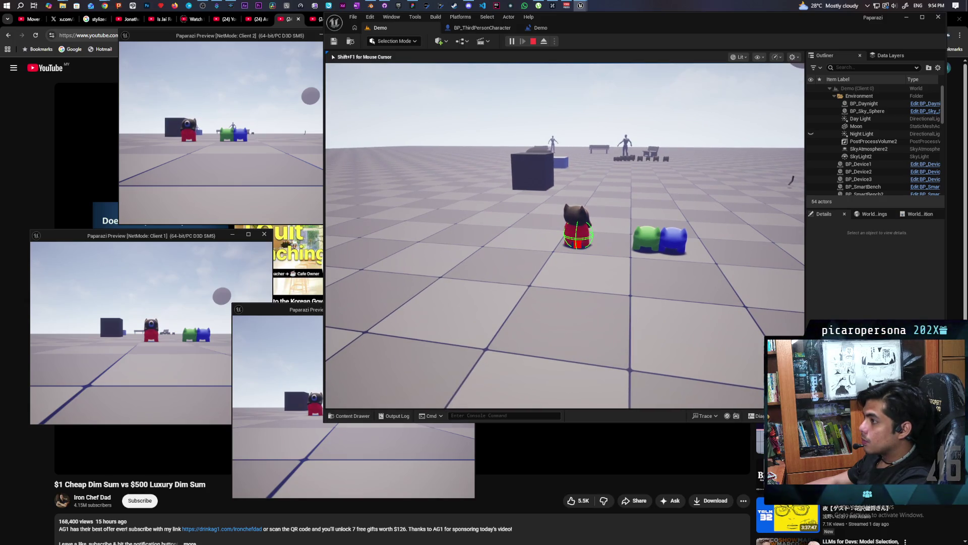
key(Escape)
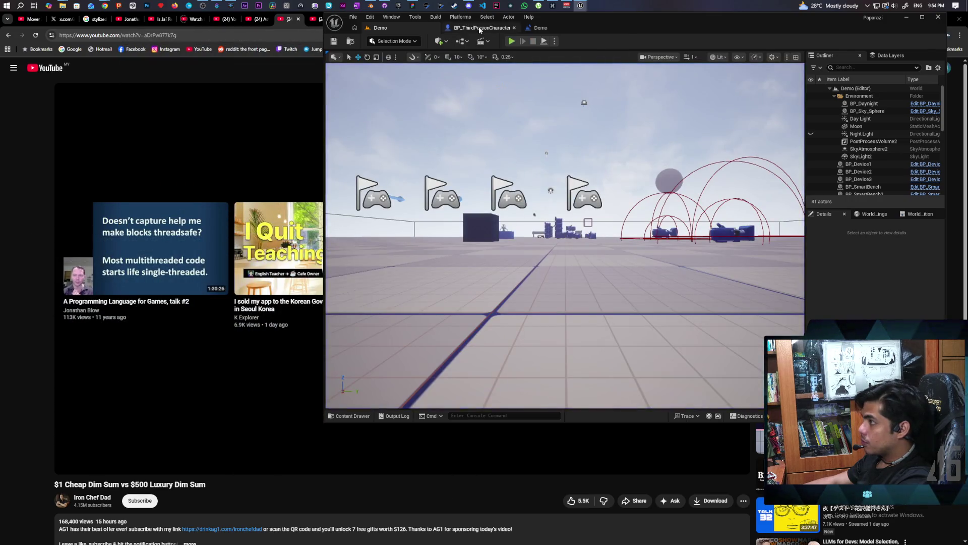
- Maximize the BP_ThirdPersonCharacter editor and select the SyncRot component
click(481, 28)
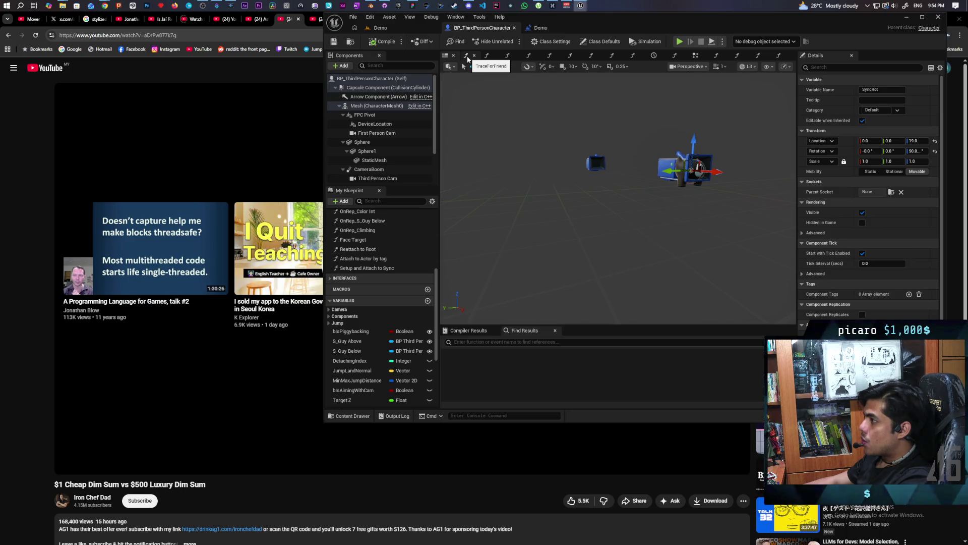
double_click(764, 19)
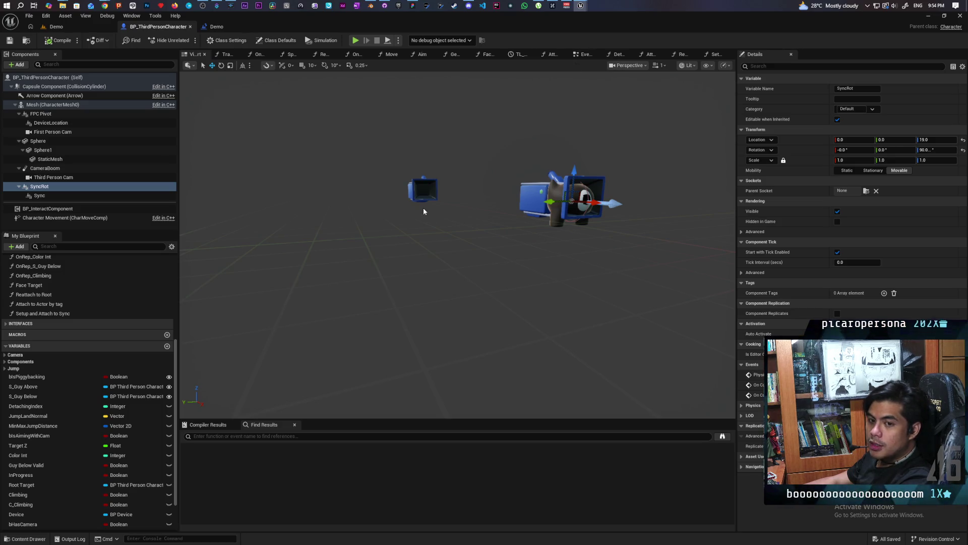
click(44, 168)
click(51, 177)
click(43, 187)
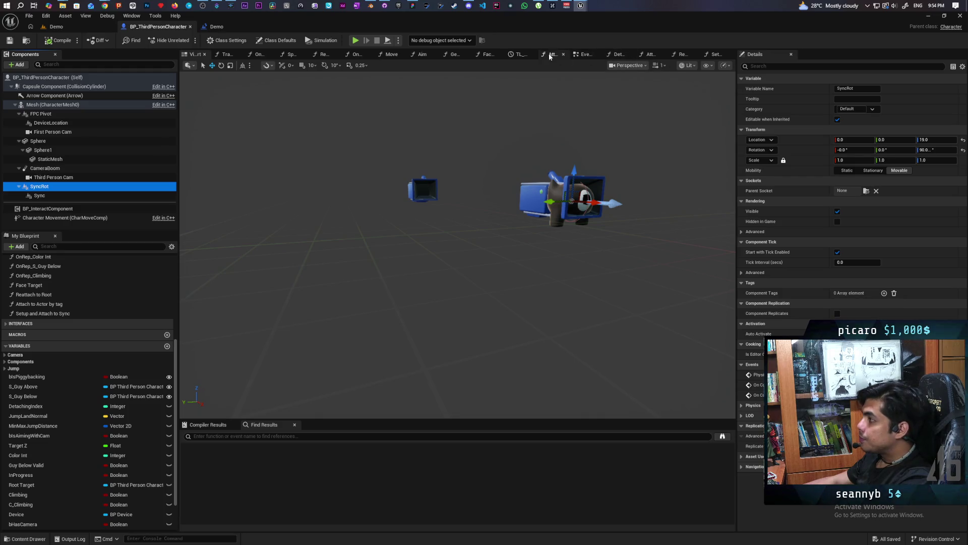
- Go to the EventGraph and open the Setup And Attach To Sync function
click(584, 55)
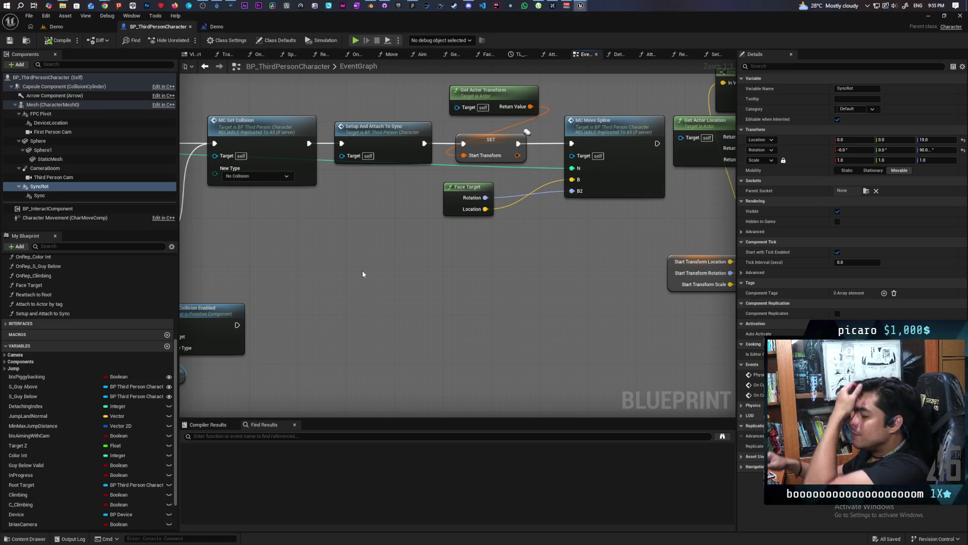
scroll(406, 223, down, 5)
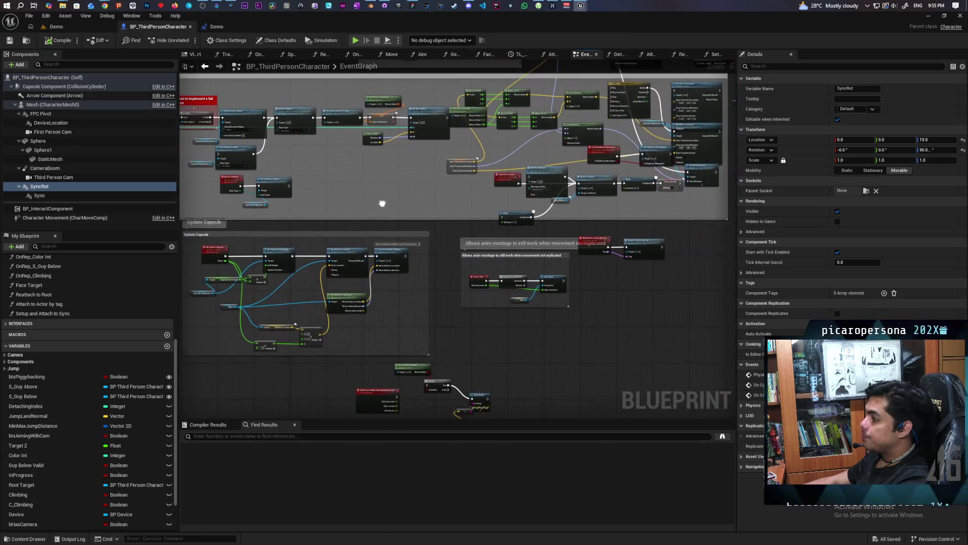
scroll(475, 213, up, 5)
double_click(487, 154)
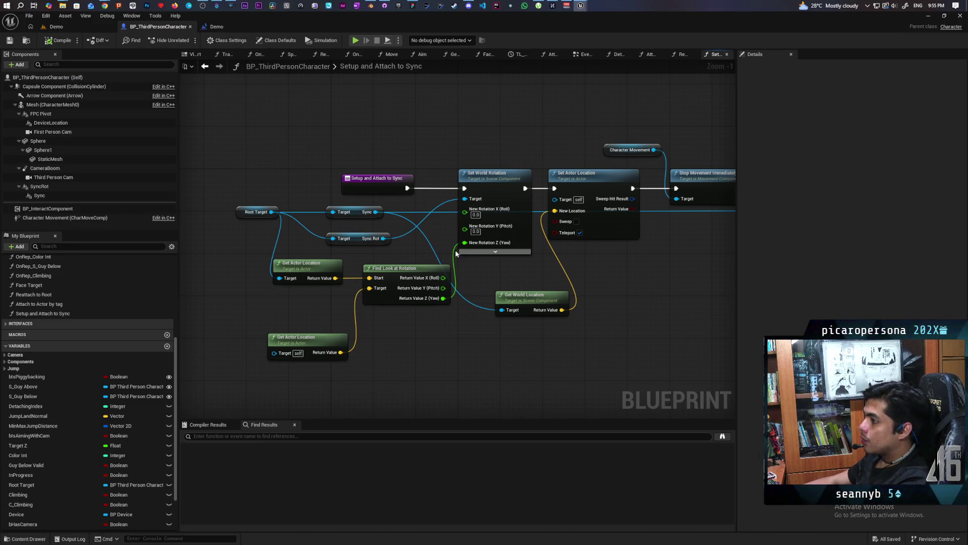
- Tick Component Replicates on SyncRot, save all, and return to the Demo level
click(386, 241)
click(42, 188)
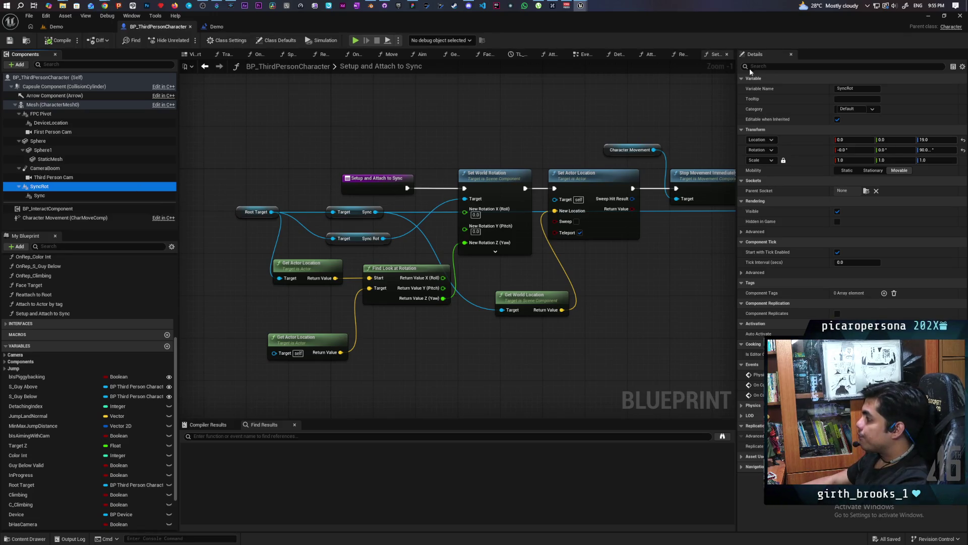
click(771, 66)
text(repli)
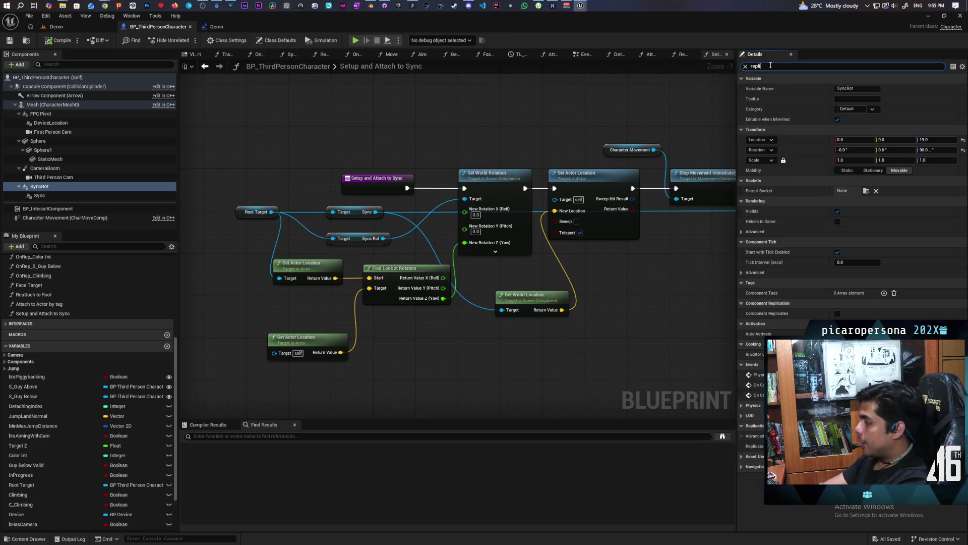
click(838, 88)
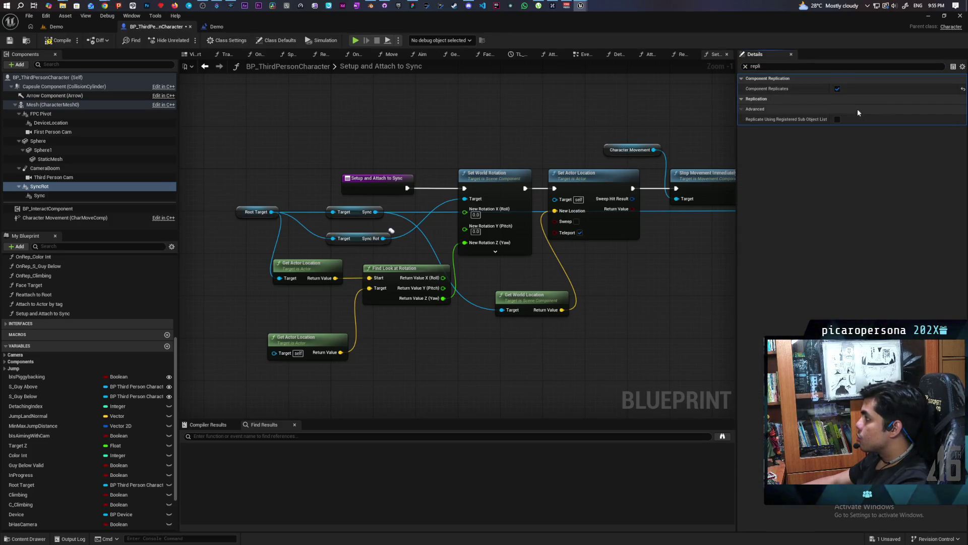
click(59, 40)
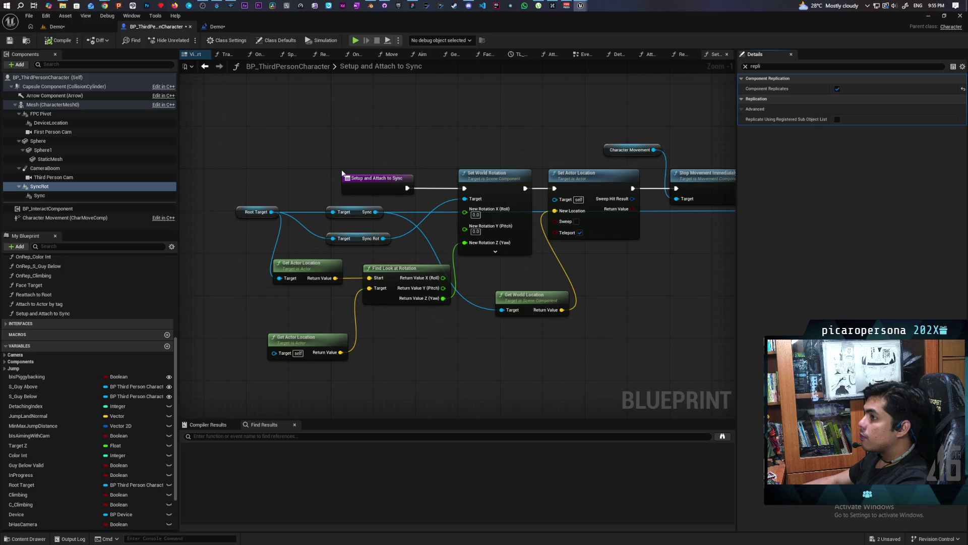
key(ctrl+shift+s)
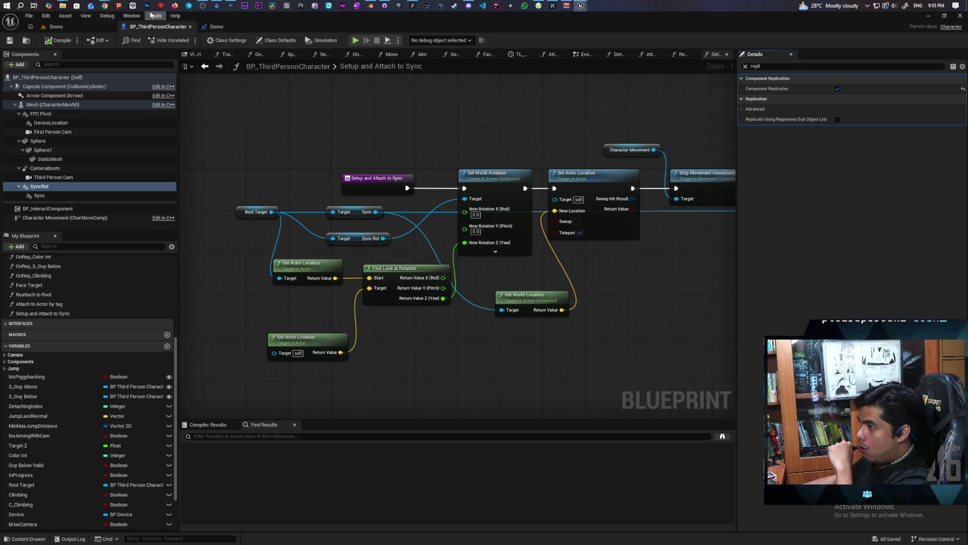
click(80, 26)
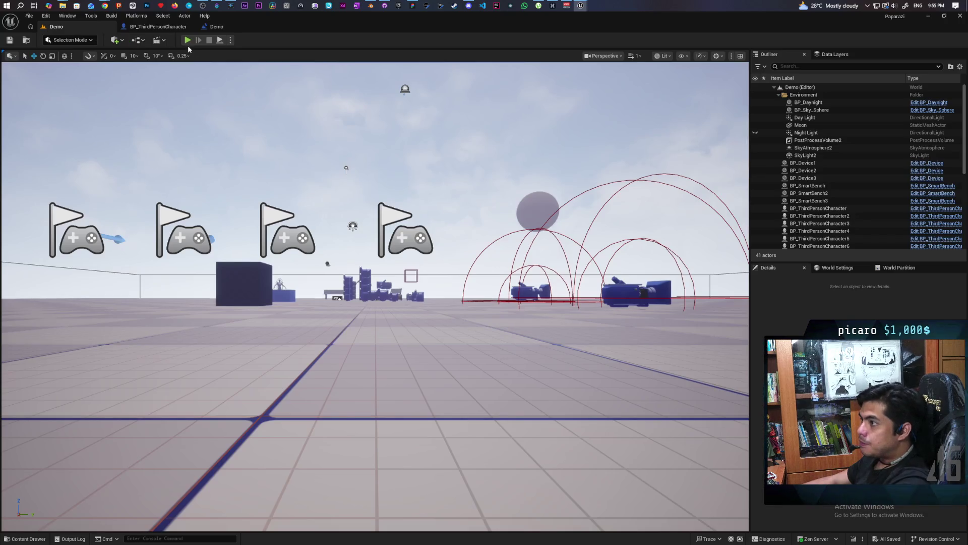
- Start the multiplayer session, move the editor window aside, and take control of the game view
click(187, 40)
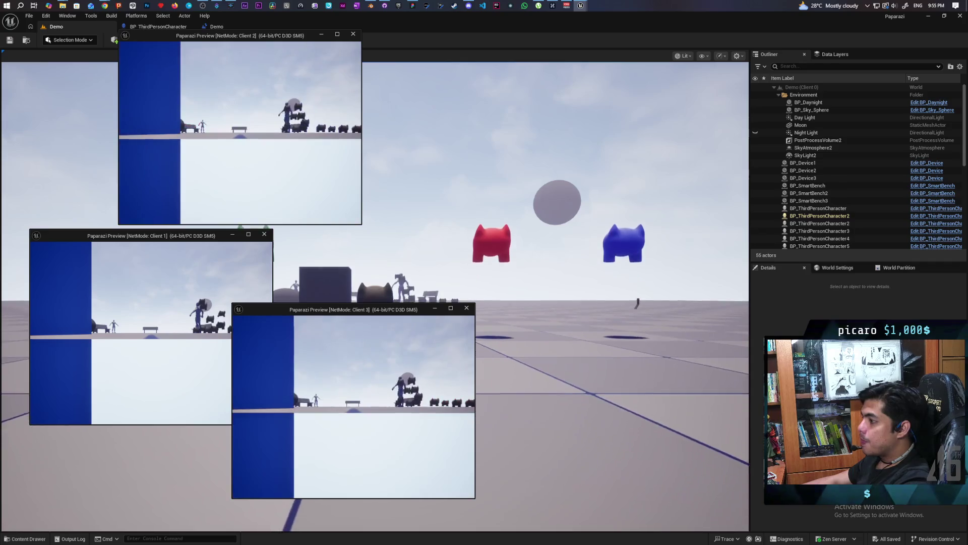
key(alt+Tab)
mouse_move(488, 24)
mouse_down()
mouse_move(479, 25)
mouse_move(656, 25)
mouse_up()
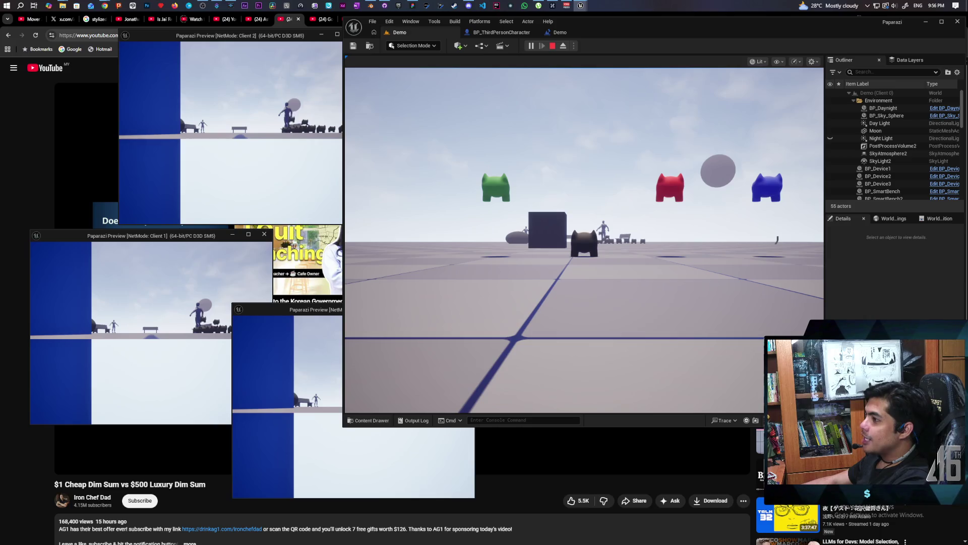
click(540, 221)
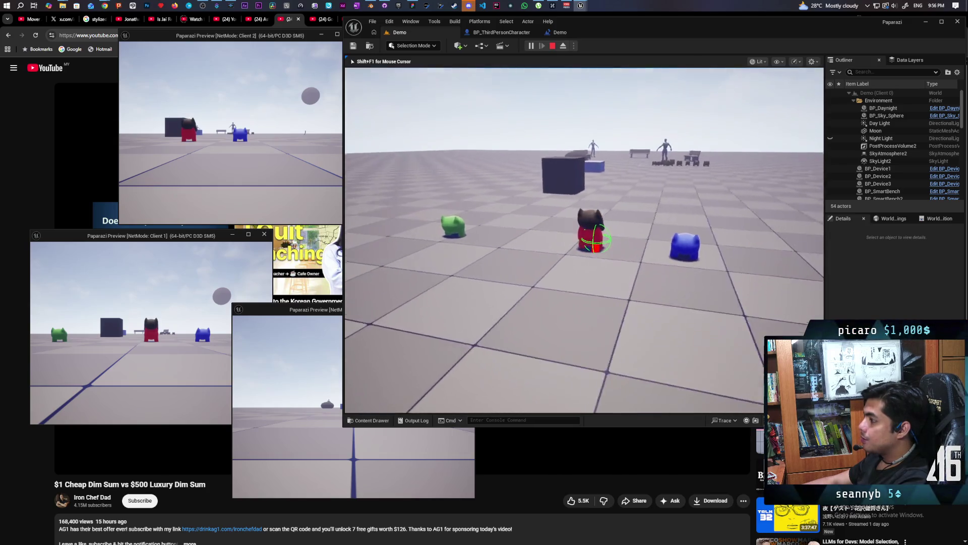
- Make the red character jump and walk forward with the cat stacked, then end the session
key(shift+F1)
click(583, 175)
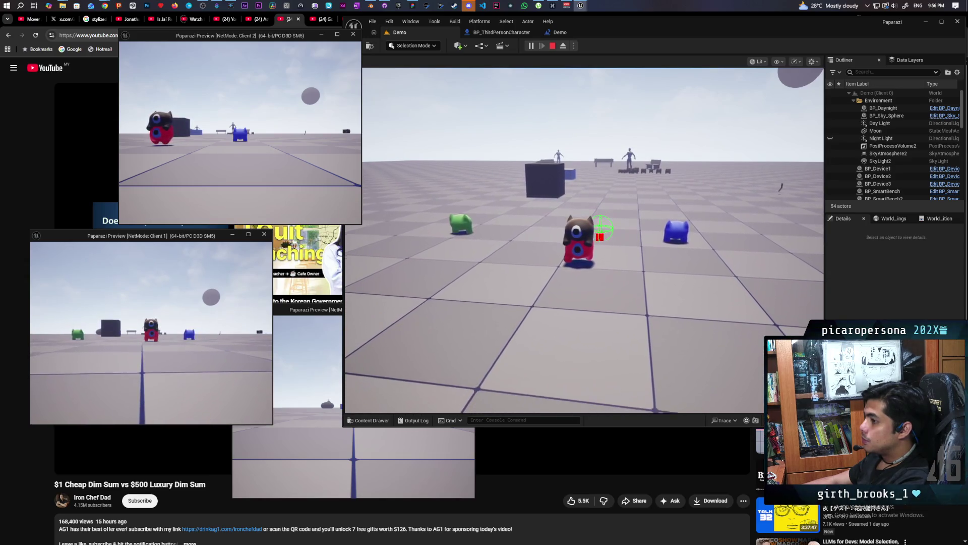
click(580, 302)
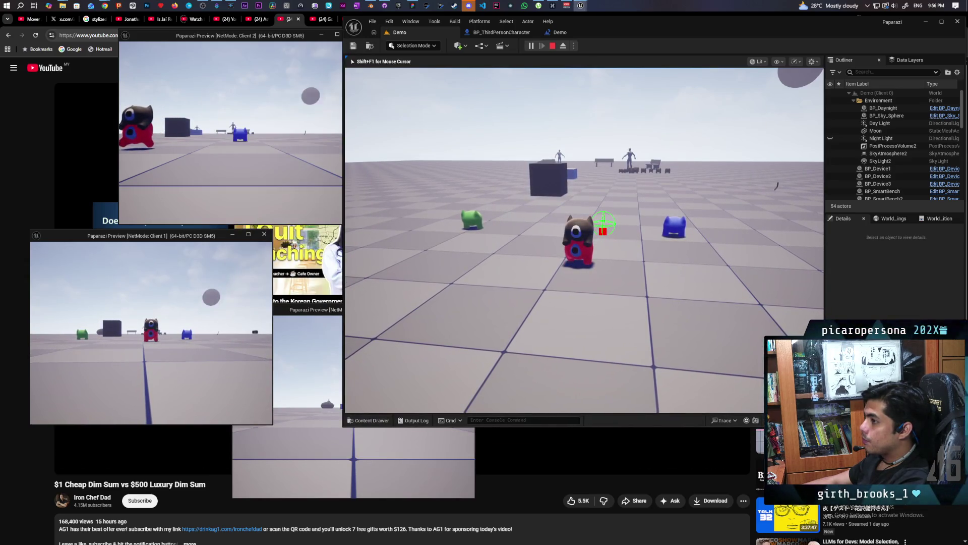
key(space)
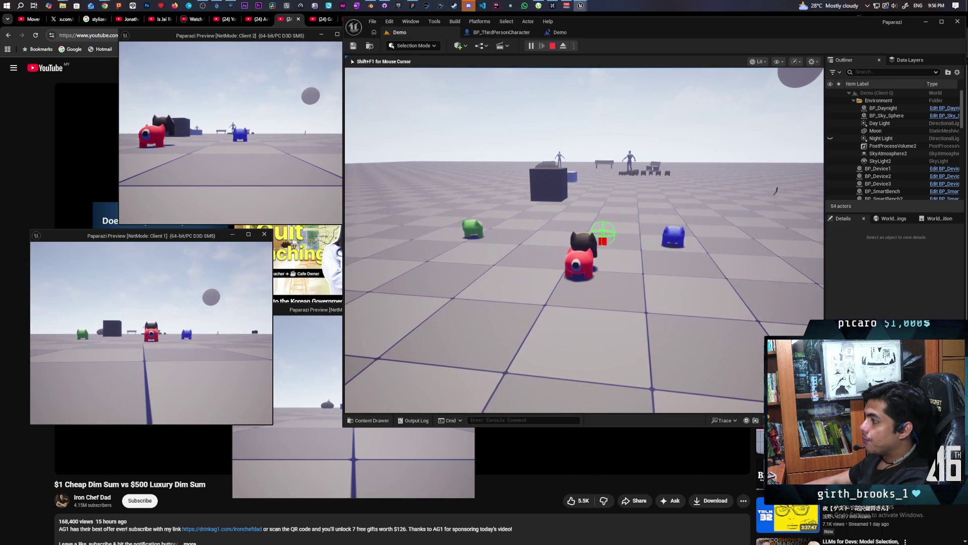
key(w)
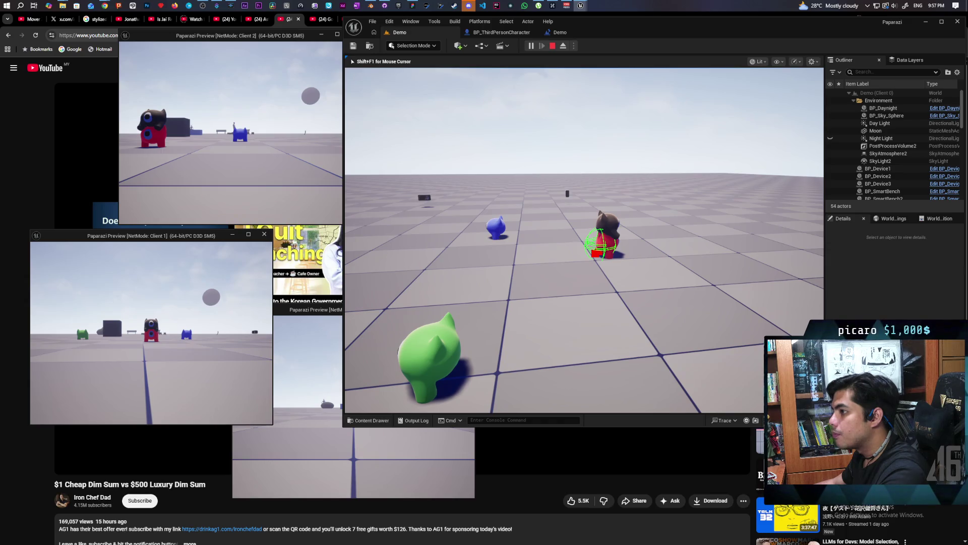
key(Escape)
- Review the Stop Movement Immediately, Attach Actor To Component and Find Look at Rotation nodes
click(500, 32)
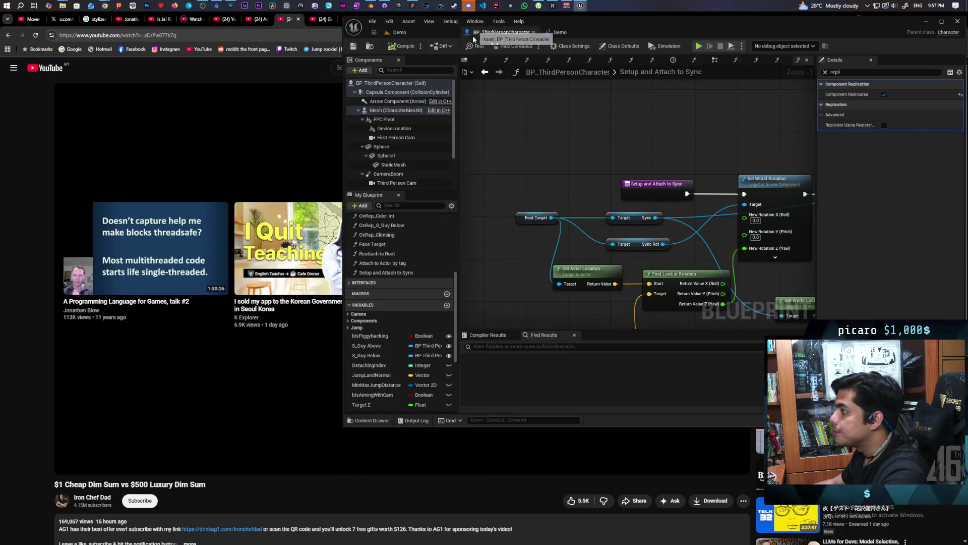
scroll(592, 115, down, 1)
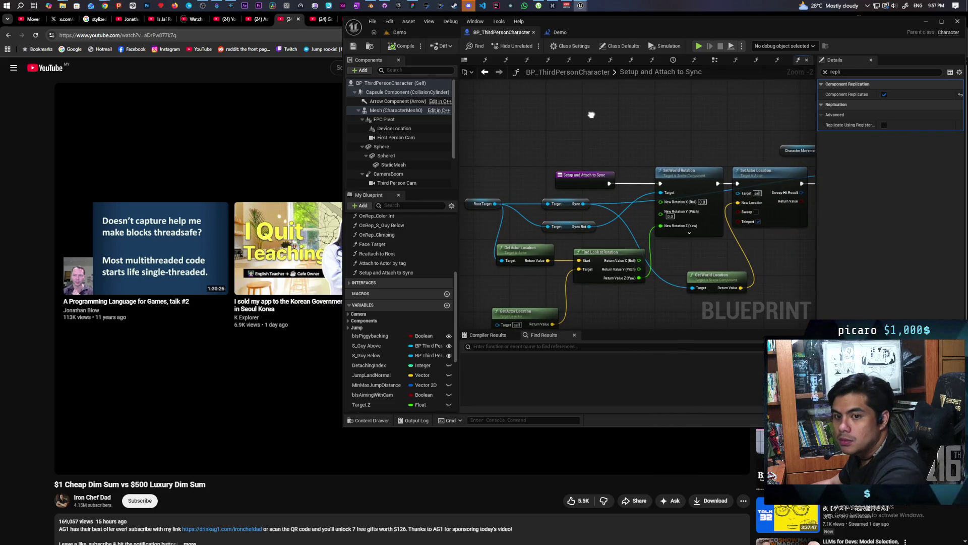
drag(592, 115, 437, 107)
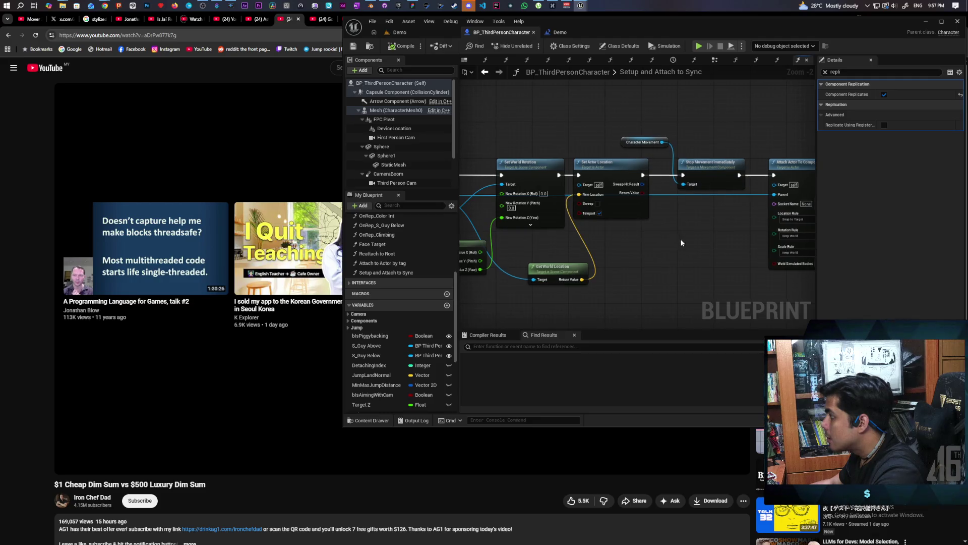
drag(680, 238, 658, 220)
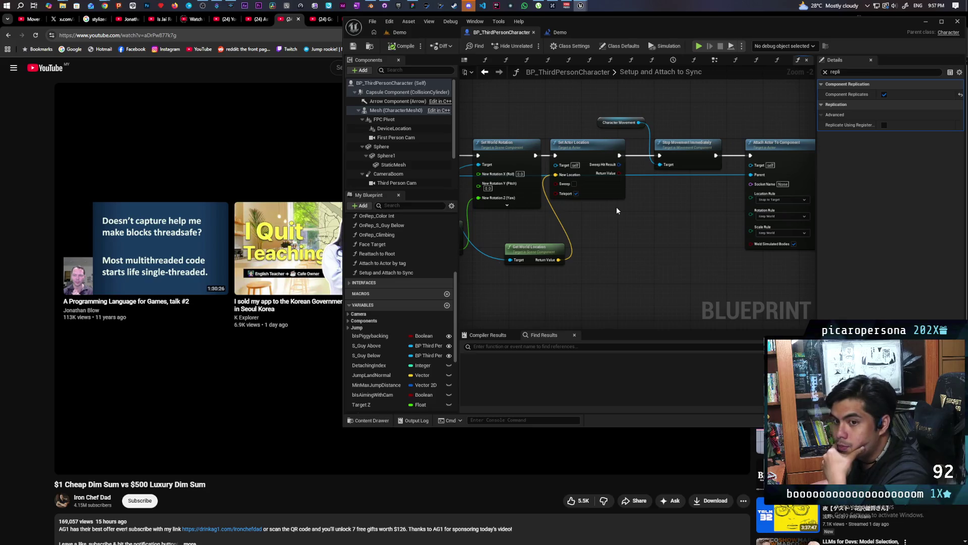
drag(616, 211, 673, 222)
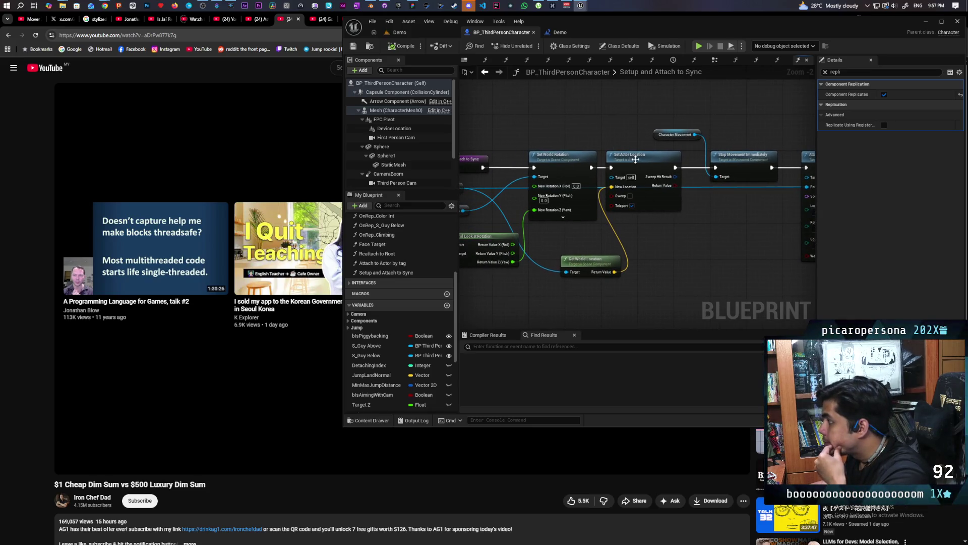
drag(649, 288, 647, 285)
drag(641, 250, 655, 257)
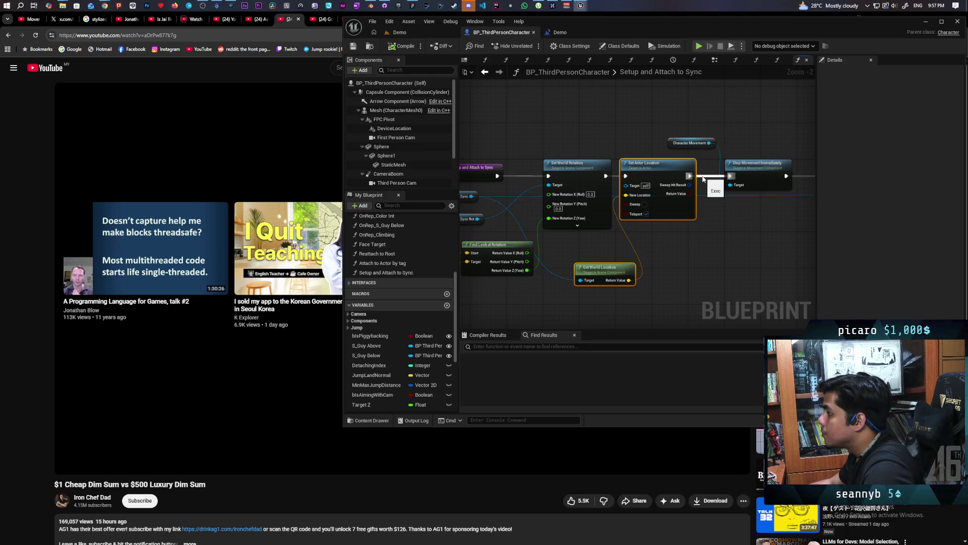
- Return to the Setup and Attach to Sync graph and compile BP_ThirdPersonCharacter
click(485, 73)
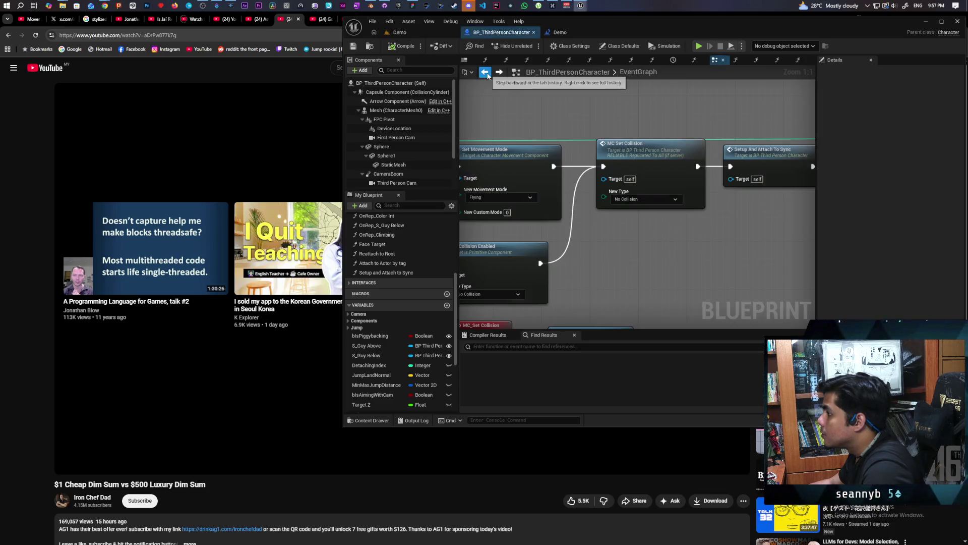
scroll(591, 253, up, 2)
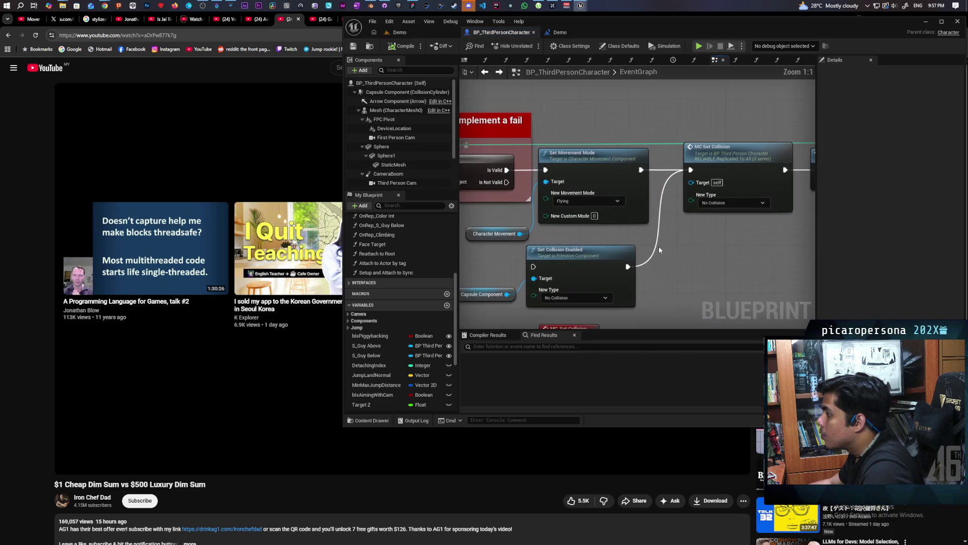
scroll(649, 242, down, 2)
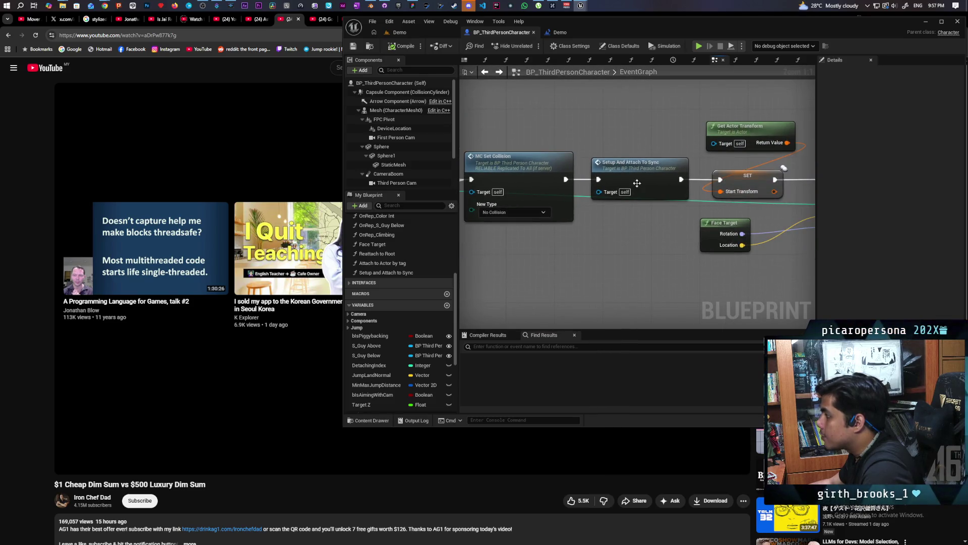
key(alt+Right)
drag(646, 228, 641, 213)
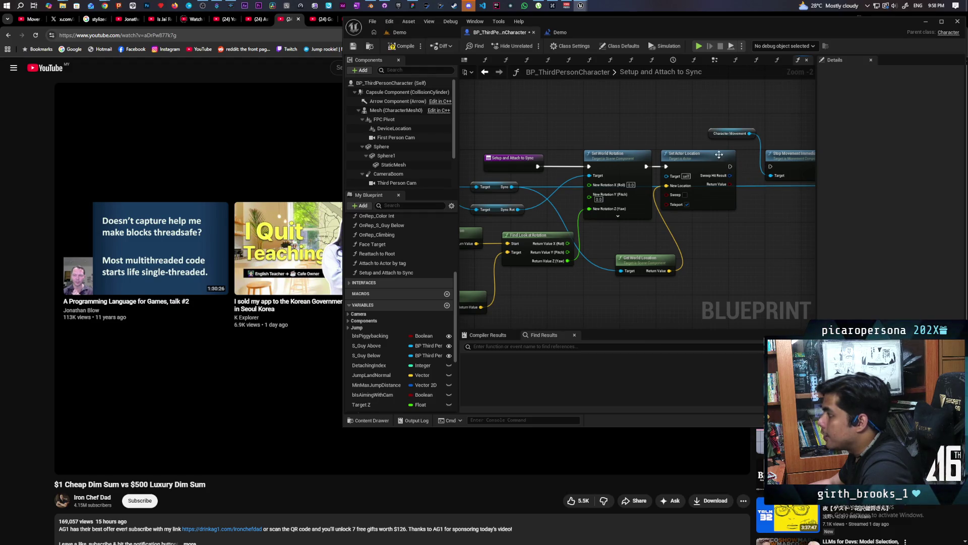
click(399, 47)
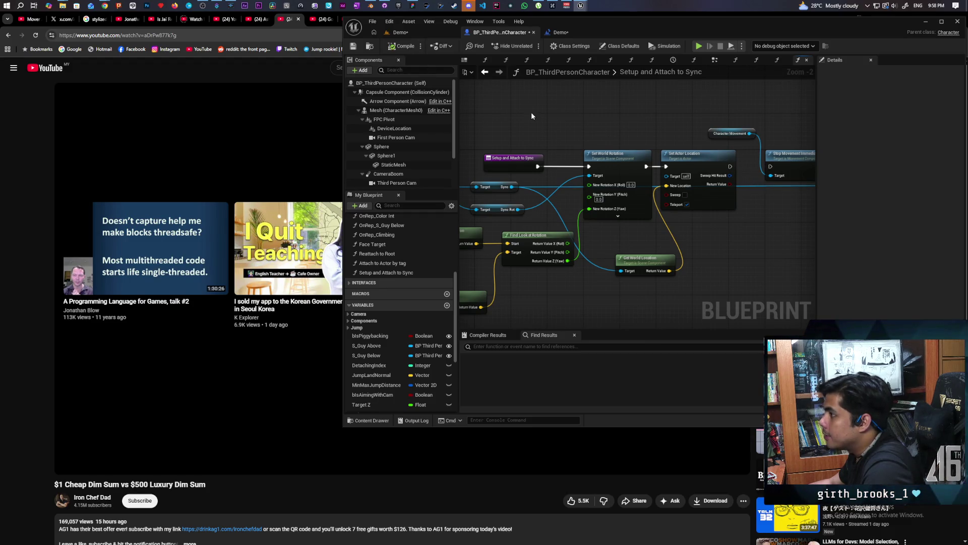
click(421, 30)
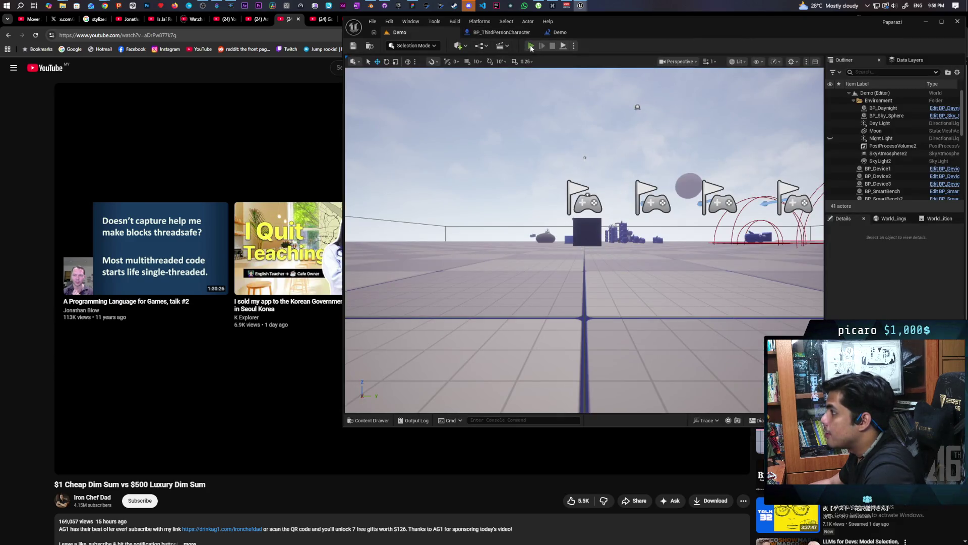
- Run a three-client session from the main game view, let the cat climb the red character, then stop
key(alt+p)
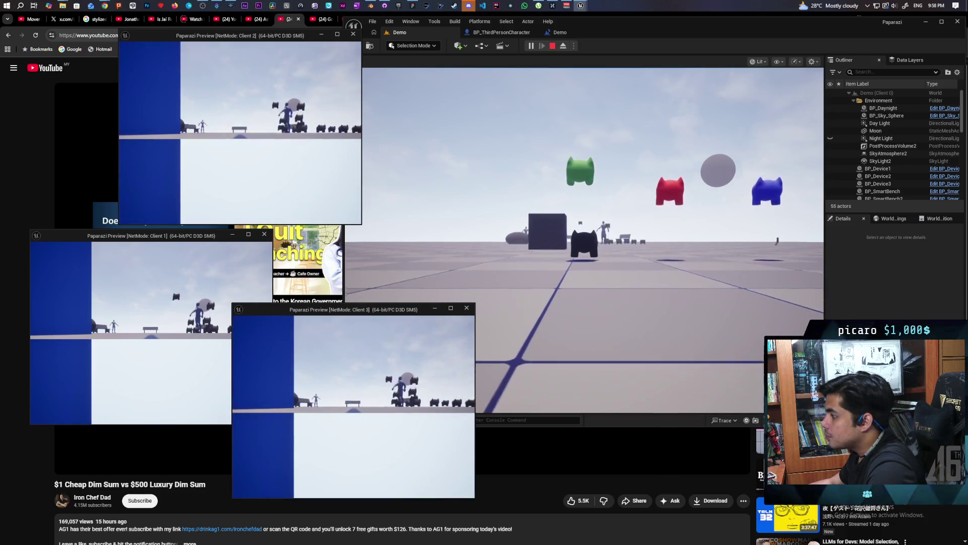
key(alt+Tab)
click(546, 146)
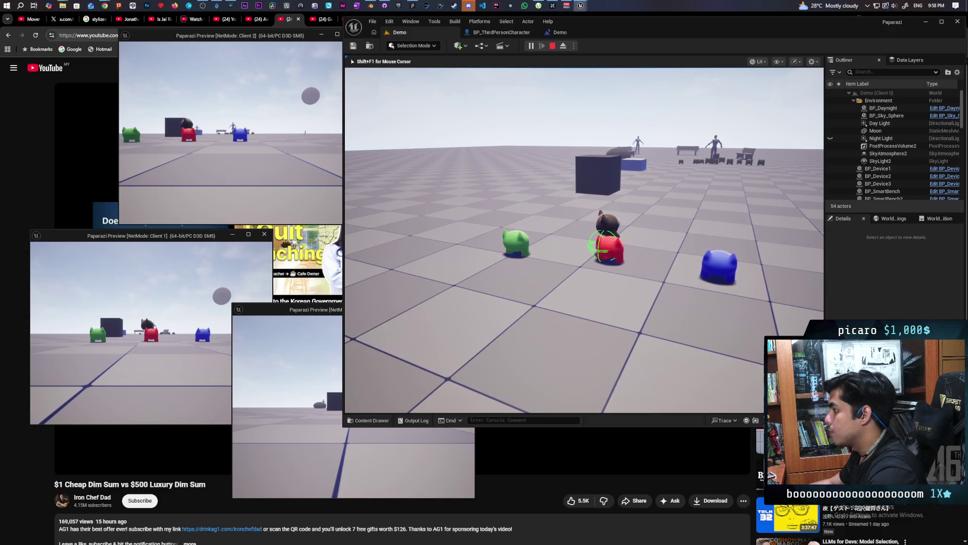
key(Escape)
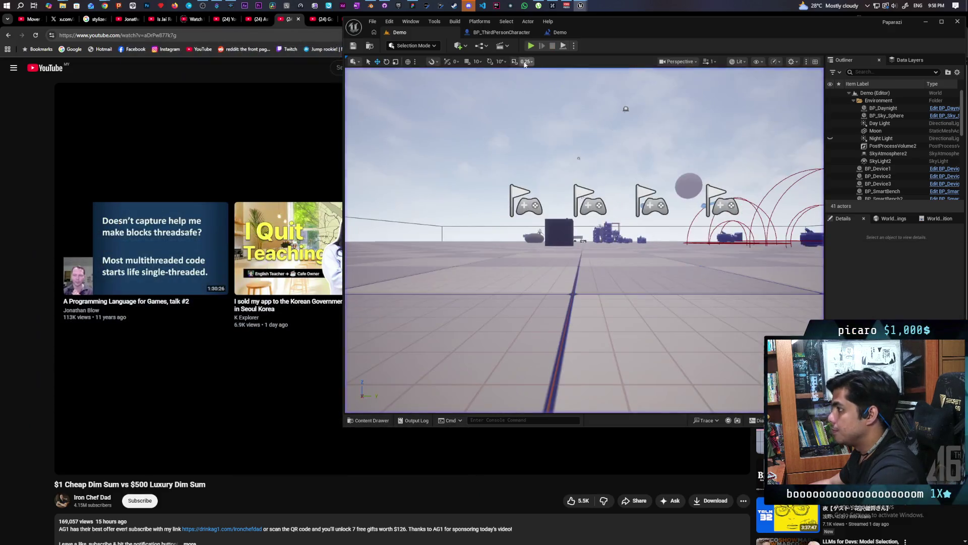
- Connect the execution wire into Stop Movement Immediately and save the Blueprint
click(492, 35)
scroll(538, 285, up, 2)
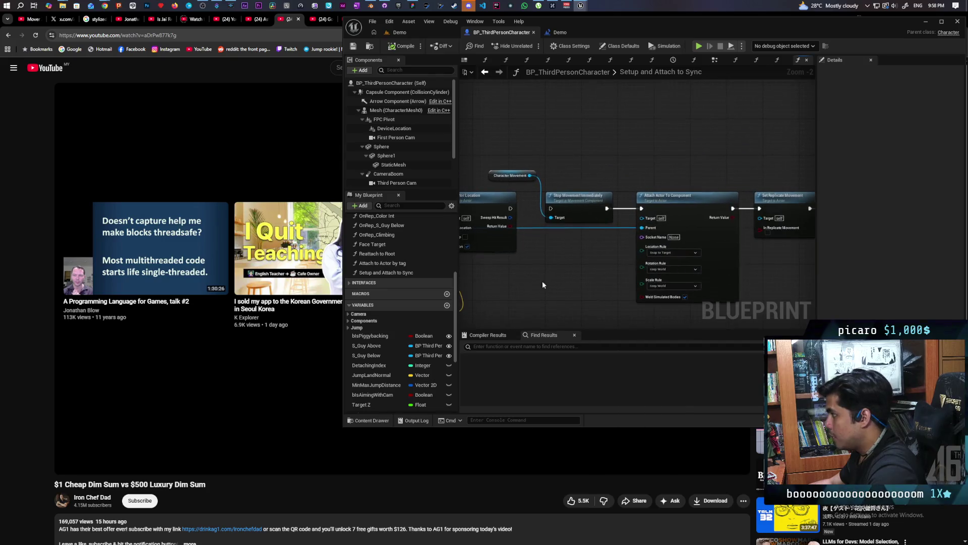
drag(509, 208, 551, 209)
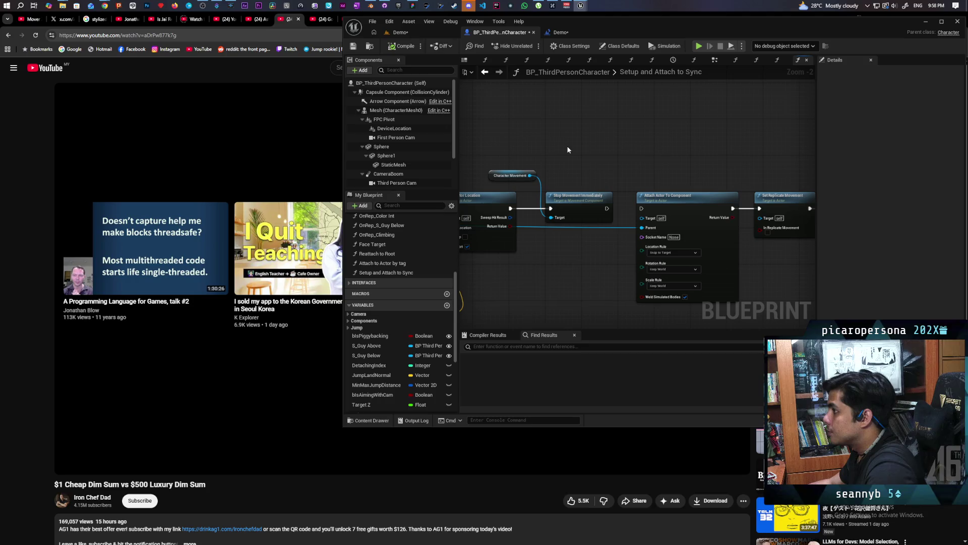
key(ctrl+s)
- Move Attach Actor To Component aside, link Stop Movement Immediately to Set Replicate Movement, save, relaunch
drag(567, 154, 506, 164)
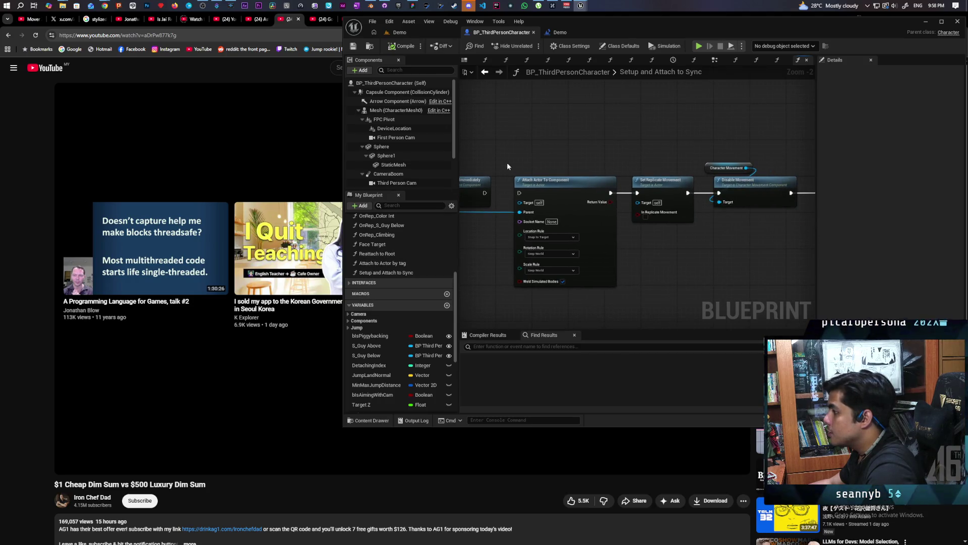
drag(568, 196, 563, 237)
drag(485, 193, 637, 193)
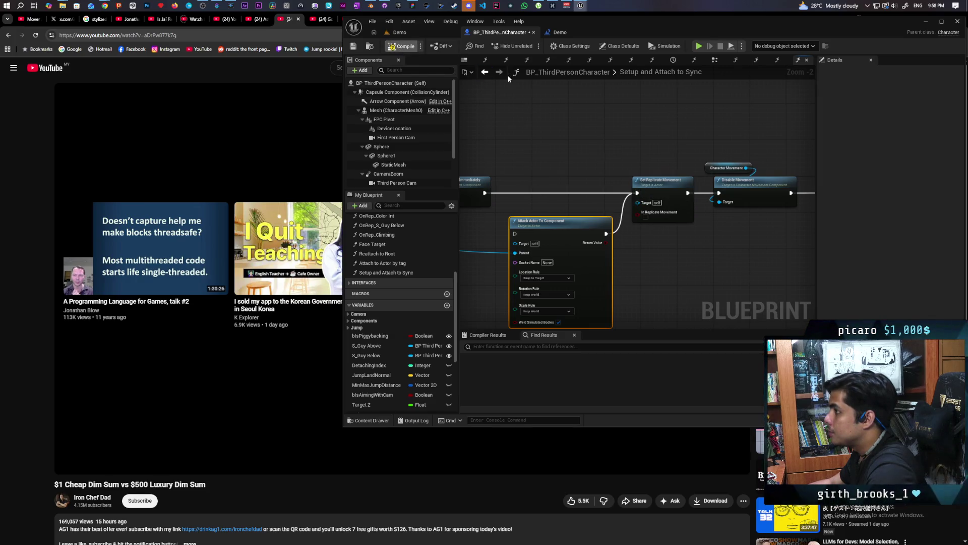
key(ctrl+s)
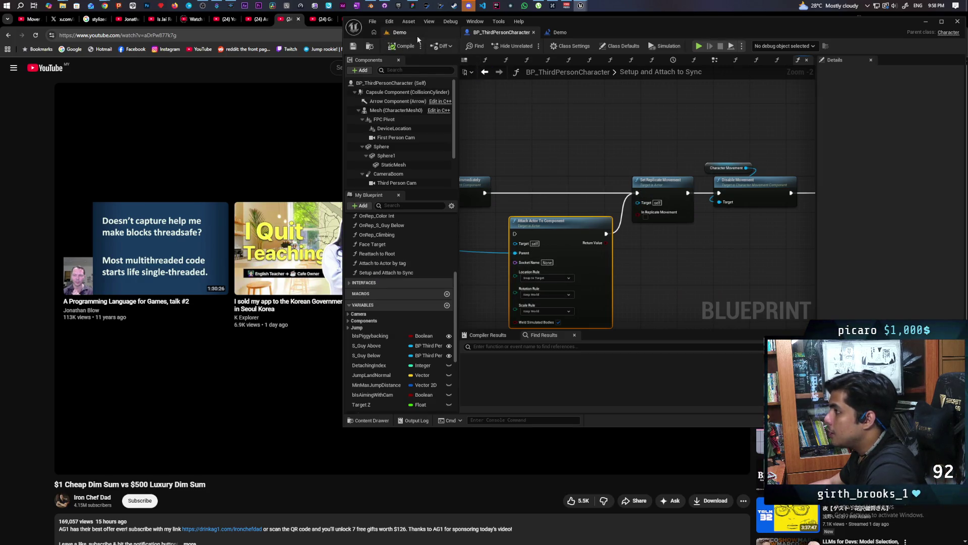
click(416, 33)
click(532, 46)
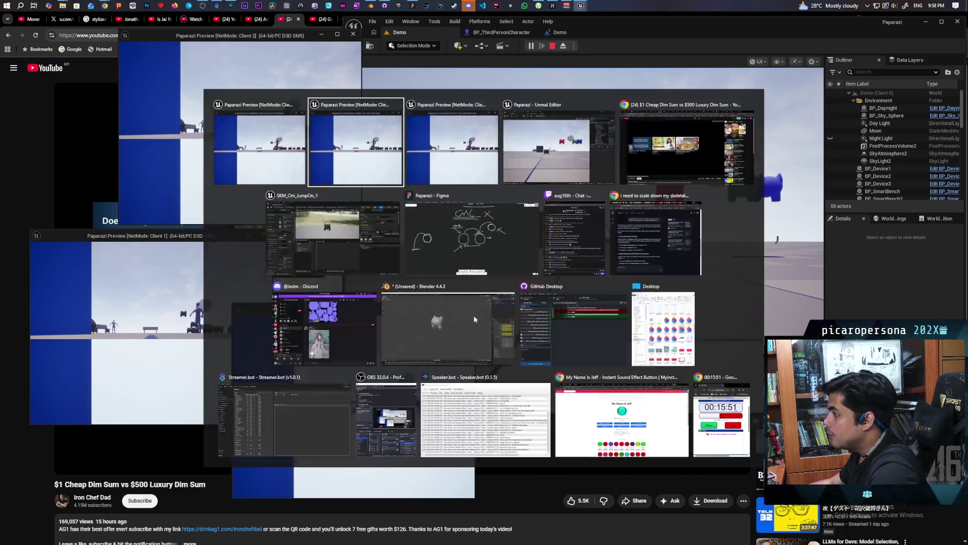
- In the game view, walk the cat forward and jump onto the red character's back
click(589, 329)
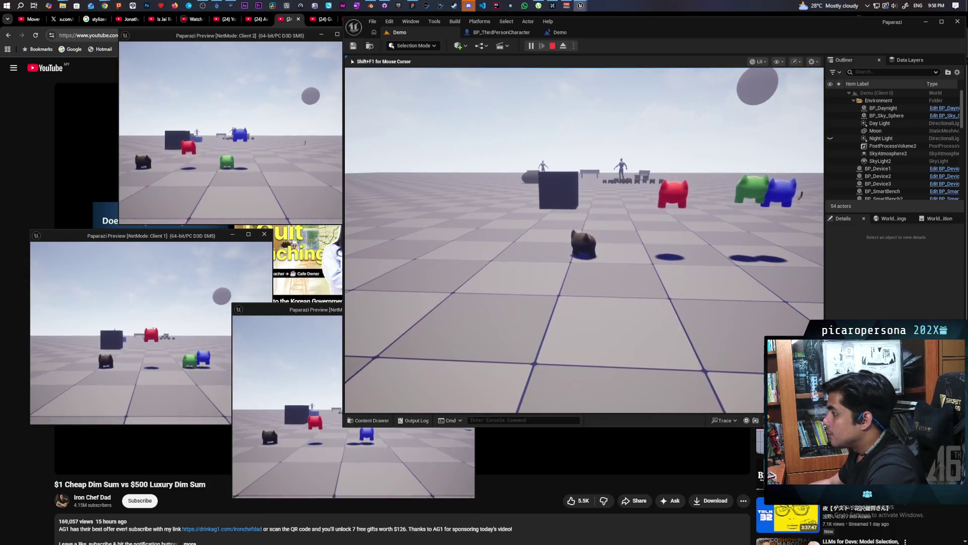
key(w)
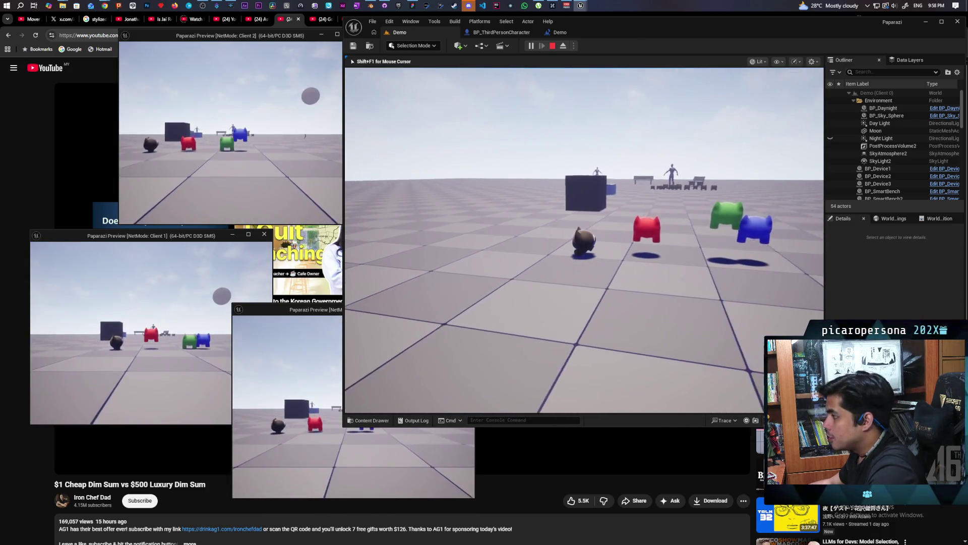
key(w)
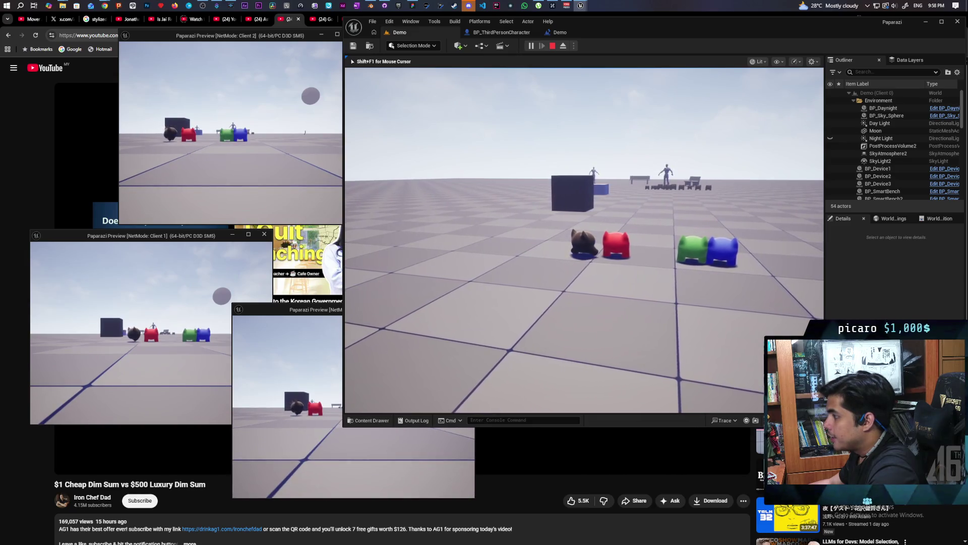
key(w)
key(space)
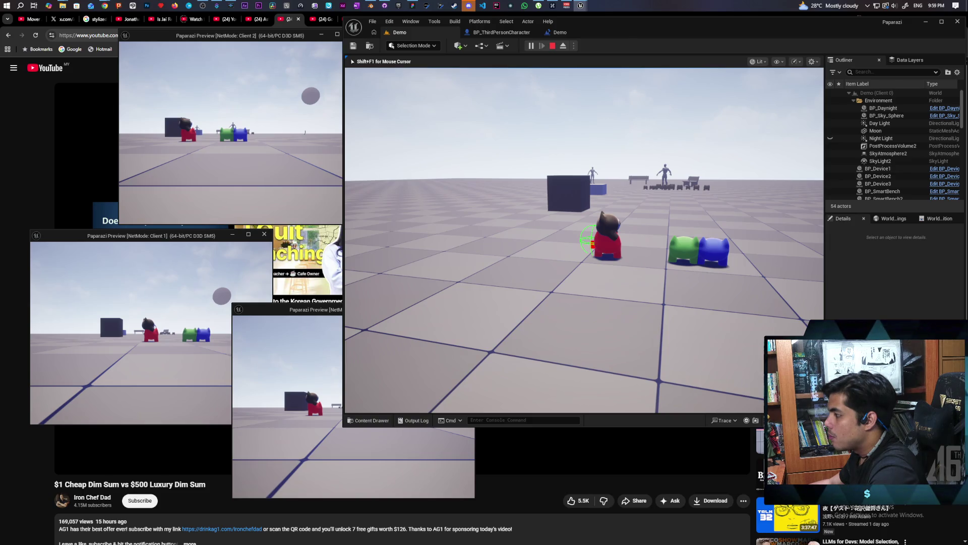
- Climb off the red character, circle back, jump onto its back again, then stop the session
key(a)
key(w)
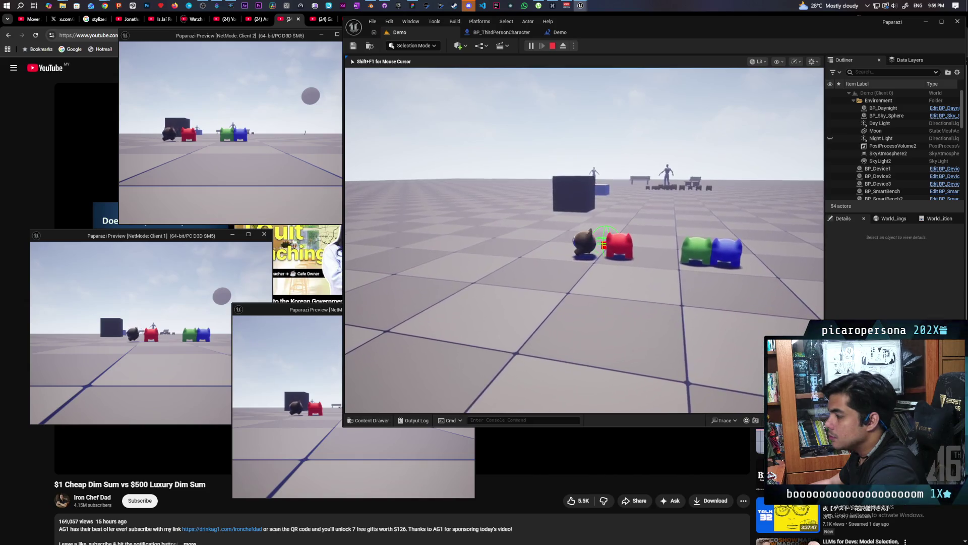
key(a)
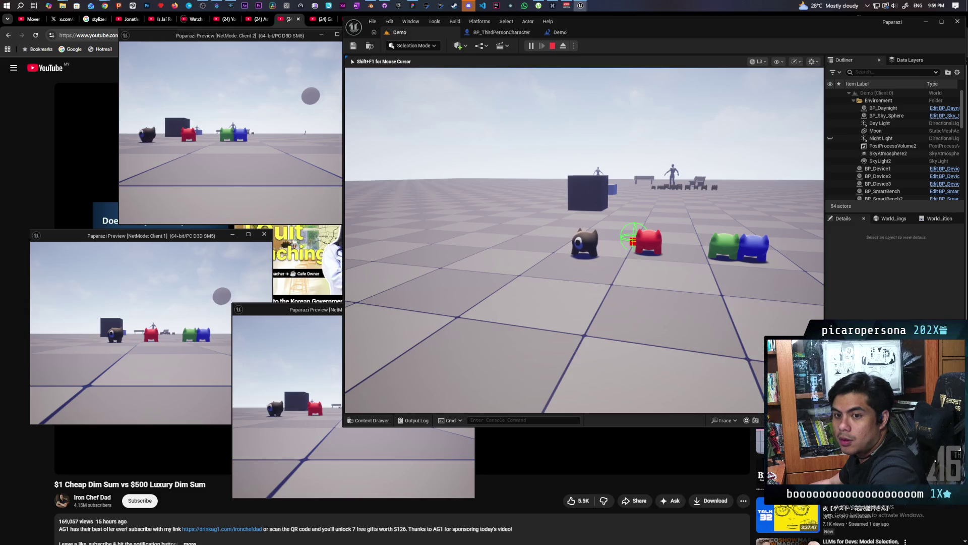
key(d)
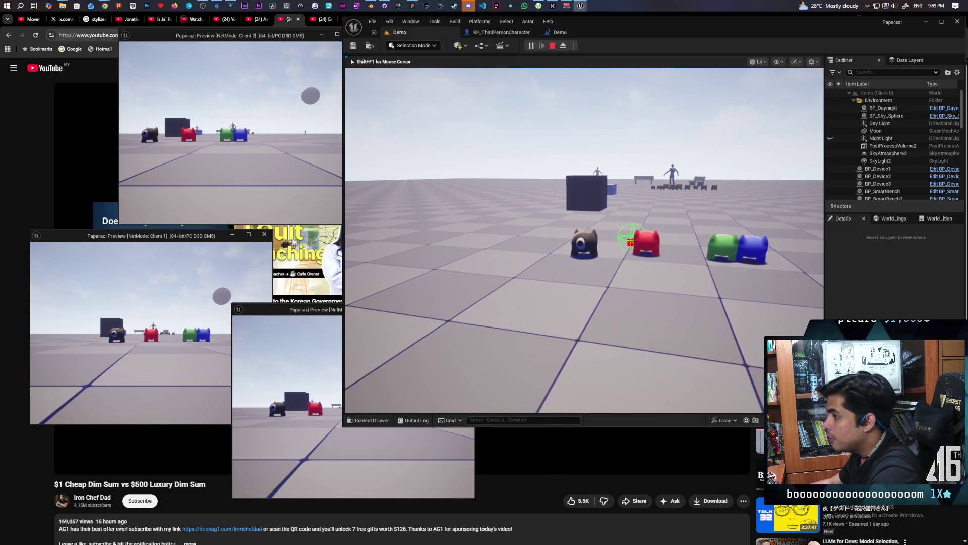
key(d)
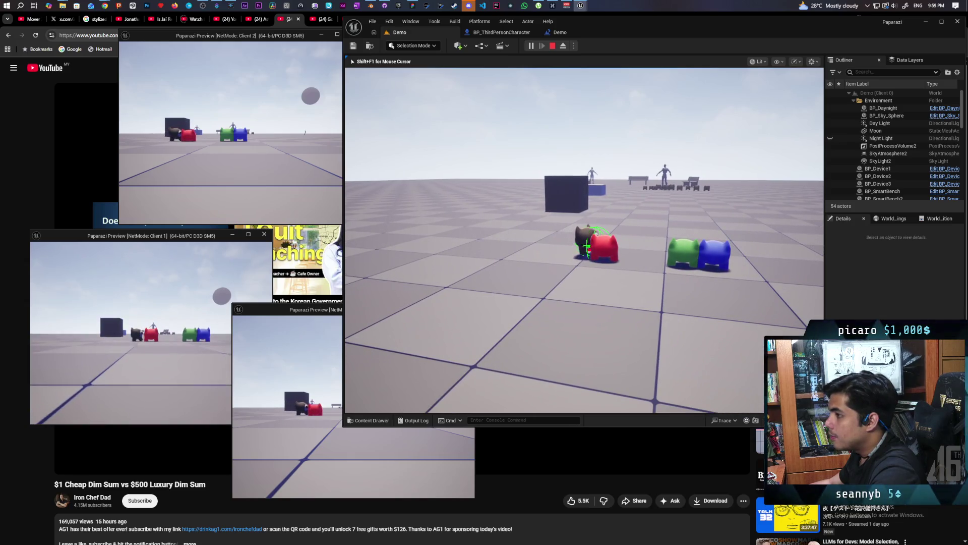
key(space)
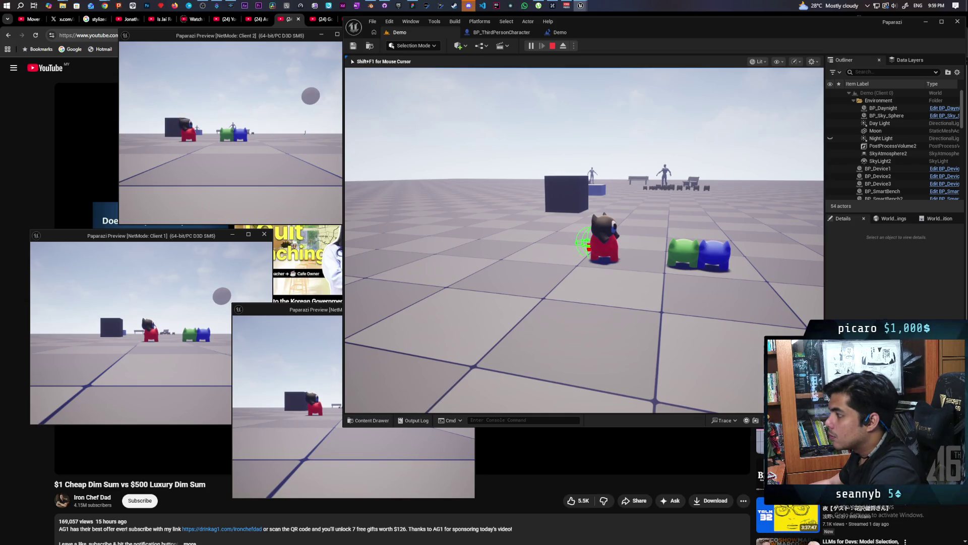
key(Escape)
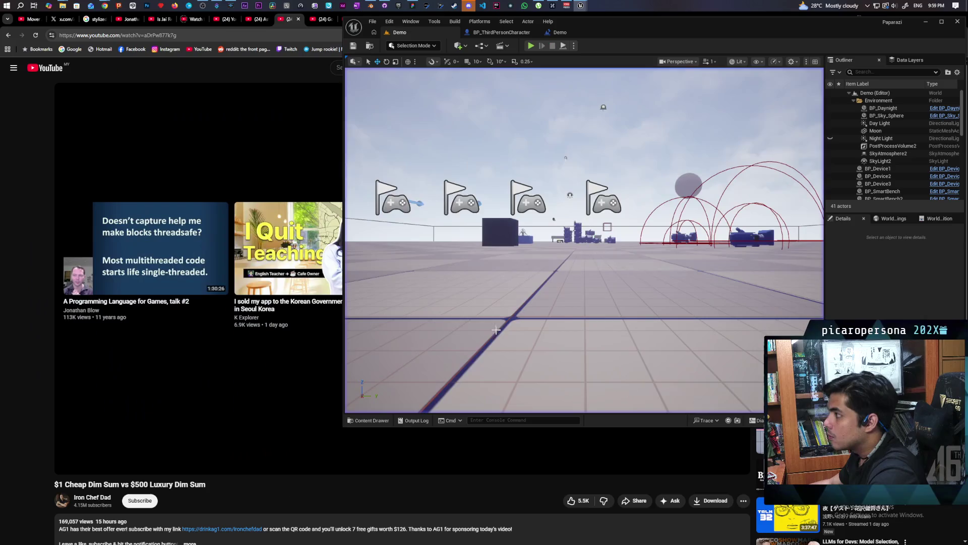
- Back in the character Blueprint, select the MC Update Capsule node with its Root Target getter
click(499, 33)
mouse_move(645, 293)
mouse_down()
mouse_move(722, 274)
mouse_move(577, 272)
mouse_up()
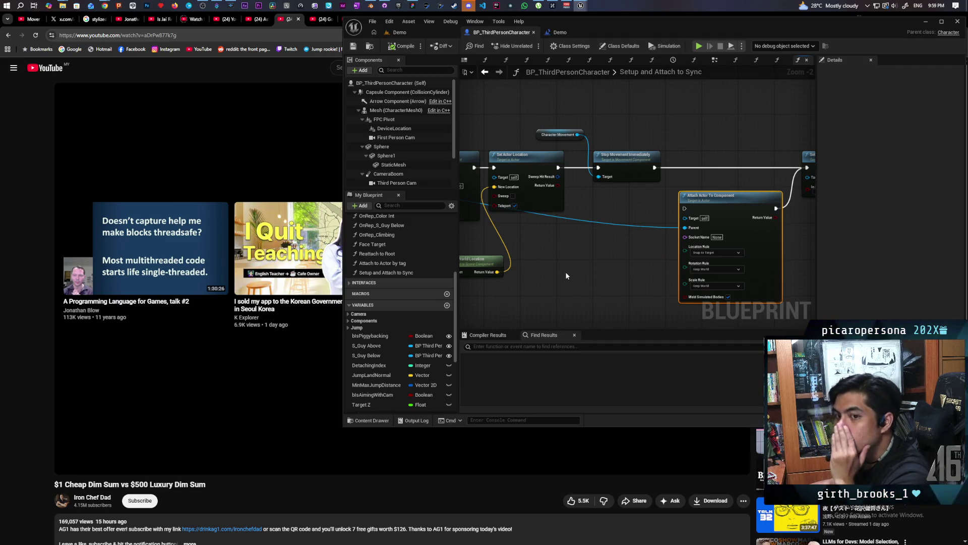
mouse_move(565, 271)
mouse_down()
mouse_move(511, 269)
mouse_move(573, 267)
mouse_up()
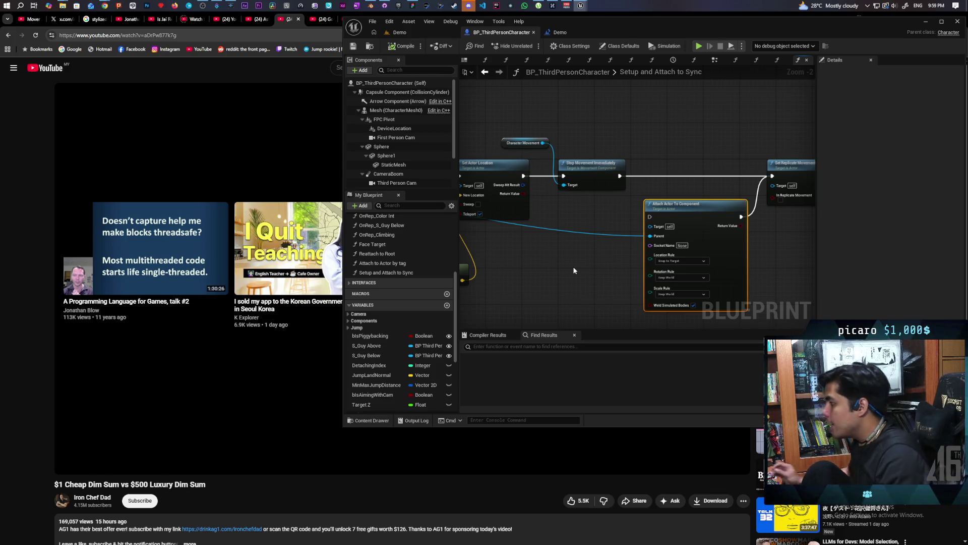
mouse_move(584, 272)
mouse_down()
mouse_move(562, 229)
mouse_move(579, 232)
mouse_up()
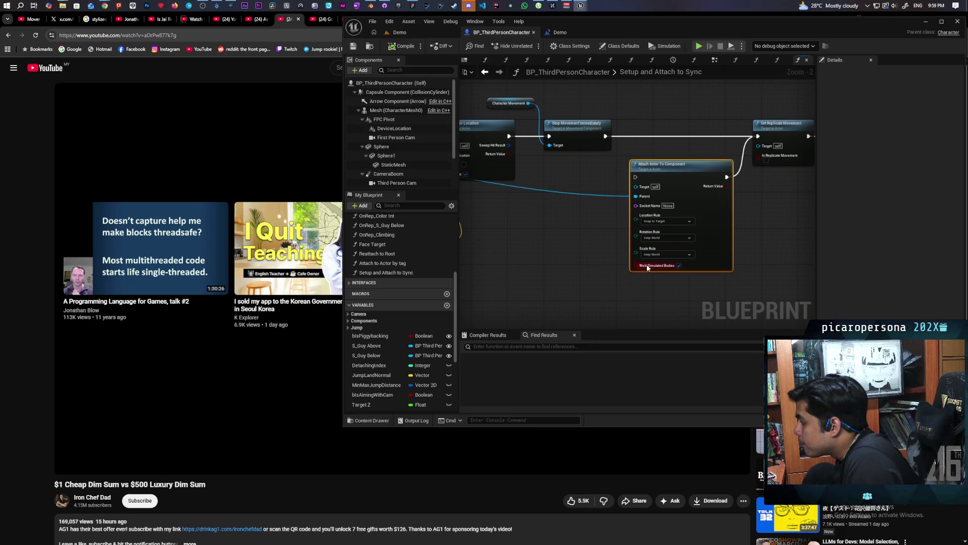
mouse_move(679, 268)
mouse_down()
mouse_move(668, 232)
mouse_move(598, 253)
mouse_move(465, 261)
mouse_up()
mouse_move(593, 256)
mouse_down()
mouse_move(569, 253)
mouse_move(614, 250)
mouse_move(552, 250)
mouse_up()
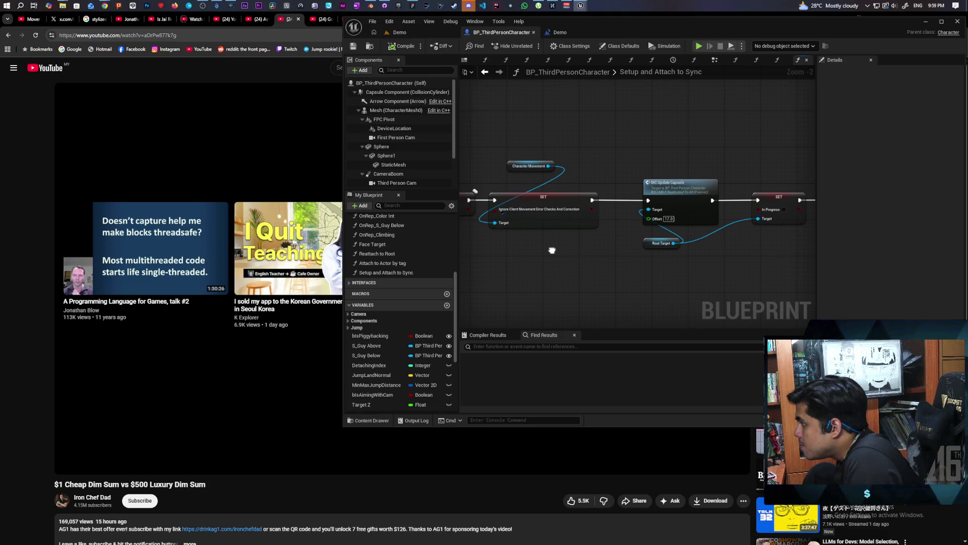
click(676, 202)
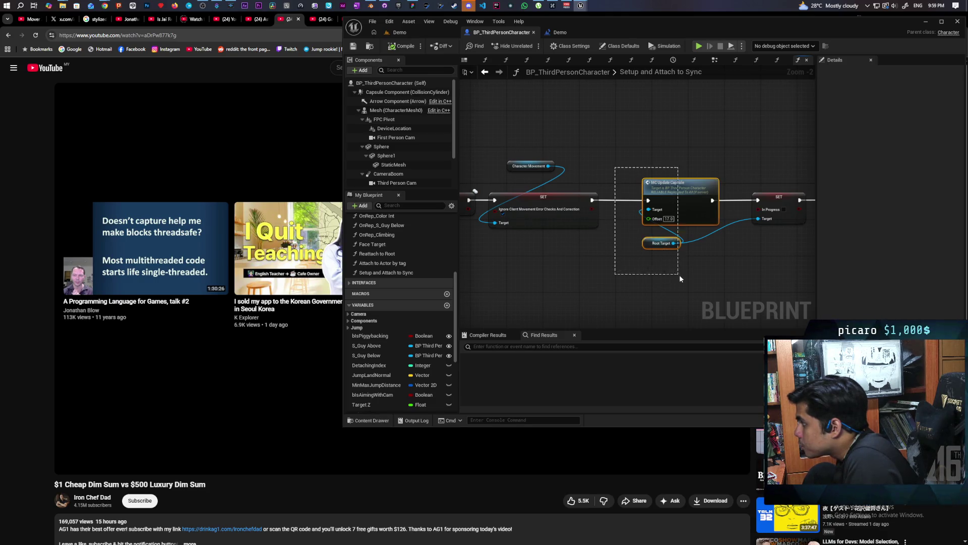
- Wire Stop Movement Immediately's exec output into Attach Actor To Component
drag(679, 275, 639, 273)
mouse_move(549, 155)
mouse_down()
mouse_move(620, 277)
mouse_move(565, 161)
mouse_move(624, 270)
mouse_up()
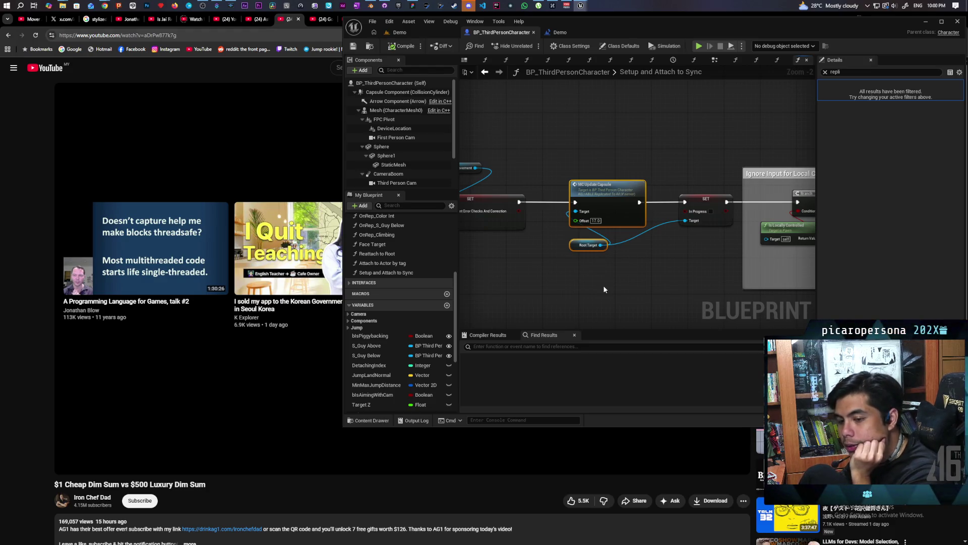
drag(579, 289, 764, 262)
mouse_move(533, 182)
mouse_down()
mouse_move(563, 220)
mouse_move(592, 180)
mouse_up()
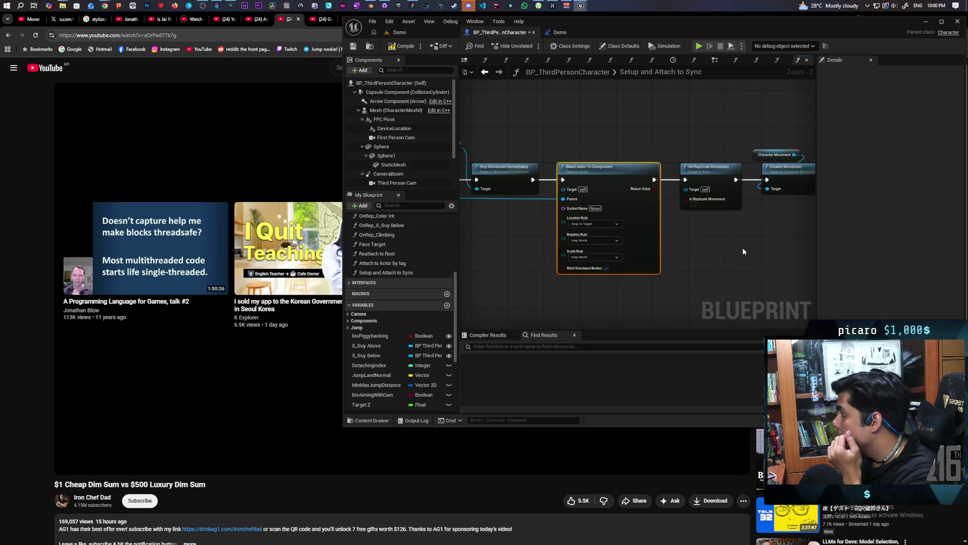
- Route MC Update Capsule's exec output into the SET node and save the Blueprint
drag(748, 247, 520, 254)
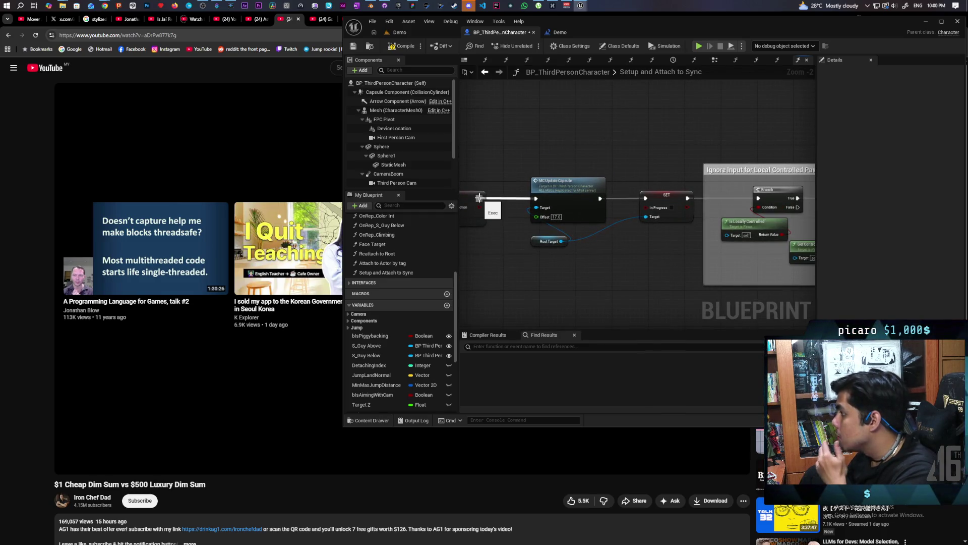
drag(478, 198, 512, 219)
drag(633, 212, 647, 199)
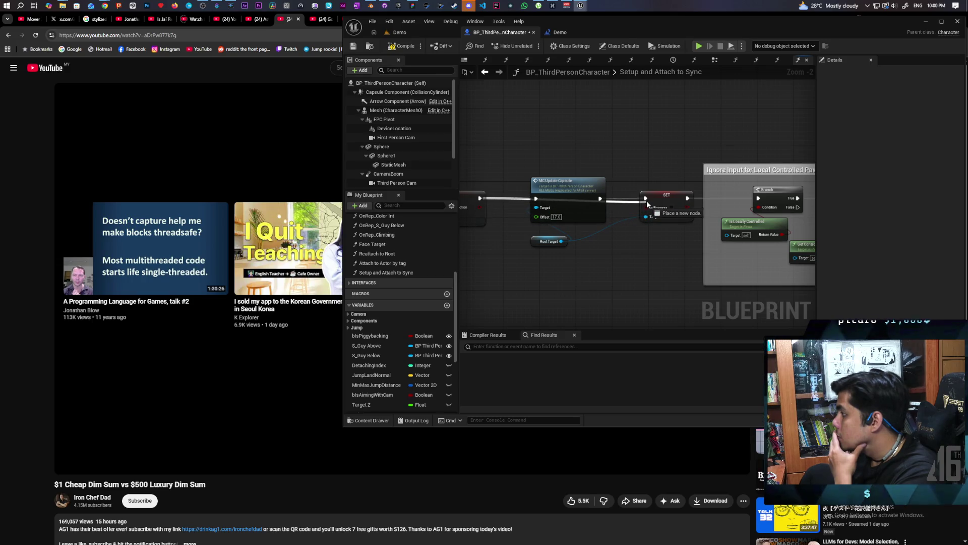
key(ctrl+s)
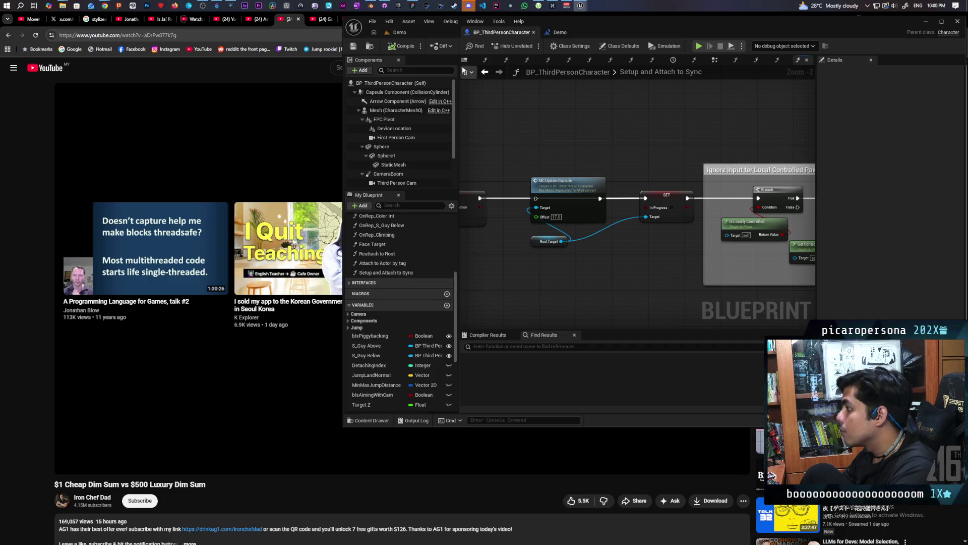
click(402, 32)
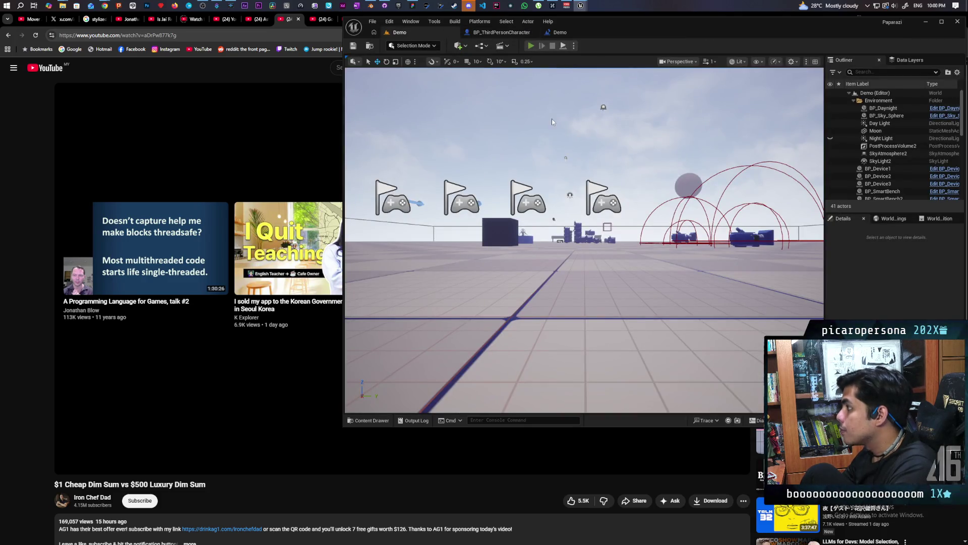
- Play with three clients, walk the cat to the red creature, jump onto its back, then stop
key(alt+p)
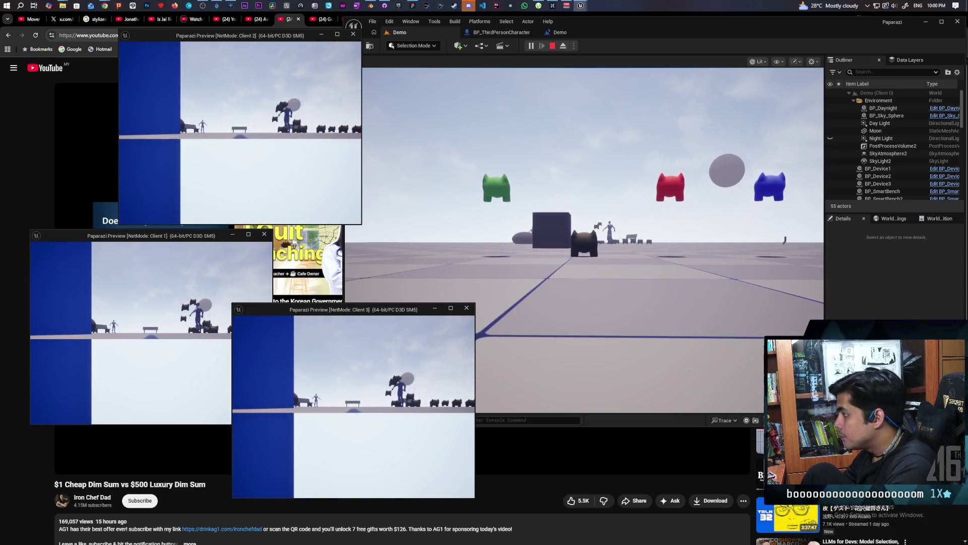
click(585, 242)
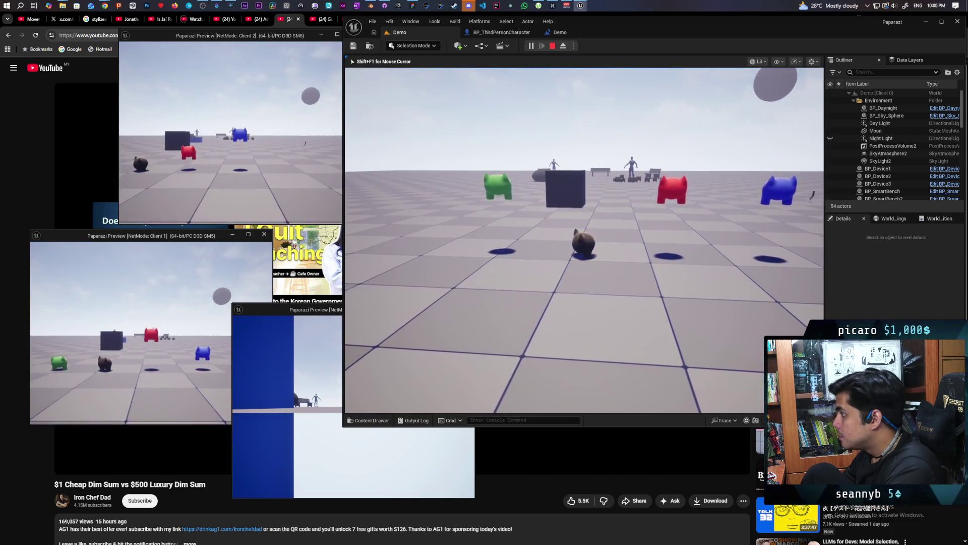
key(w)
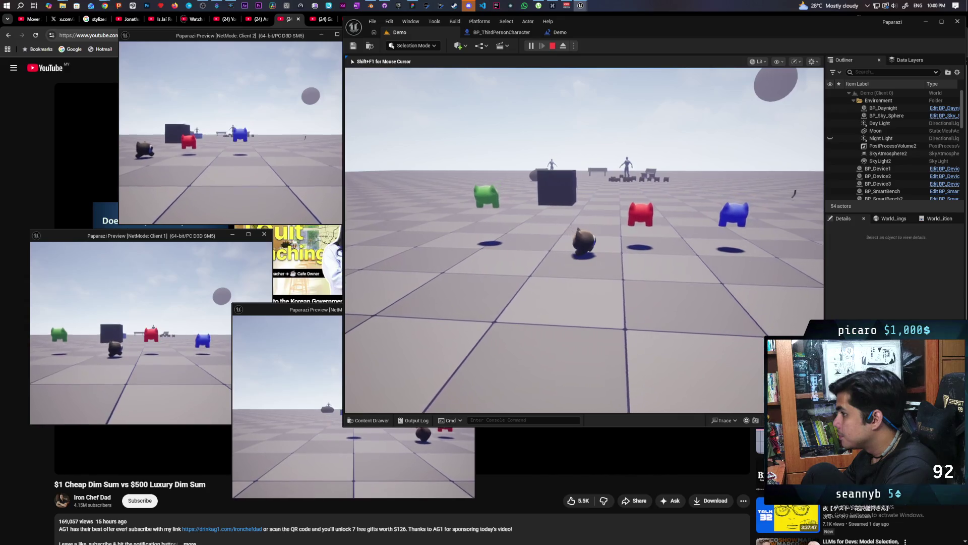
key(w)
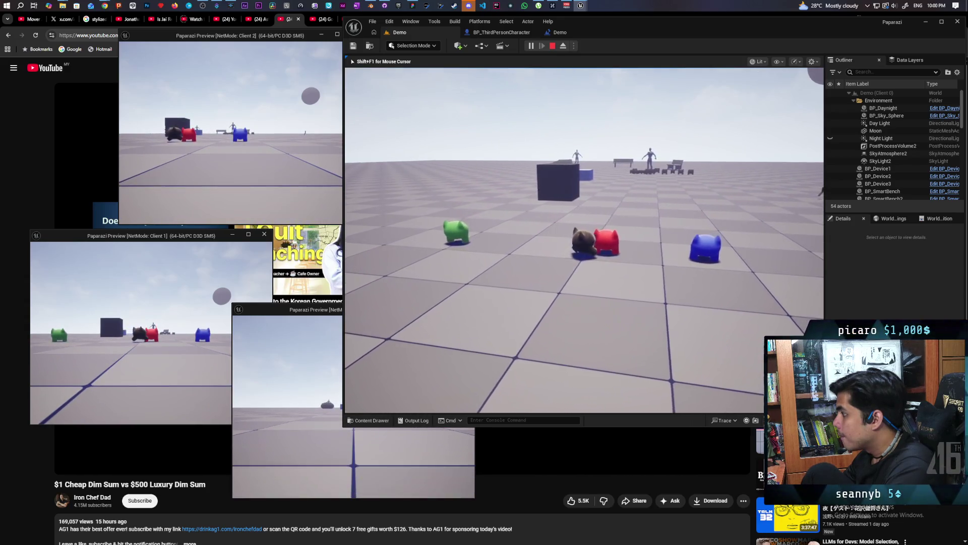
key(space)
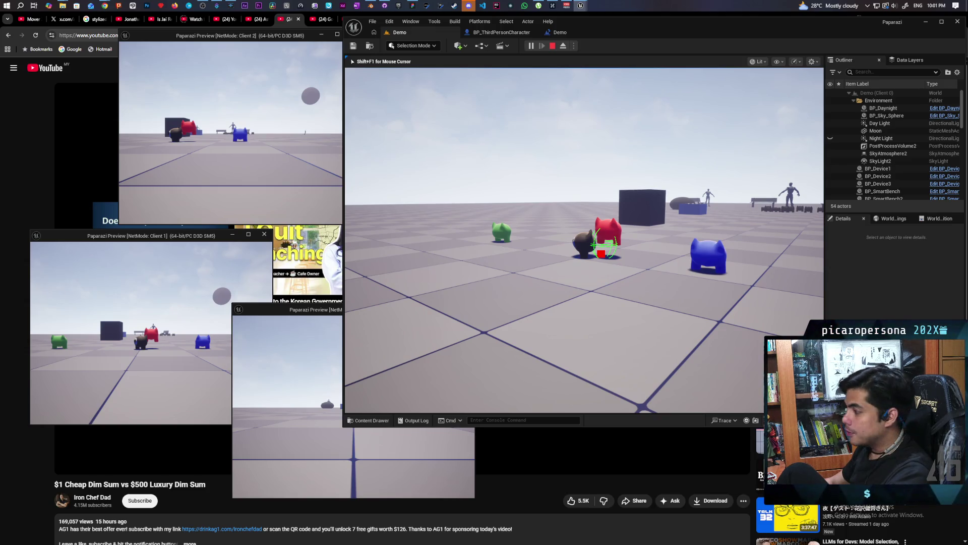
key(Escape)
- Move Root Target left beside MC Update Capsule and confirm via a 'repli' search its Replication is None
click(493, 32)
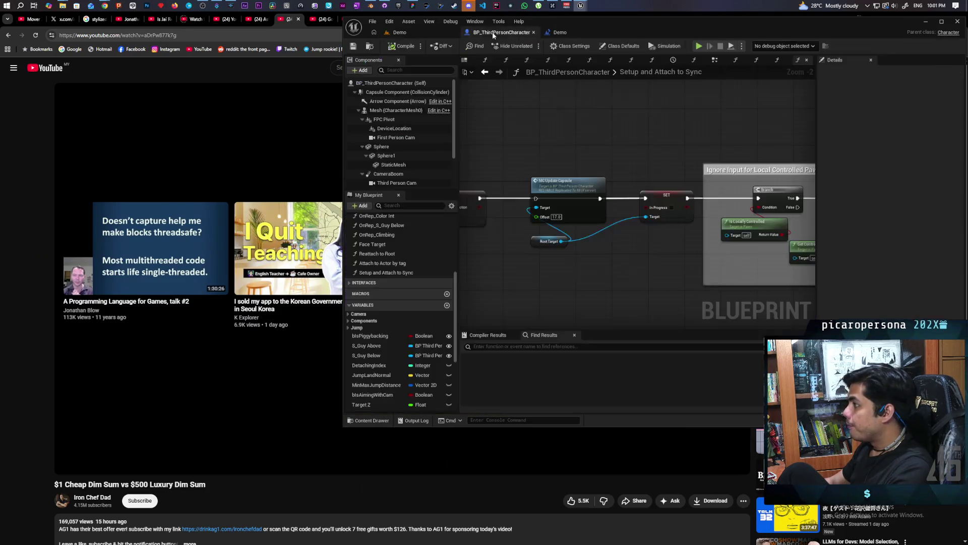
drag(638, 173, 696, 138)
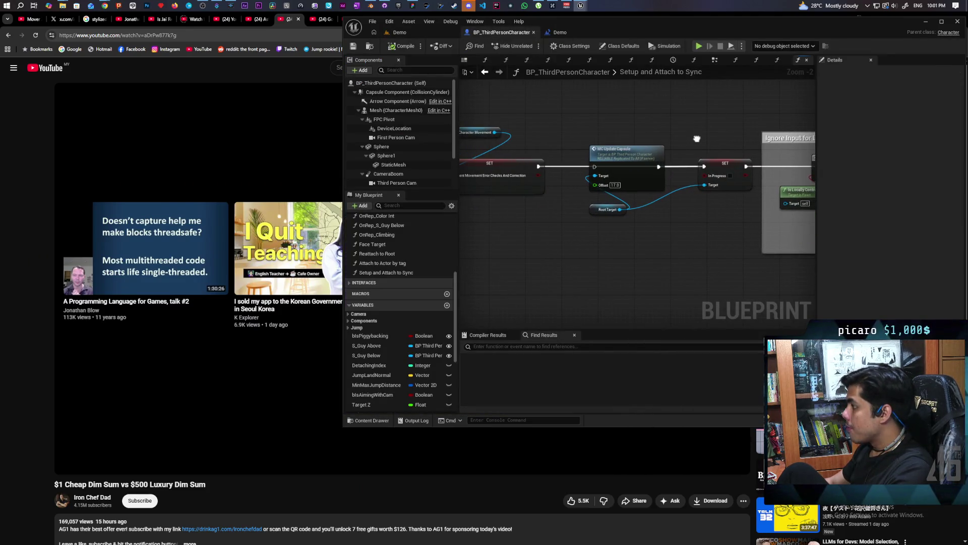
drag(538, 166, 599, 171)
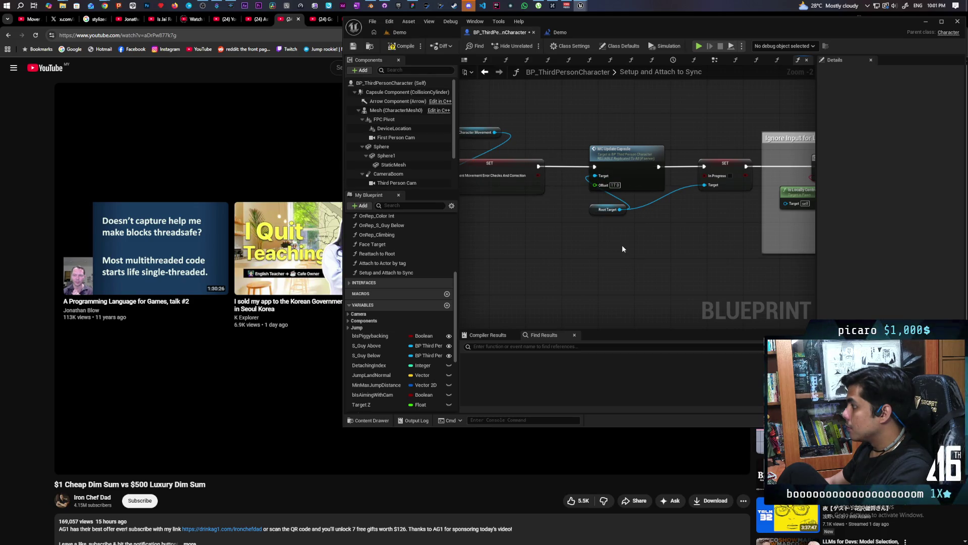
drag(597, 210, 559, 207)
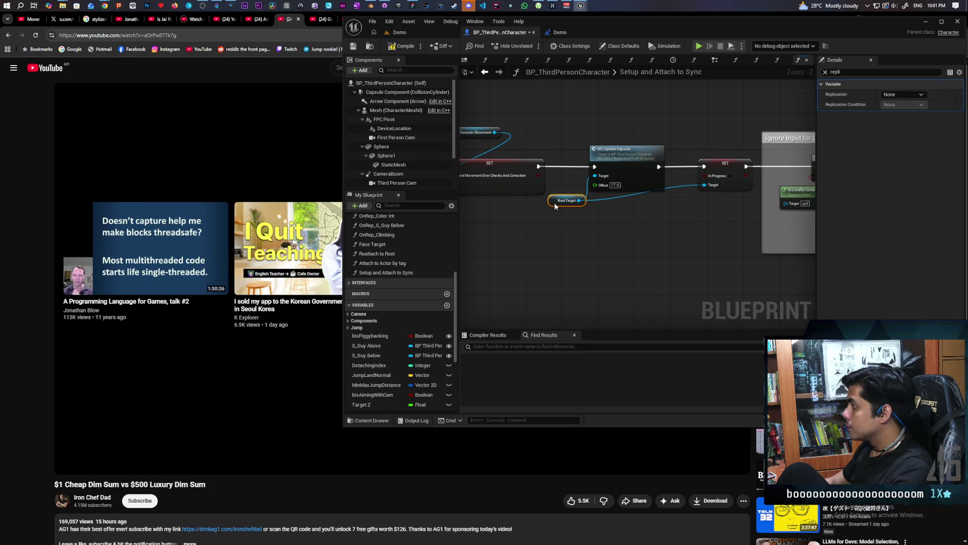
click(826, 74)
click(656, 252)
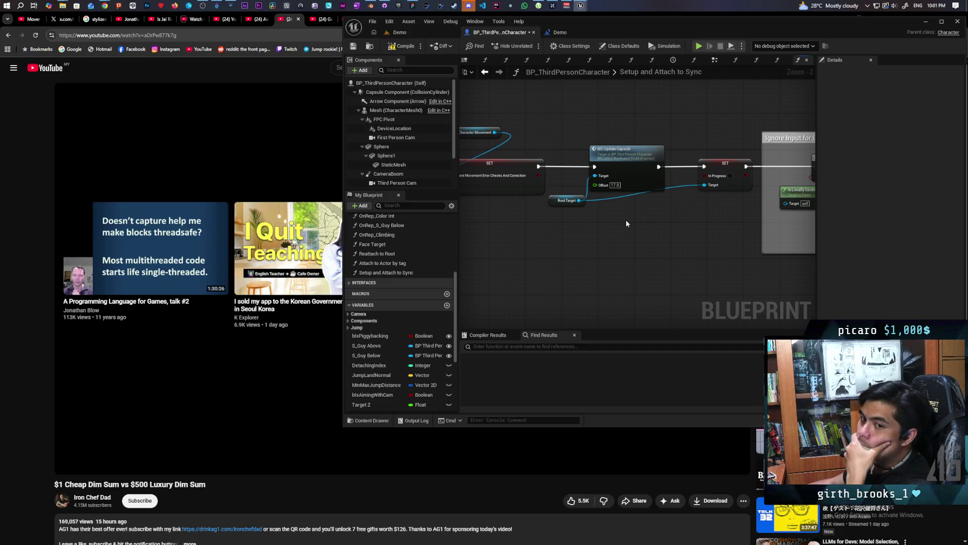
- Review the SET and MC Update Capsule nodes, then open the MC_Update Capsule event definition
mouse_move(625, 220)
mouse_down()
mouse_move(590, 251)
mouse_move(709, 254)
mouse_up()
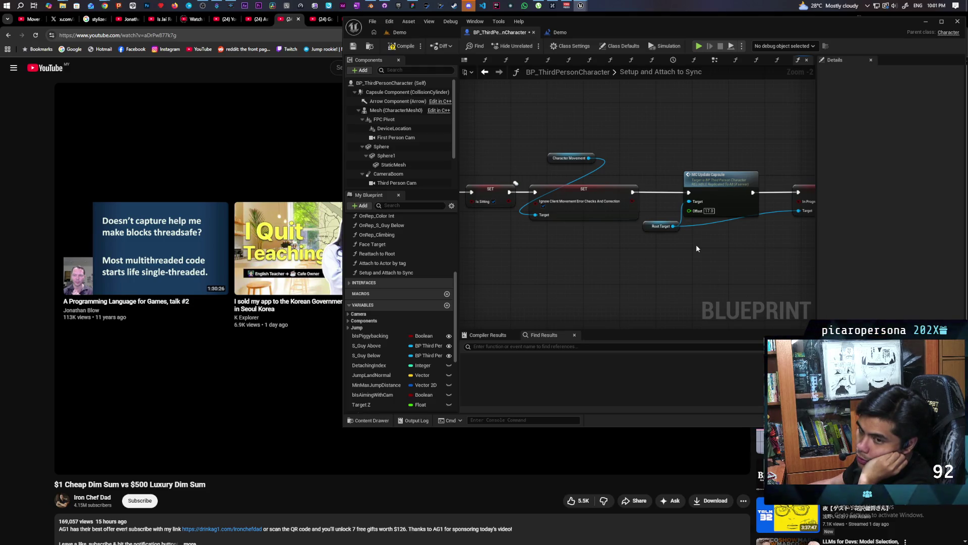
drag(697, 248, 615, 250)
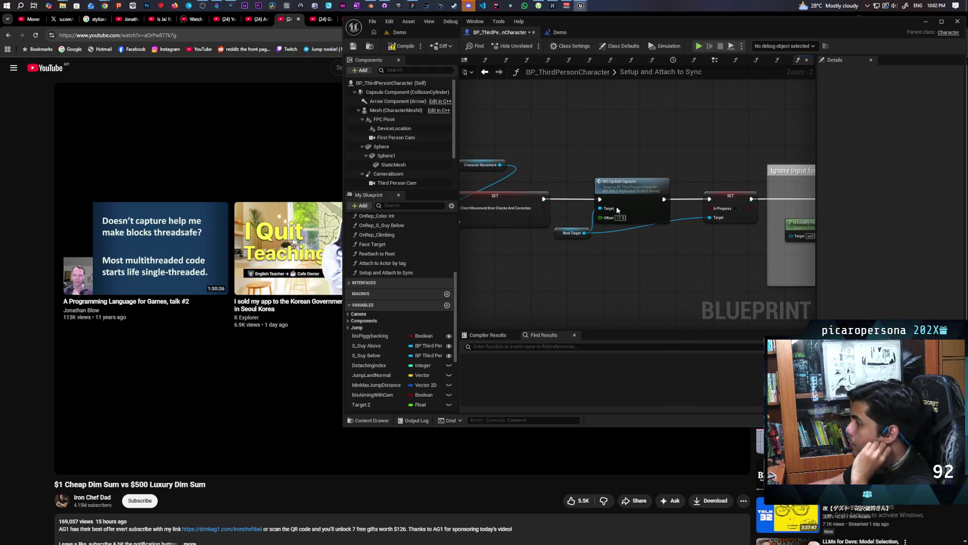
drag(552, 168, 645, 261)
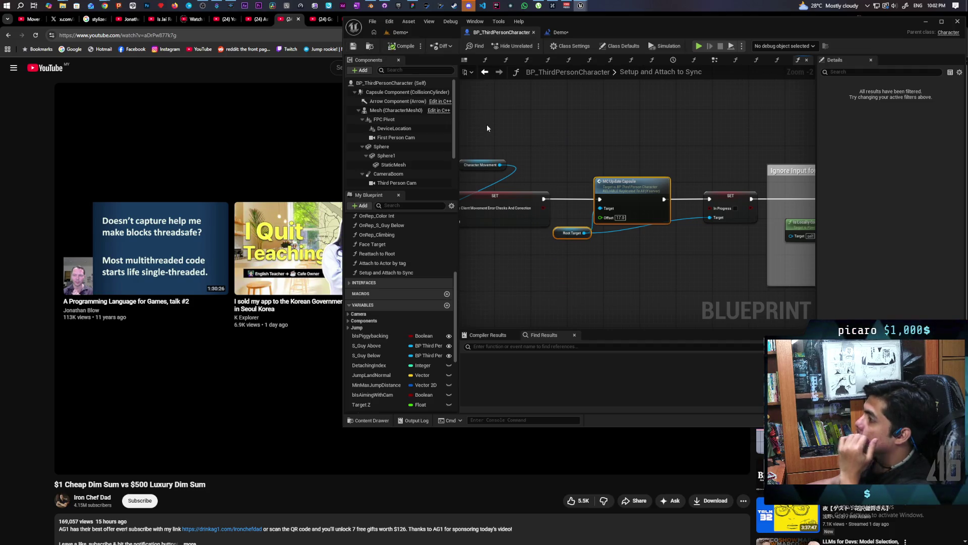
click(651, 284)
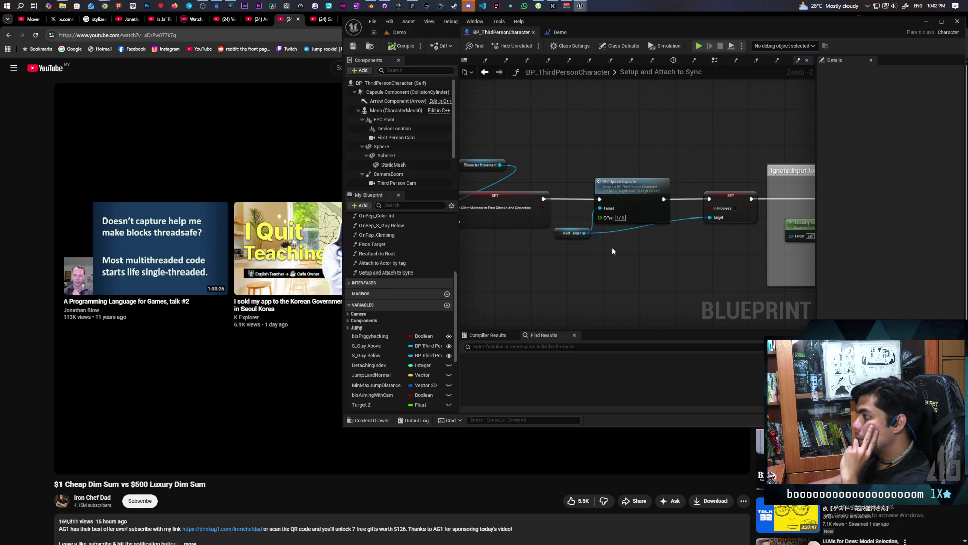
double_click(631, 199)
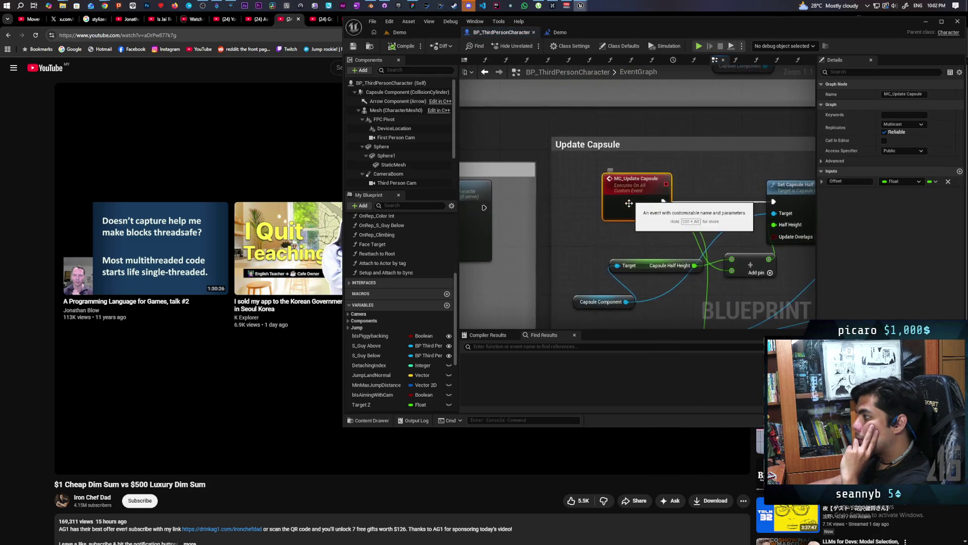
- Uncheck Update Overlaps on Set Capsule Half Height and compile-save the Blueprint
mouse_move(689, 245)
mouse_down()
mouse_move(581, 161)
mouse_move(561, 220)
mouse_move(635, 200)
mouse_up()
click(578, 185)
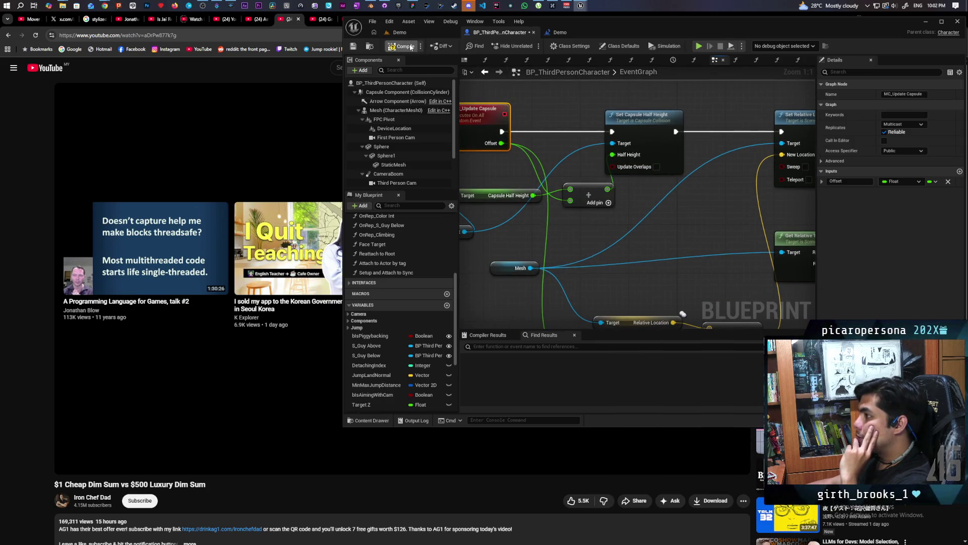
key(ctrl+s)
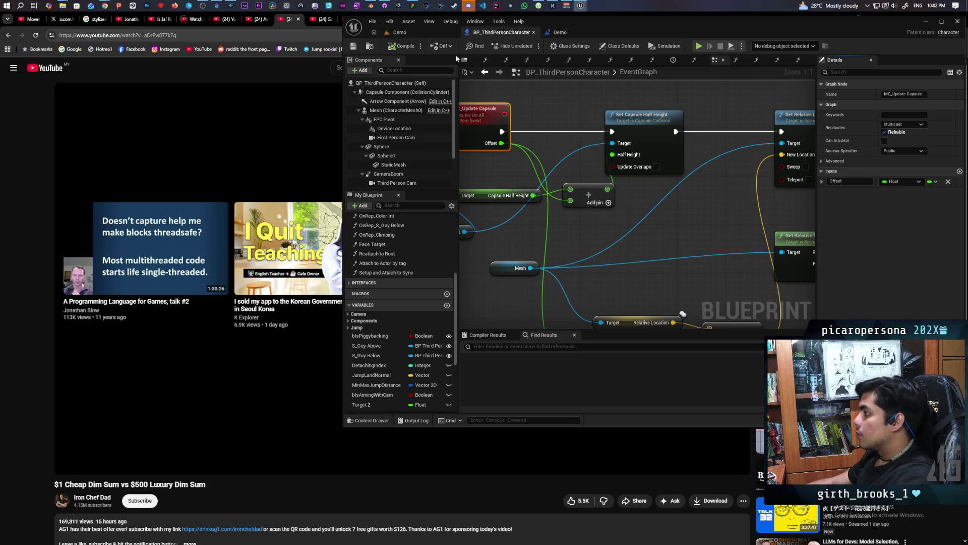
- Review the full Update Capsule event, then start a three-client play session in the Demo level
drag(650, 111, 572, 107)
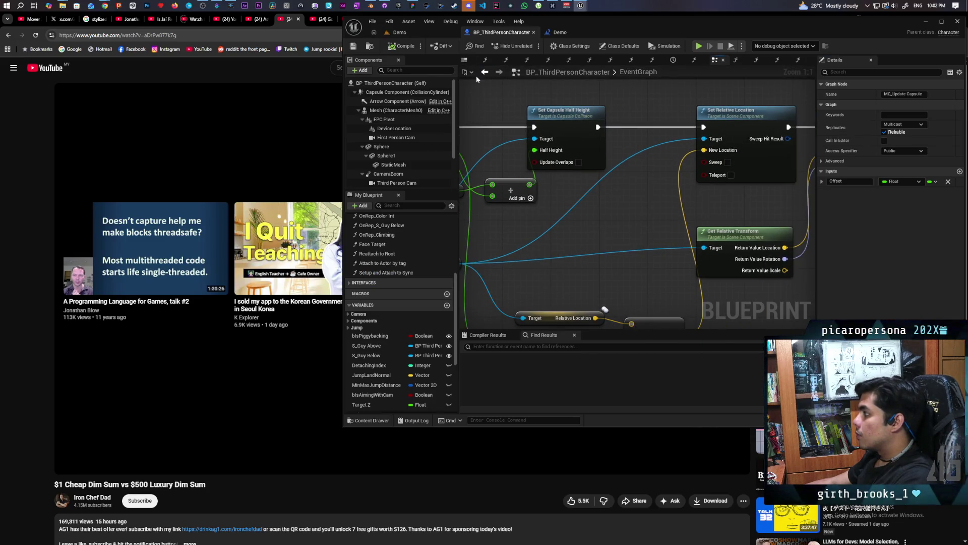
scroll(616, 168, down, 1)
mouse_move(616, 168)
mouse_down()
mouse_move(725, 160)
mouse_move(670, 135)
mouse_move(672, 151)
mouse_up()
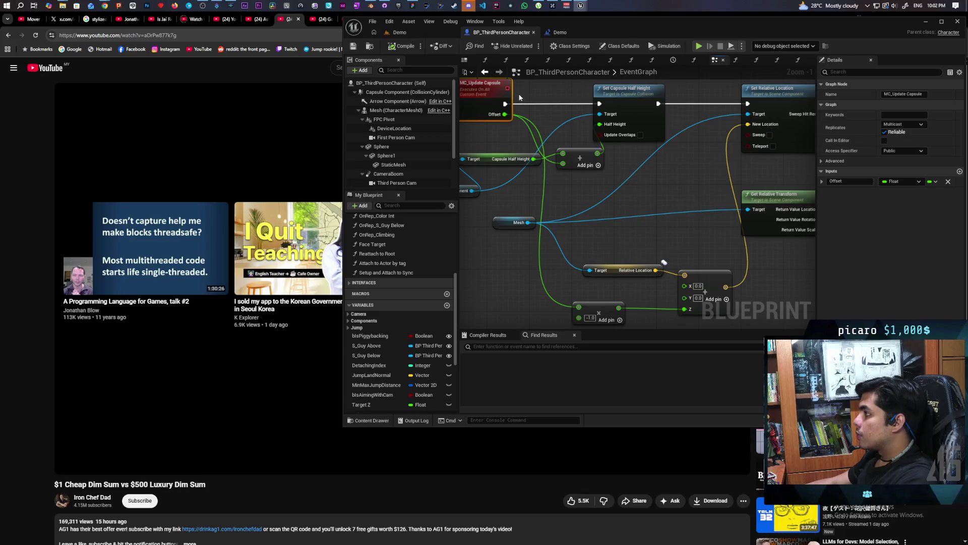
click(423, 31)
click(531, 46)
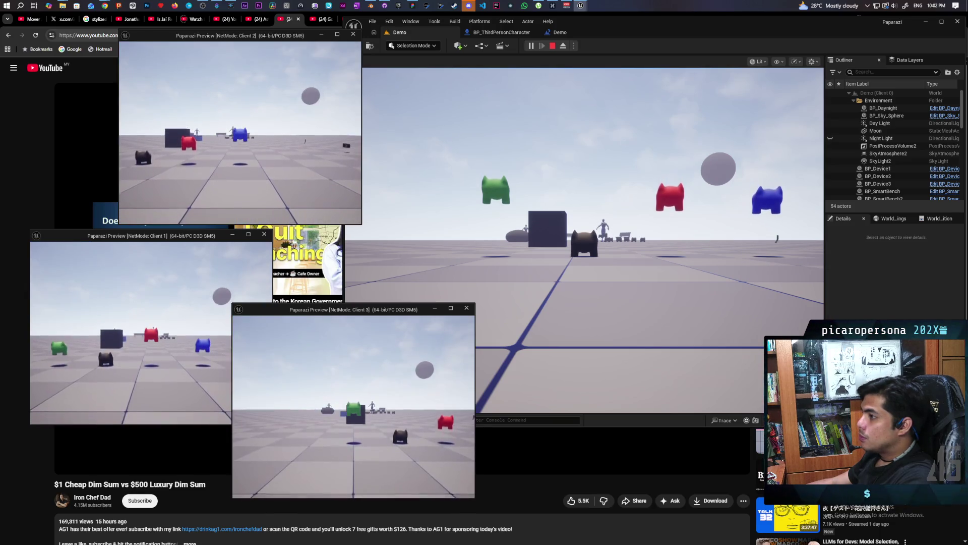
- Piggyback the cat onto the red creature, stop play, and pan to the Cache Initial Mesh Offset nodes
click(584, 240)
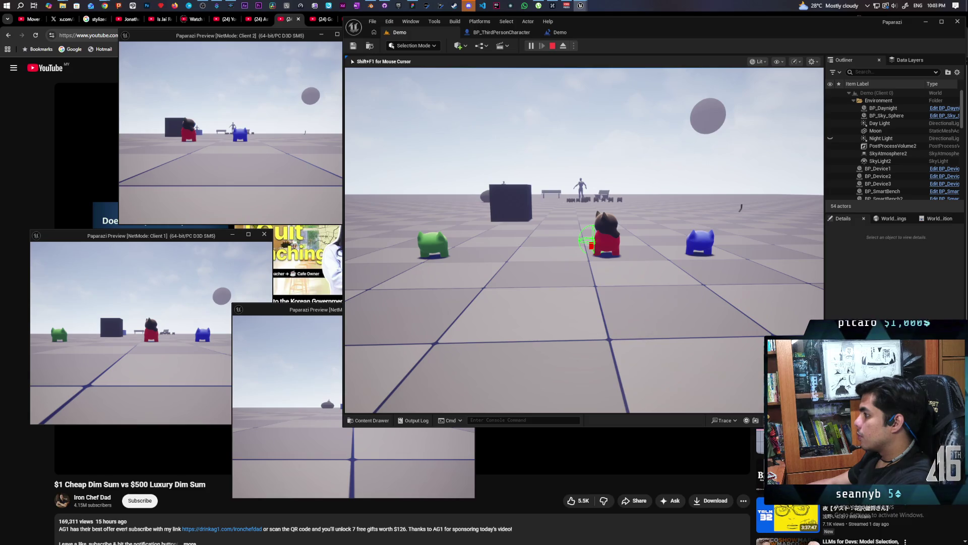
key(Escape)
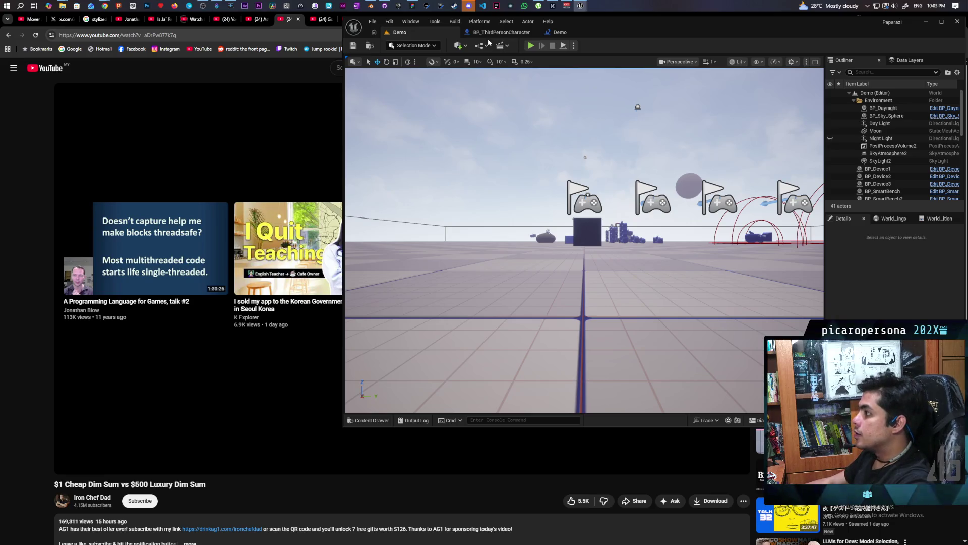
click(515, 32)
mouse_move(659, 191)
mouse_down()
mouse_move(590, 207)
mouse_move(577, 232)
mouse_move(741, 232)
mouse_move(761, 223)
mouse_move(755, 227)
mouse_up()
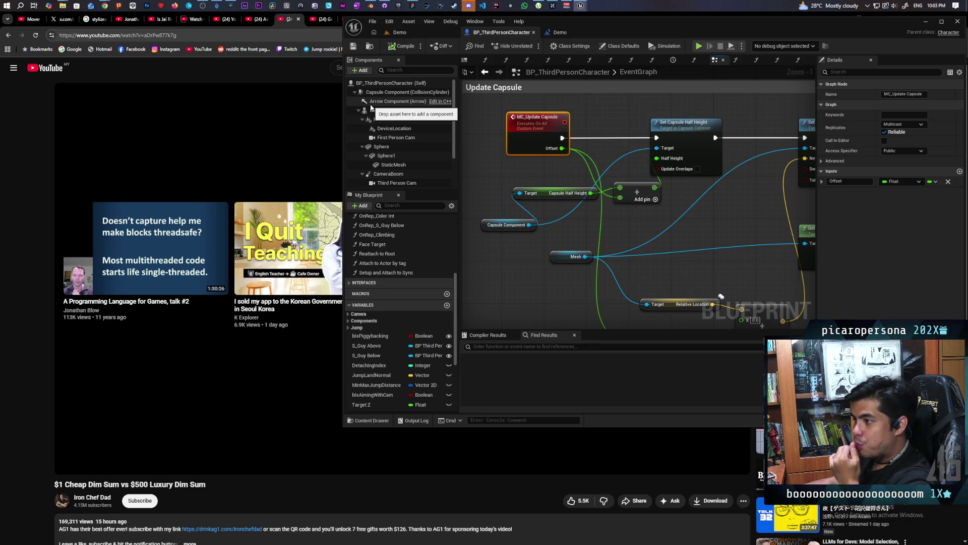
- Inspect Set Relative Location and Cache Initial Mesh Offset, then drag from Capsule Component to list its actions
mouse_move(677, 175)
mouse_down()
mouse_move(578, 169)
mouse_move(648, 165)
mouse_up()
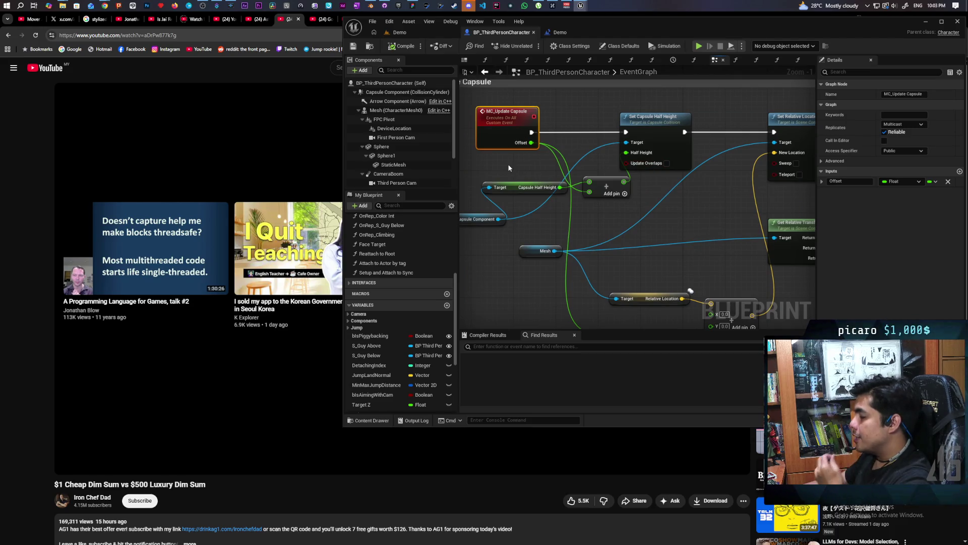
drag(676, 199, 637, 206)
drag(638, 207, 592, 196)
mouse_move(736, 185)
mouse_down()
mouse_move(698, 214)
mouse_move(637, 207)
mouse_up()
scroll(682, 214, down, 2)
scroll(636, 207, up, 1)
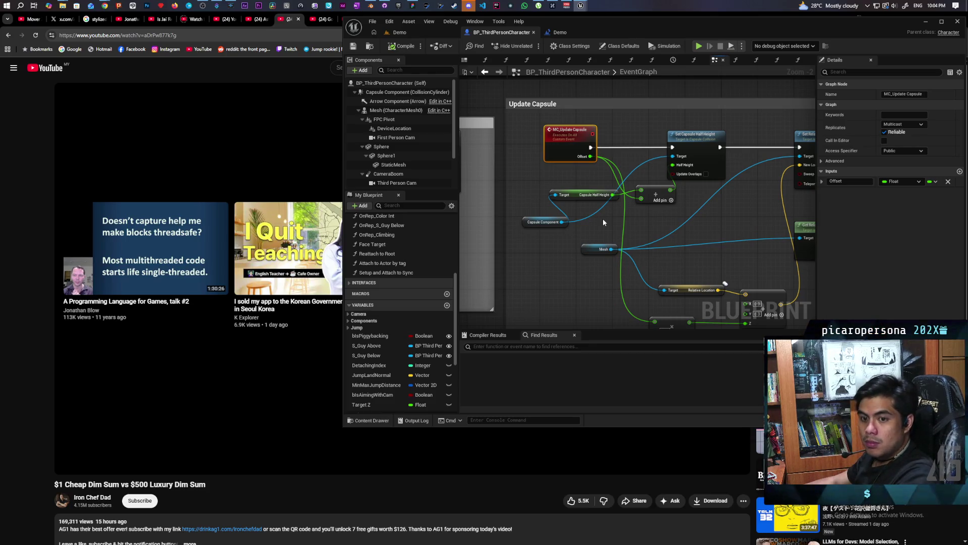
drag(604, 219, 647, 253)
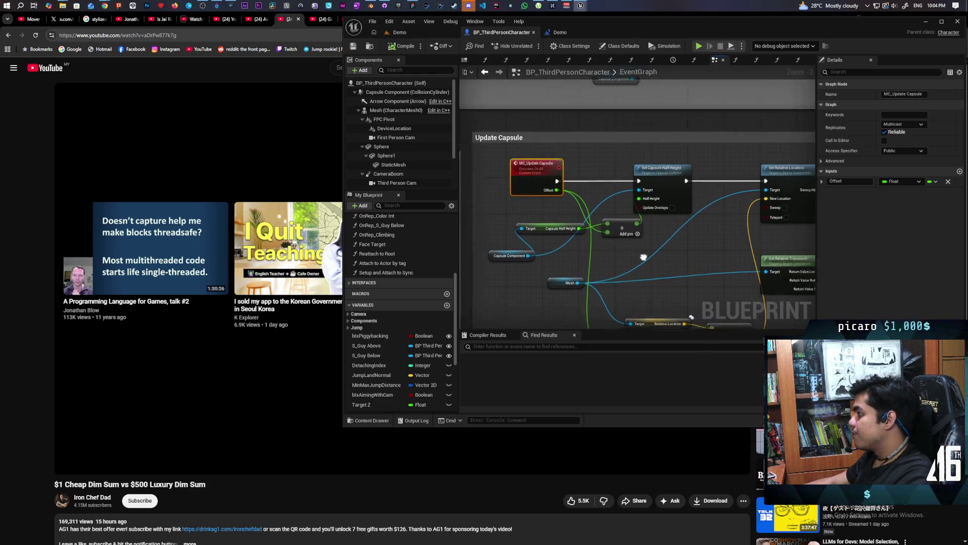
scroll(647, 254, up, 2)
drag(521, 276, 616, 288)
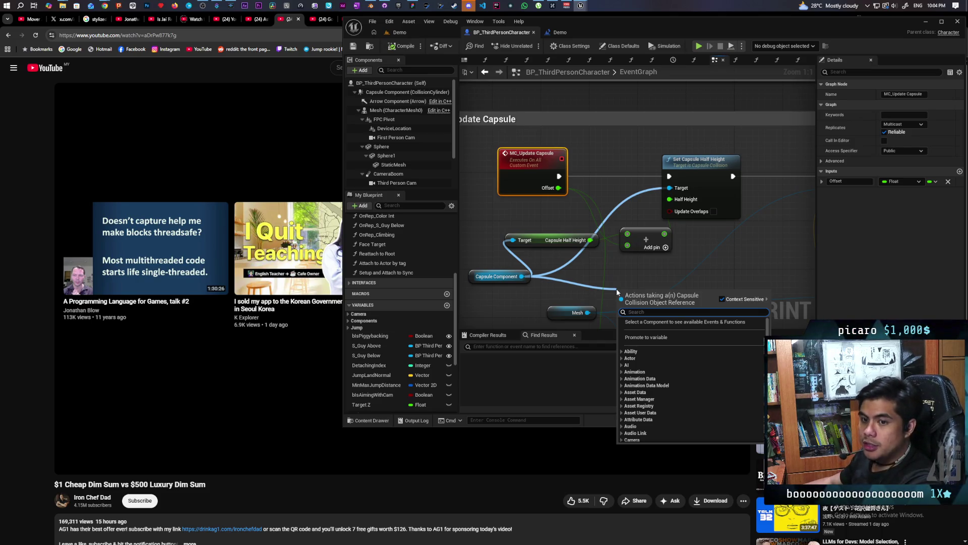
- Add a Detach From Component node targeting Mesh, running first after MC_Update Capsule fires
key(ctrl+z)
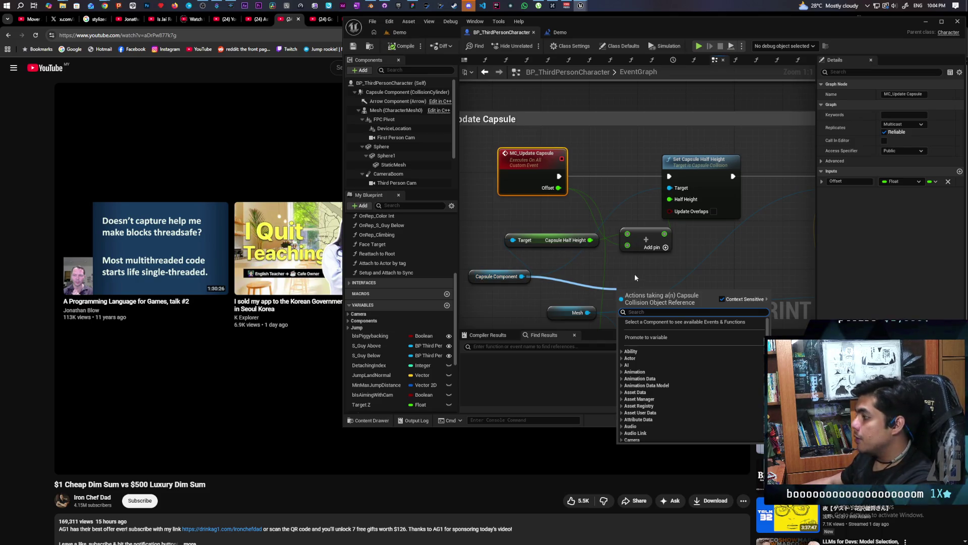
drag(634, 274, 640, 247)
mouse_move(371, 111)
mouse_down()
mouse_move(514, 239)
mouse_move(529, 291)
mouse_move(608, 262)
mouse_up()
text(detach)
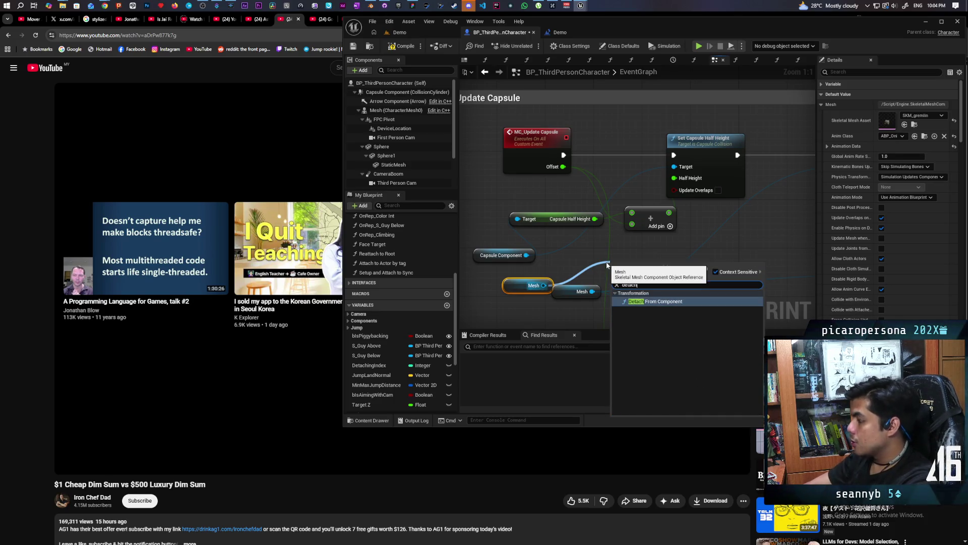
key(Return)
mouse_move(707, 152)
mouse_down()
mouse_move(574, 153)
mouse_move(696, 147)
mouse_up()
mouse_move(598, 290)
mouse_down()
mouse_move(574, 151)
mouse_move(664, 336)
mouse_up()
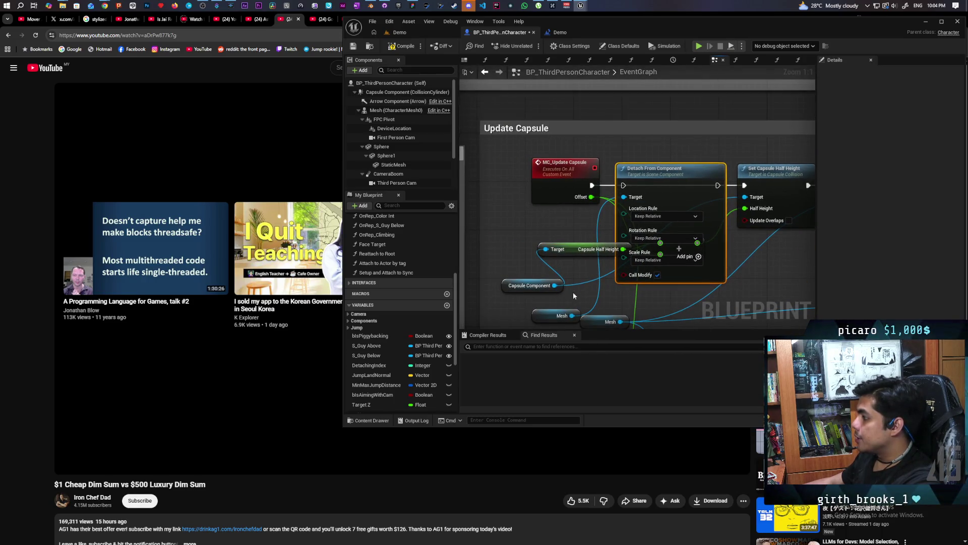
mouse_move(551, 316)
mouse_down()
mouse_move(514, 219)
mouse_move(516, 237)
mouse_up()
mouse_move(555, 183)
mouse_down()
mouse_move(530, 183)
mouse_move(624, 186)
mouse_up()
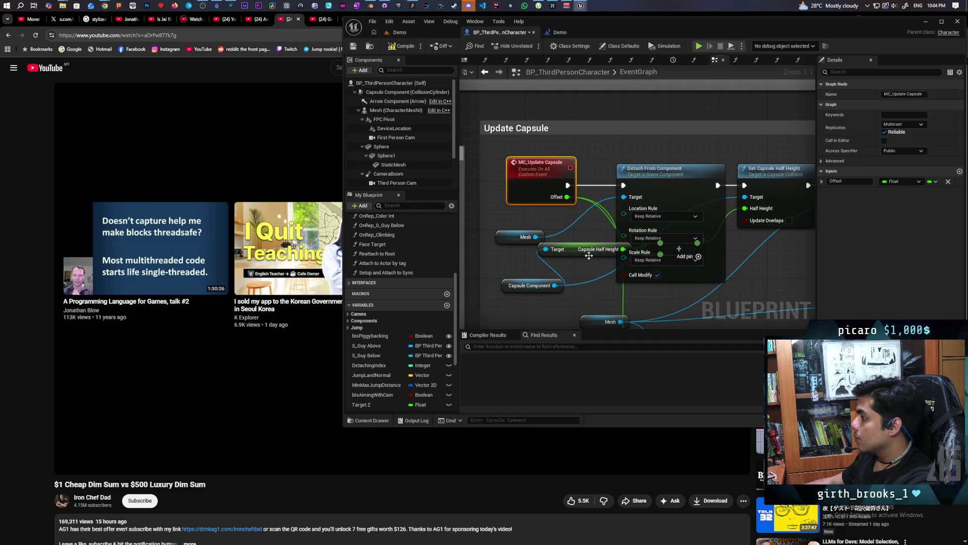
drag(590, 256, 621, 304)
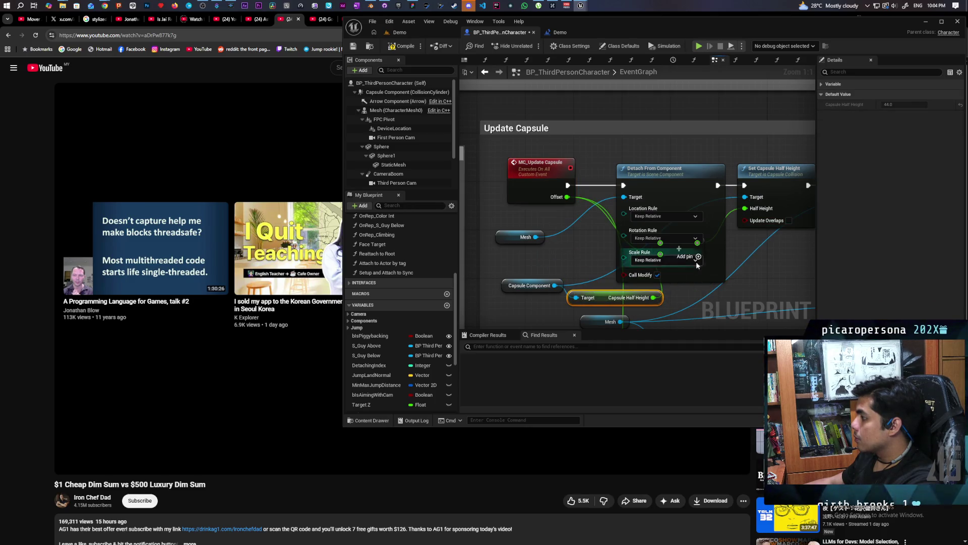
- Set the detach location, rotation and scale rules to Keep World, then save the Blueprint
click(664, 237)
click(661, 234)
click(665, 237)
click(645, 256)
click(646, 258)
click(652, 277)
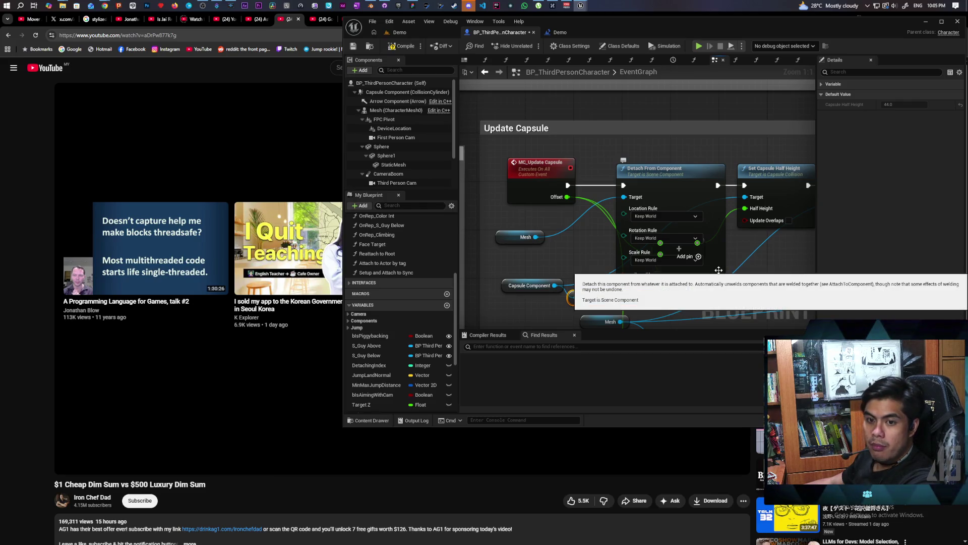
key(ctrl+s)
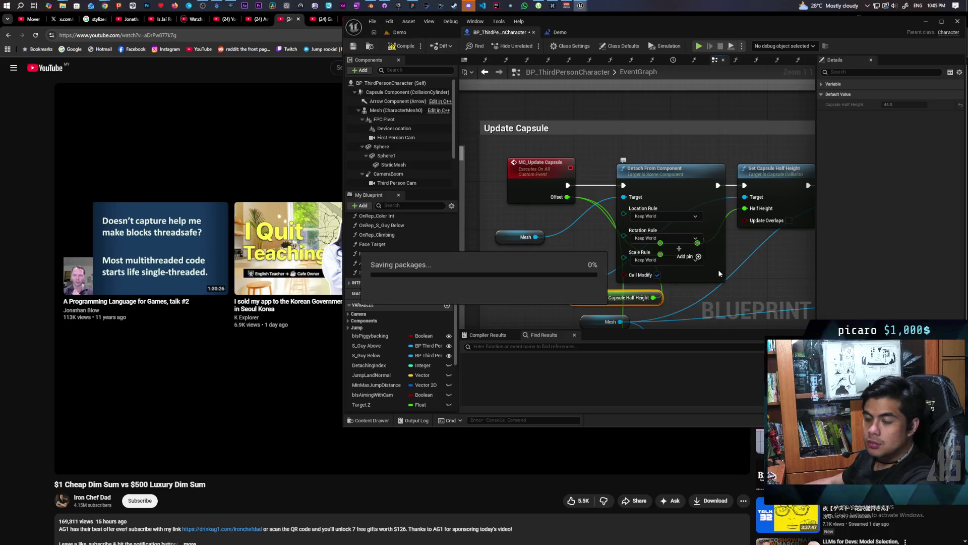
- Shift Set Relative Location, Get Relative Transform and Cache Initial Mesh Offset right, widen the comment, toggle Update Overlaps, save
scroll(751, 283, down, 2)
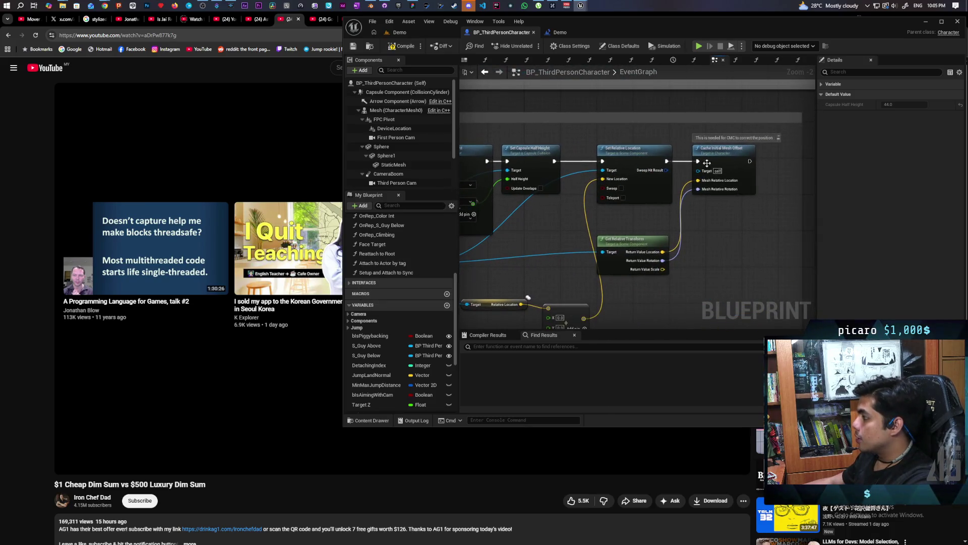
drag(784, 142, 629, 275)
drag(640, 177, 695, 177)
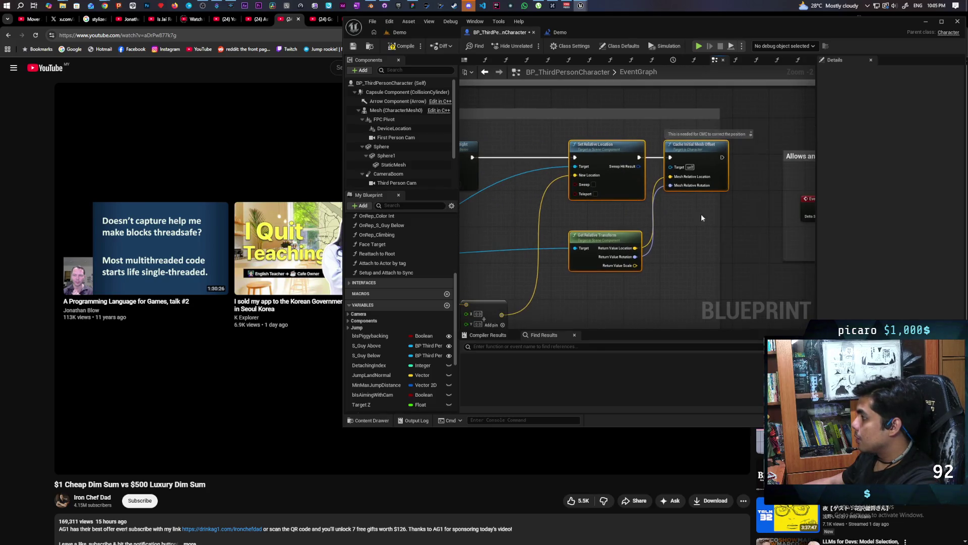
mouse_move(720, 211)
mouse_down()
mouse_move(779, 220)
mouse_move(655, 210)
mouse_up()
scroll(654, 211, up, 1)
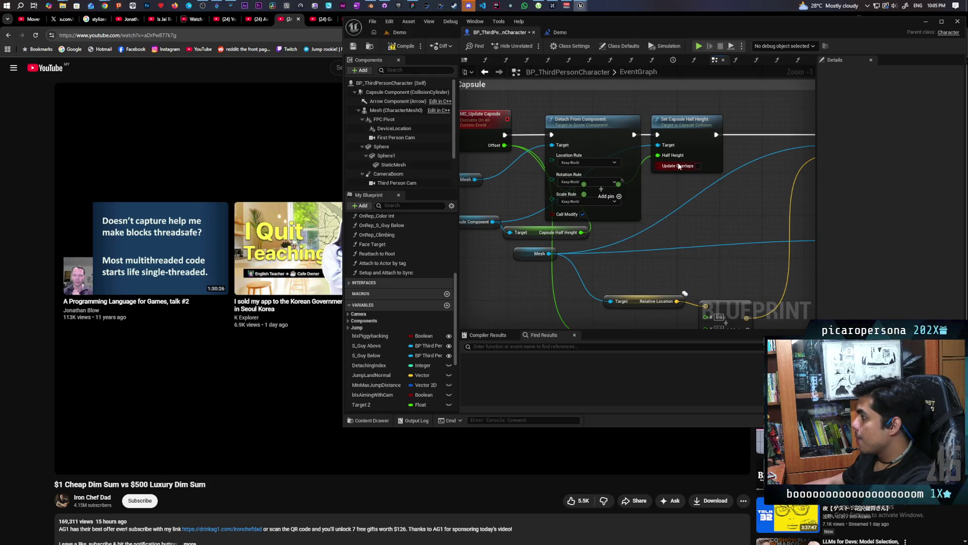
click(698, 167)
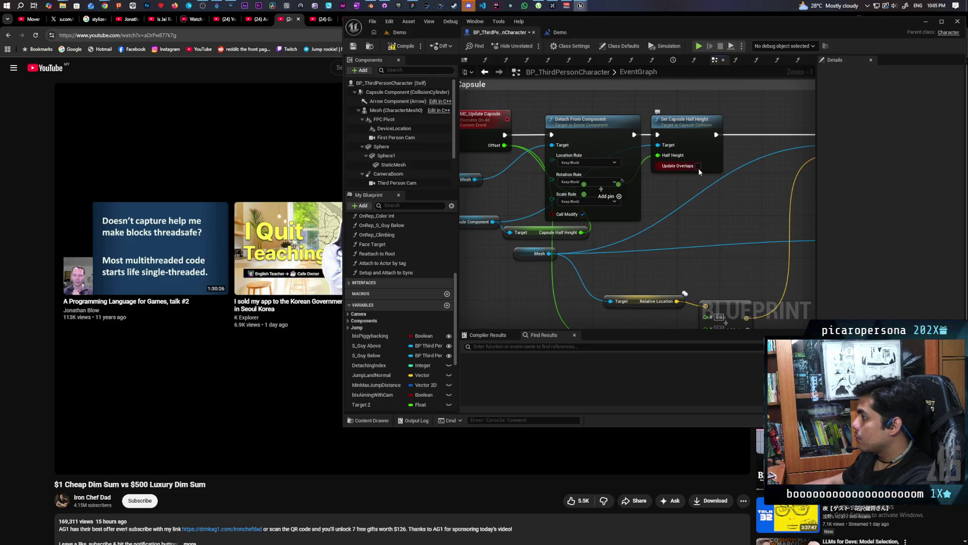
key(ctrl+s)
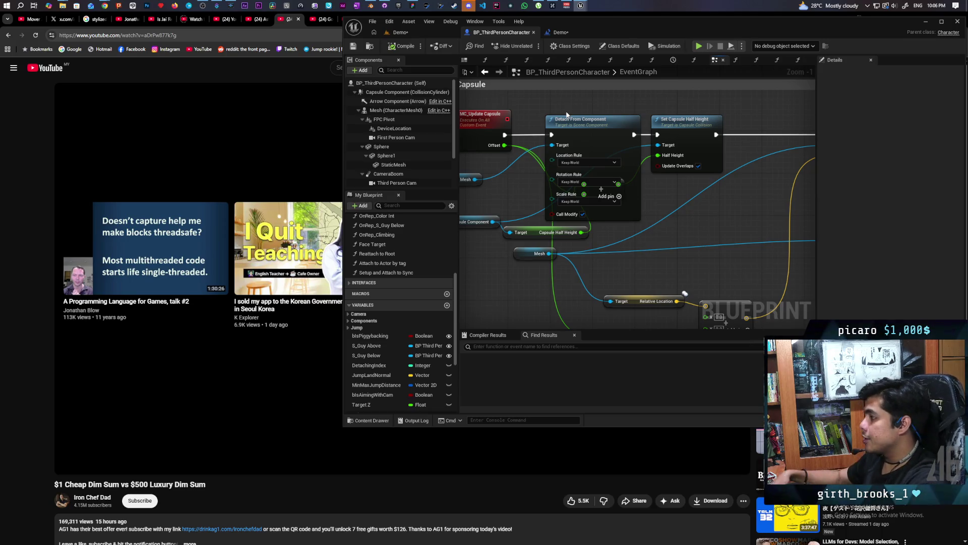
- Add Attach Component To Component from Mesh with Capsule Component as the parent
drag(619, 250, 645, 244)
drag(500, 174, 755, 202)
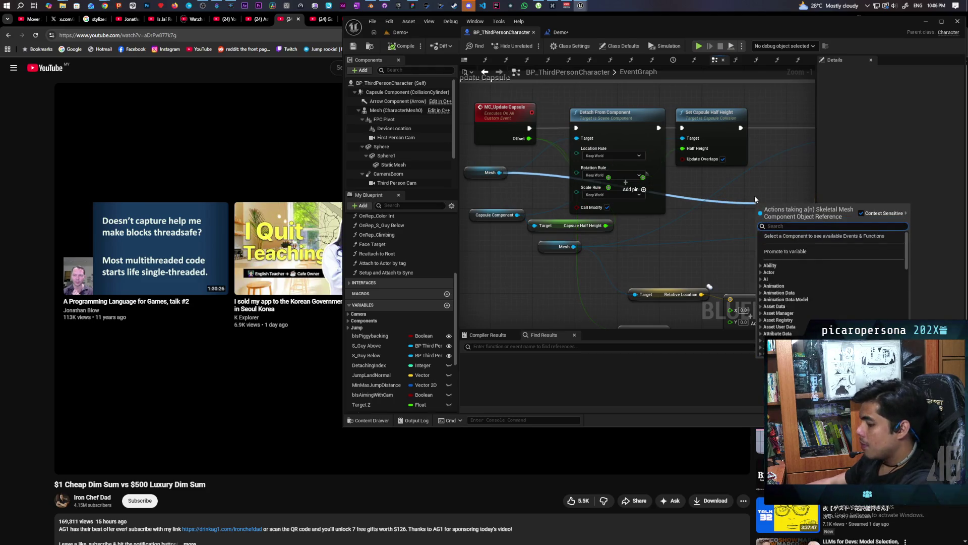
text(attach)
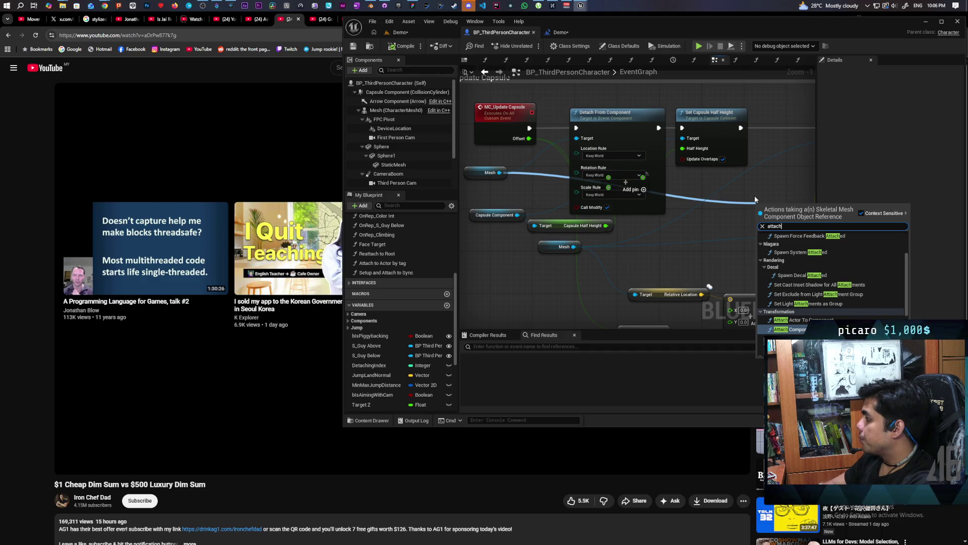
key(Return)
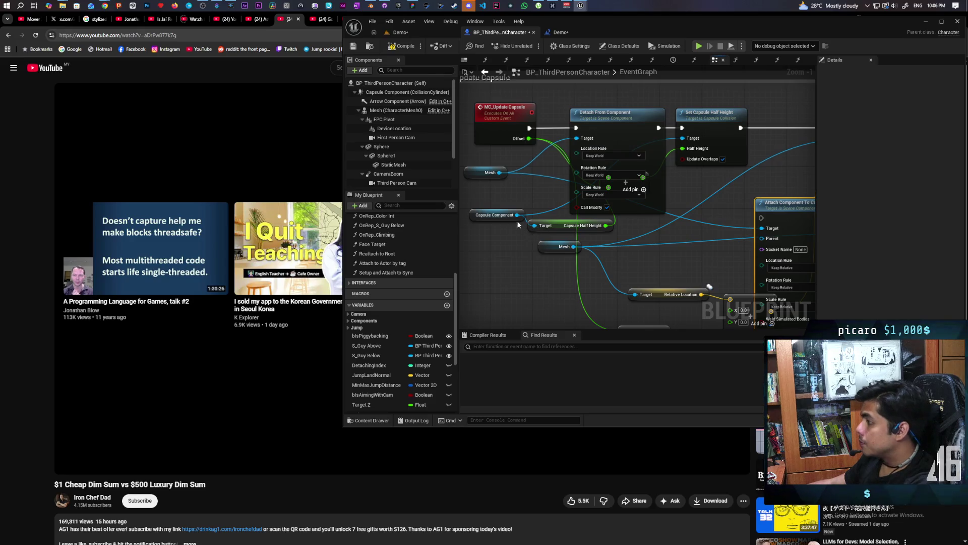
mouse_move(517, 215)
mouse_down()
mouse_move(762, 238)
mouse_move(787, 186)
mouse_move(530, 226)
mouse_move(531, 210)
mouse_up()
- Slot the attach node into the execution chain before Set Relative Location
drag(727, 238, 684, 178)
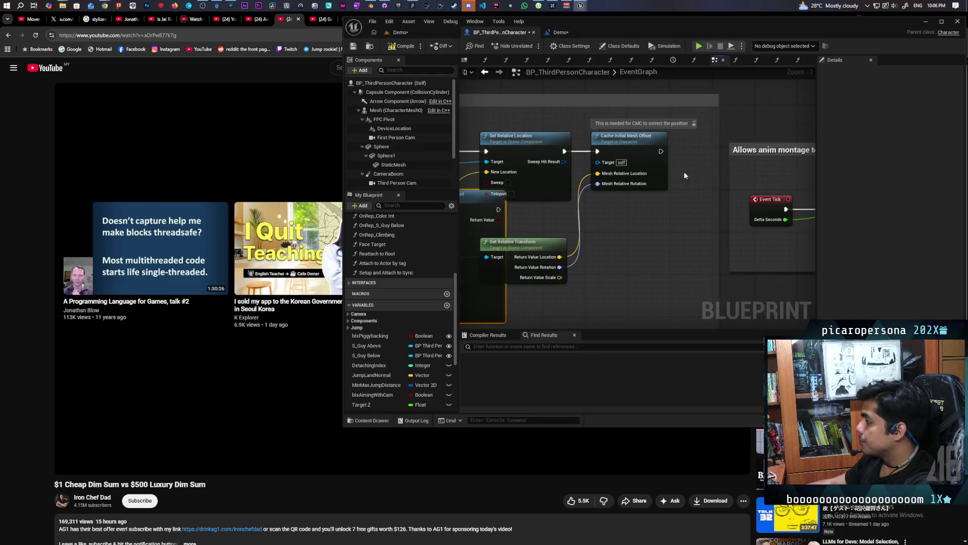
drag(703, 119, 474, 293)
mouse_move(533, 184)
mouse_down()
mouse_move(556, 195)
mouse_move(701, 178)
mouse_up()
mouse_move(585, 212)
mouse_down()
mouse_move(583, 167)
mouse_move(570, 192)
mouse_move(611, 225)
mouse_move(601, 205)
mouse_move(658, 207)
mouse_move(670, 237)
mouse_move(646, 252)
mouse_move(717, 250)
mouse_move(655, 242)
mouse_move(666, 222)
mouse_move(680, 240)
mouse_move(698, 238)
mouse_move(661, 231)
mouse_move(692, 237)
mouse_move(707, 218)
mouse_move(719, 242)
mouse_move(685, 223)
mouse_move(677, 245)
mouse_move(558, 164)
mouse_up()
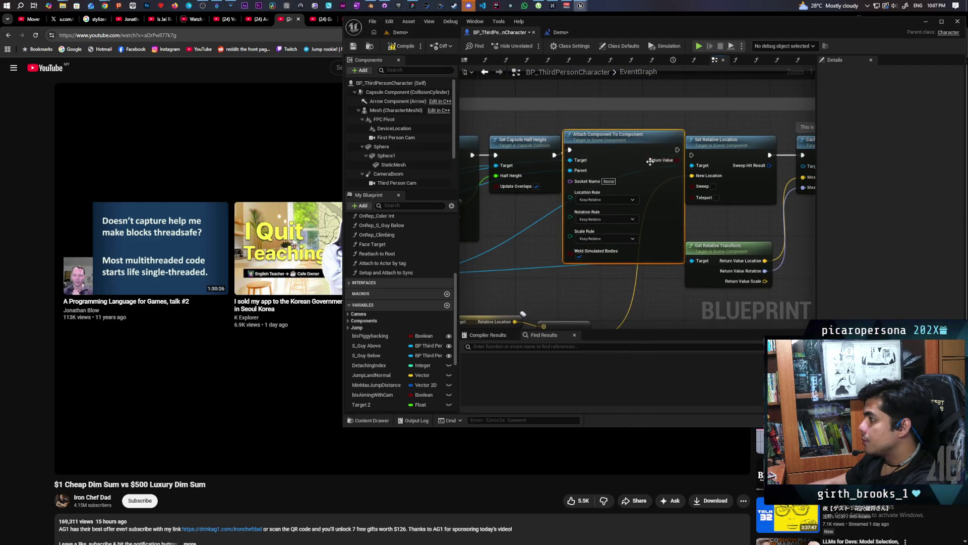
- Disconnect Relative Location from the vector add and set its Z to -19
drag(553, 285, 646, 167)
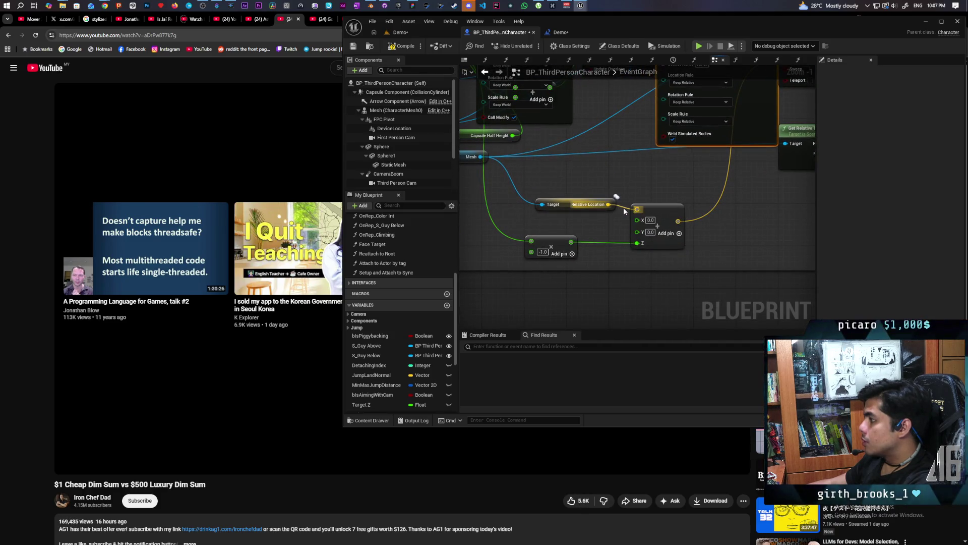
alt+click(624, 211)
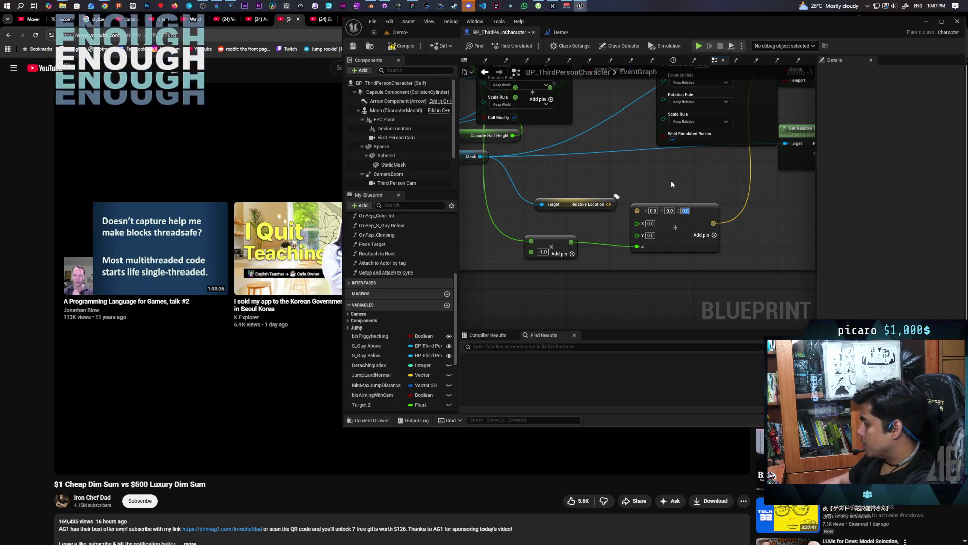
text(-19)
key(Return)
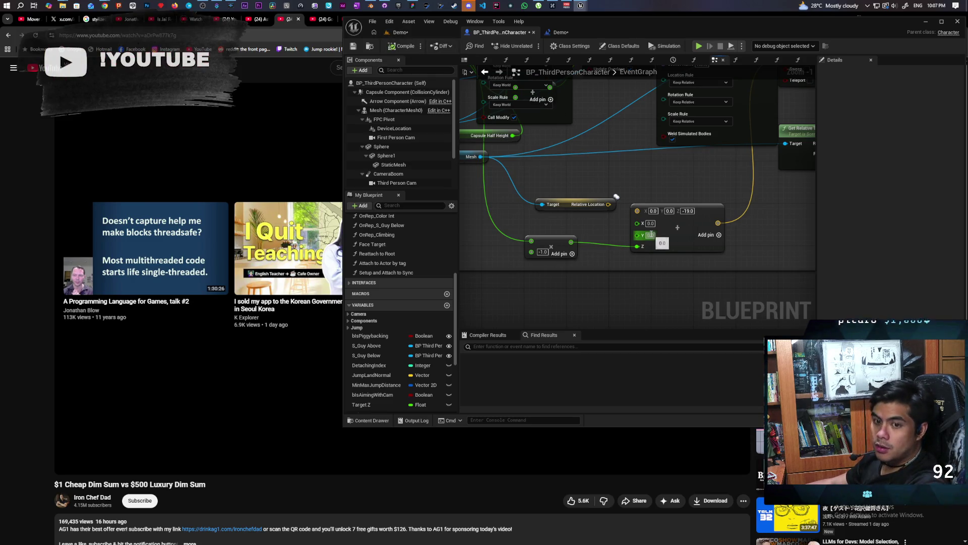
- Save the blueprint and return to the Demo level
key(ctrl+s)
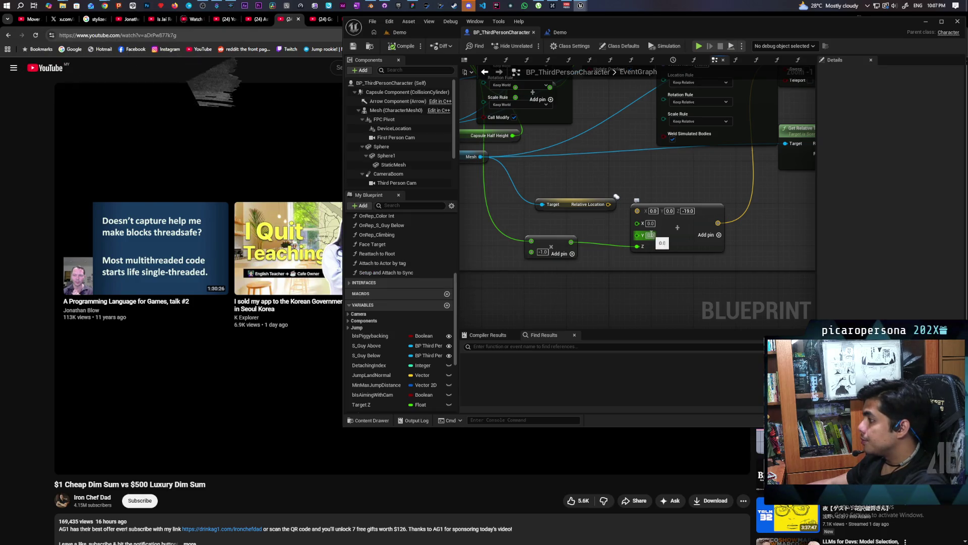
scroll(611, 237, down, 3)
drag(611, 237, 566, 246)
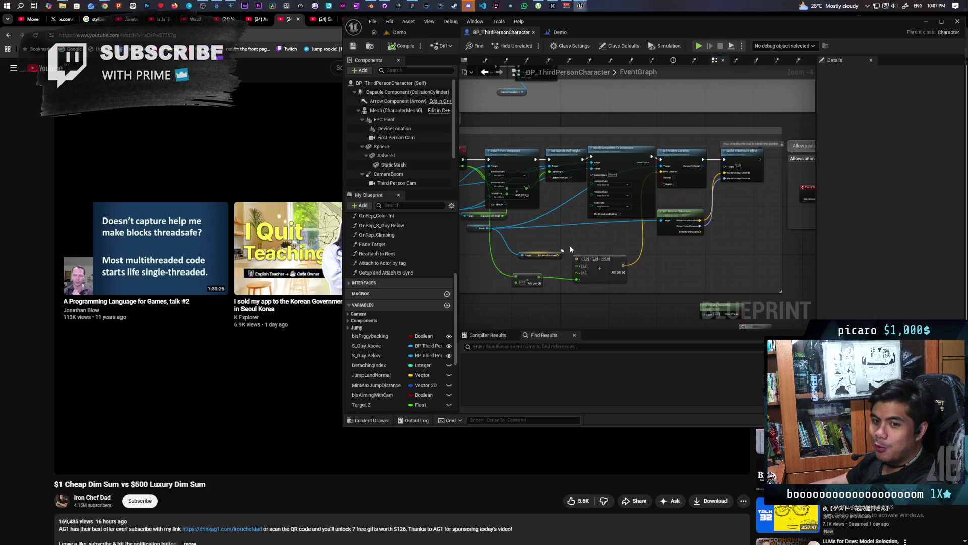
click(414, 35)
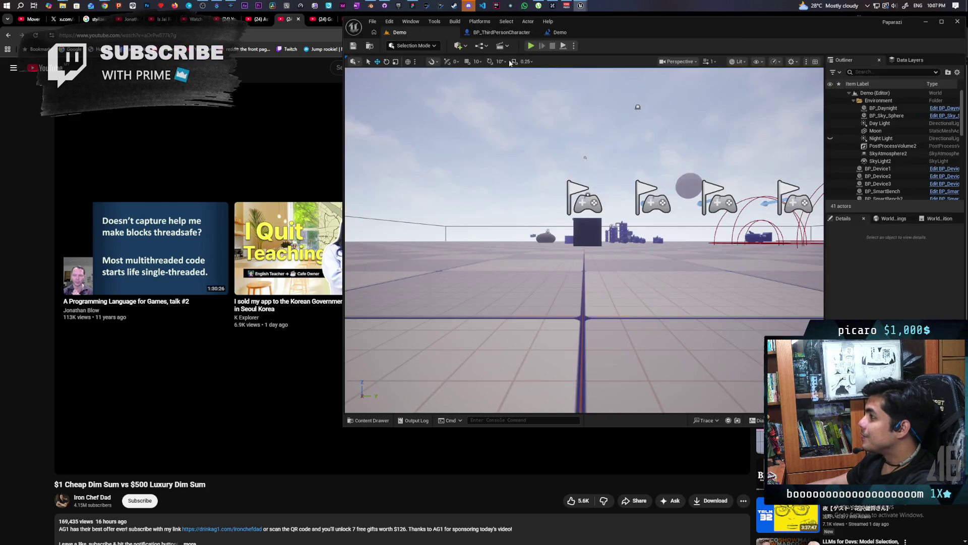
- Start a multiplayer test, mount the green cat, inspect the stack, then stop play
click(534, 48)
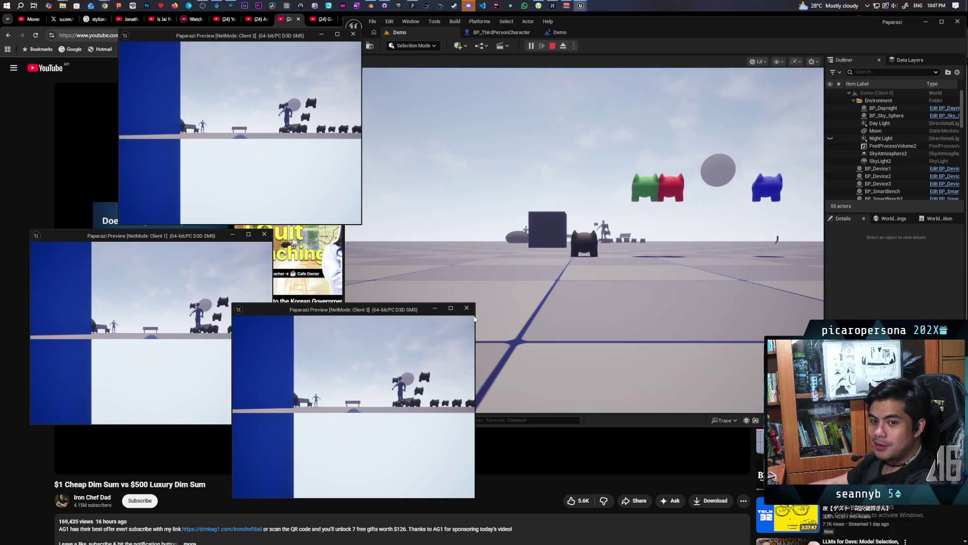
click(608, 236)
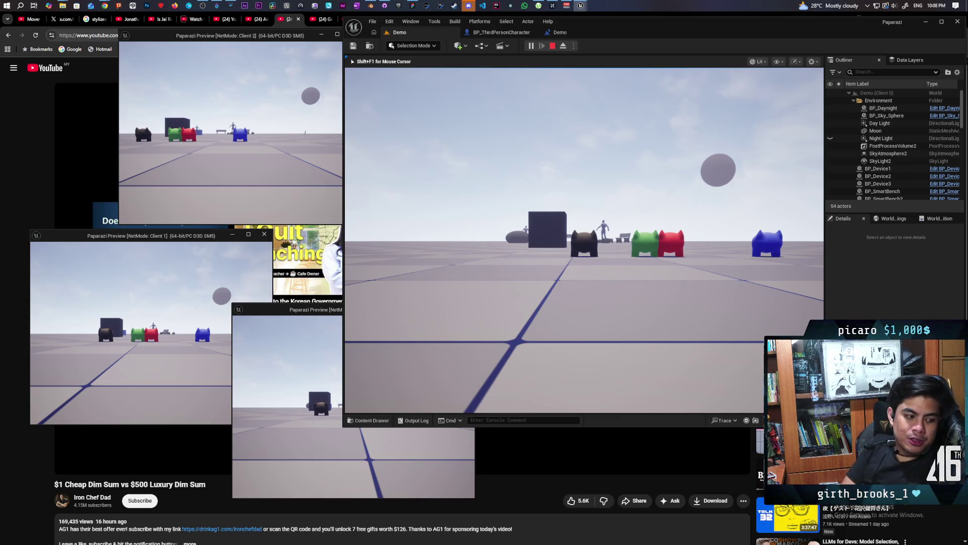
key(d)
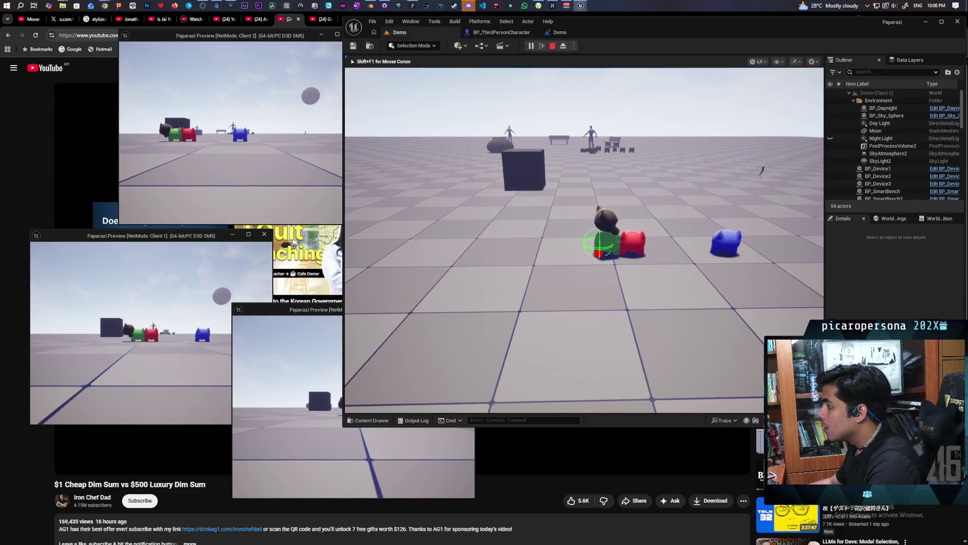
key(w)
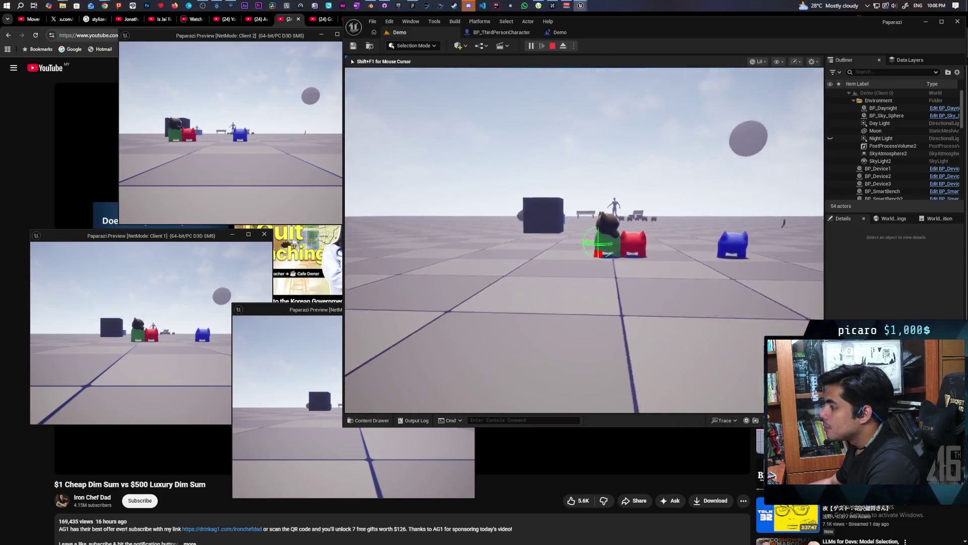
key(s)
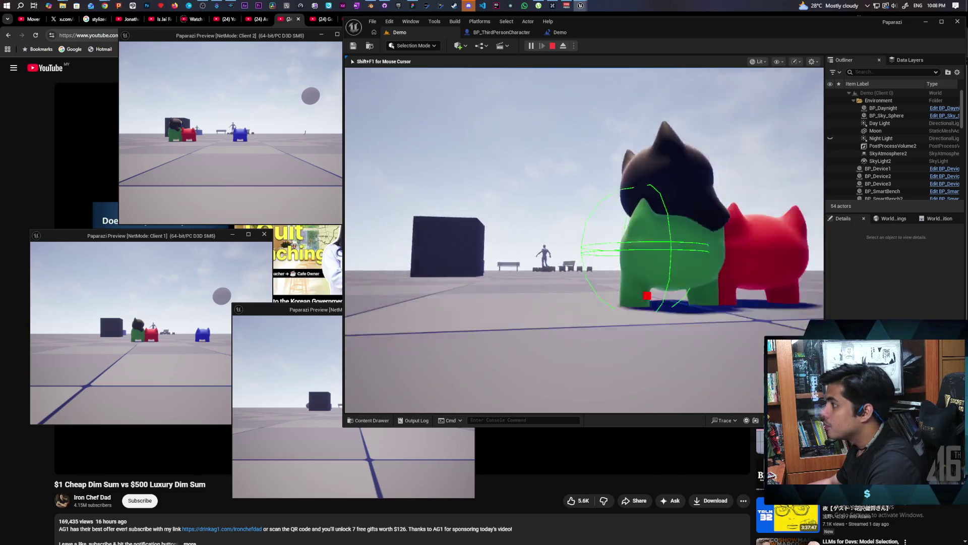
key(Escape)
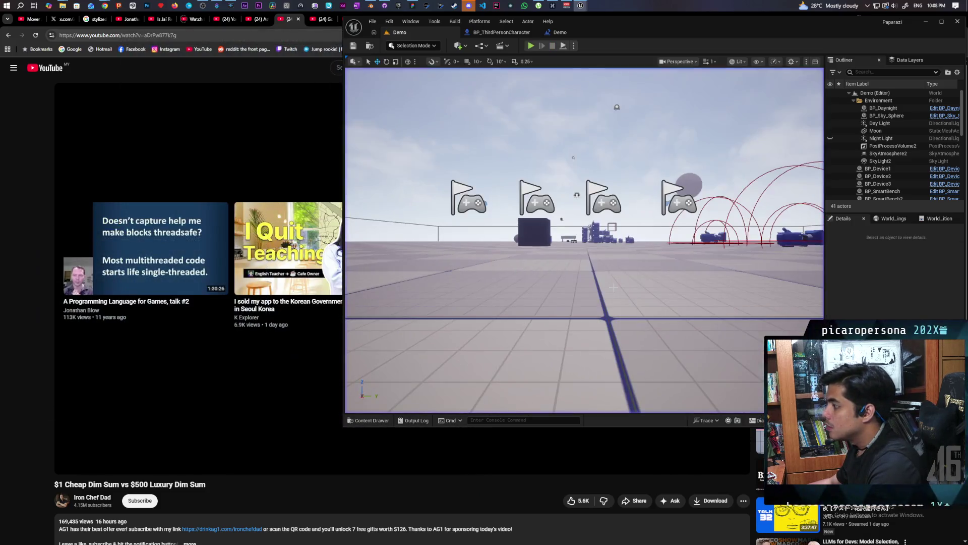
- Set attach rules to Keep World location, Snap to Target rotation, Keep World scale, then return to Demo
click(499, 32)
mouse_move(540, 190)
mouse_down()
mouse_move(560, 241)
mouse_move(595, 271)
mouse_up()
scroll(611, 288, up, 3)
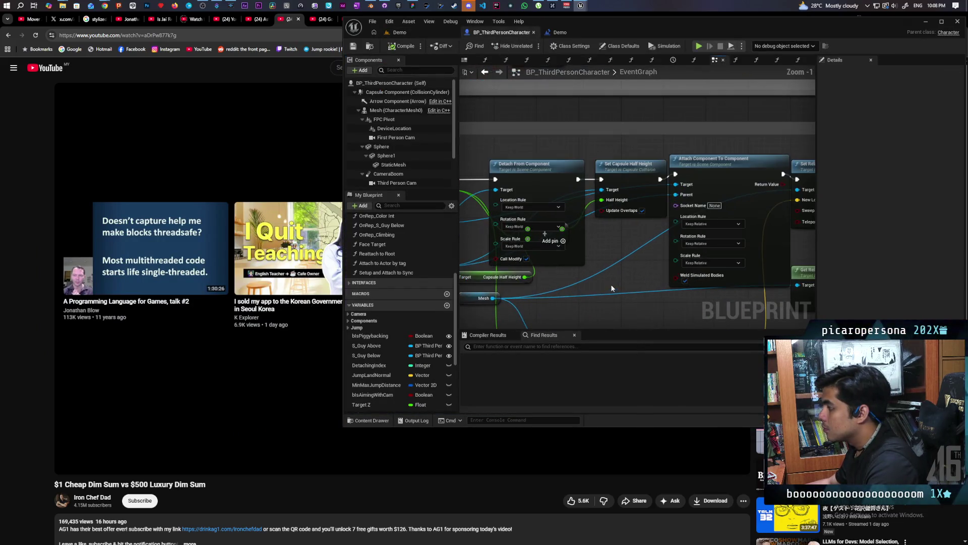
drag(611, 288, 541, 284)
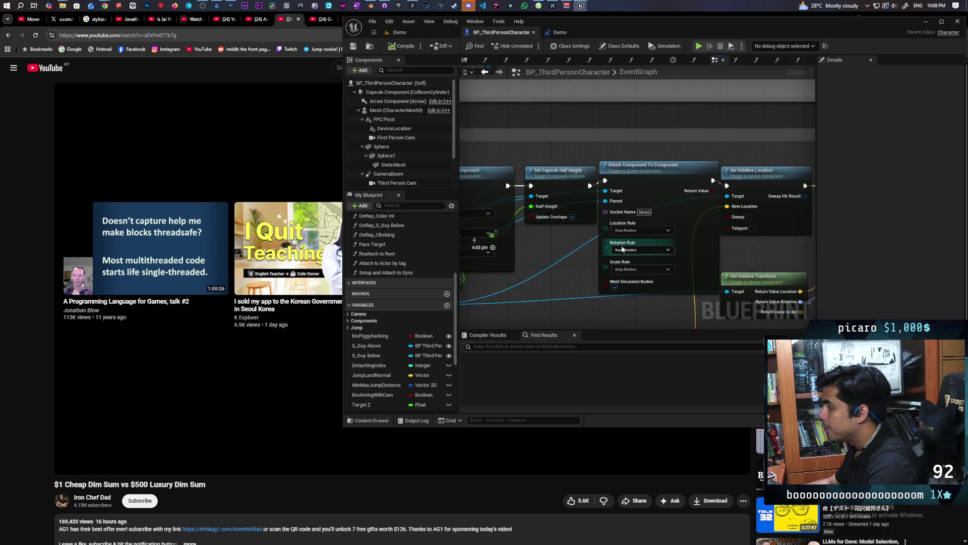
click(649, 231)
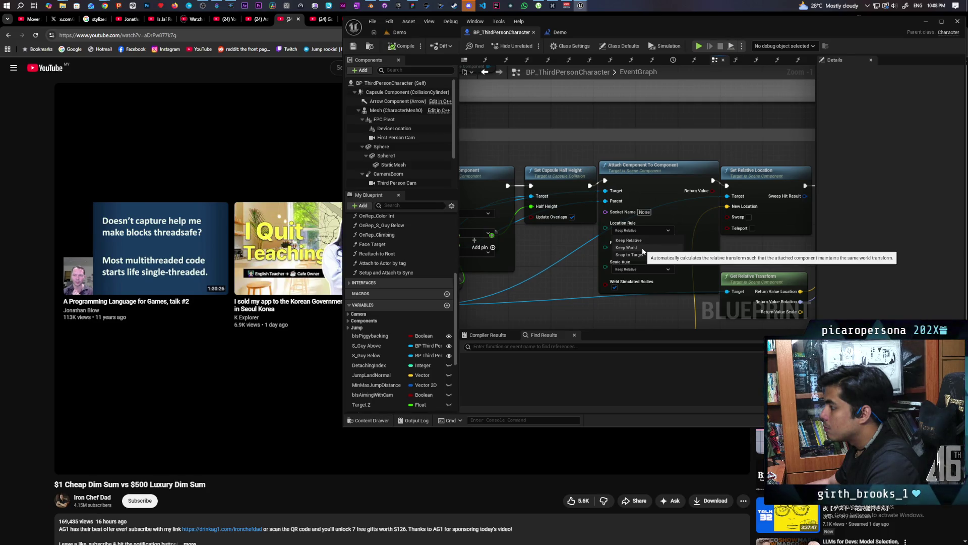
click(643, 248)
click(642, 250)
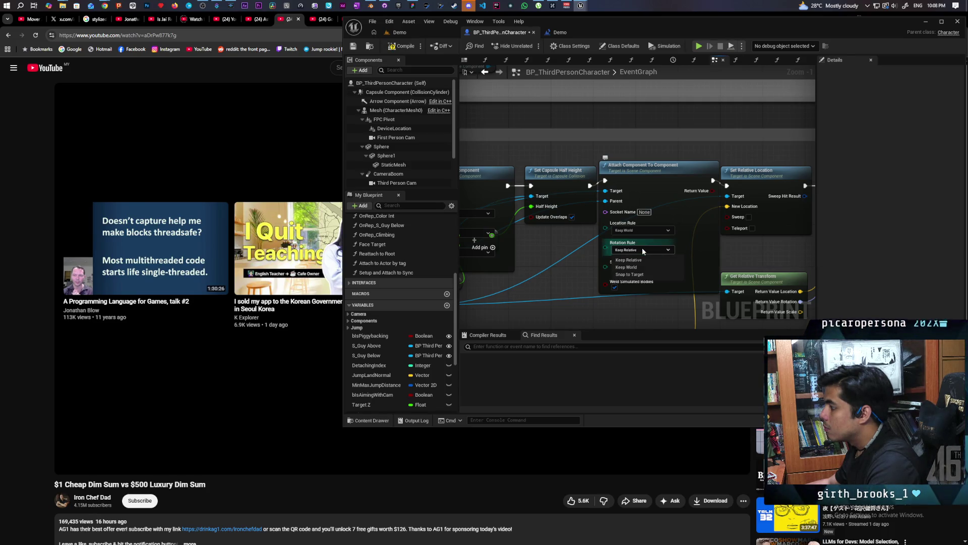
click(645, 274)
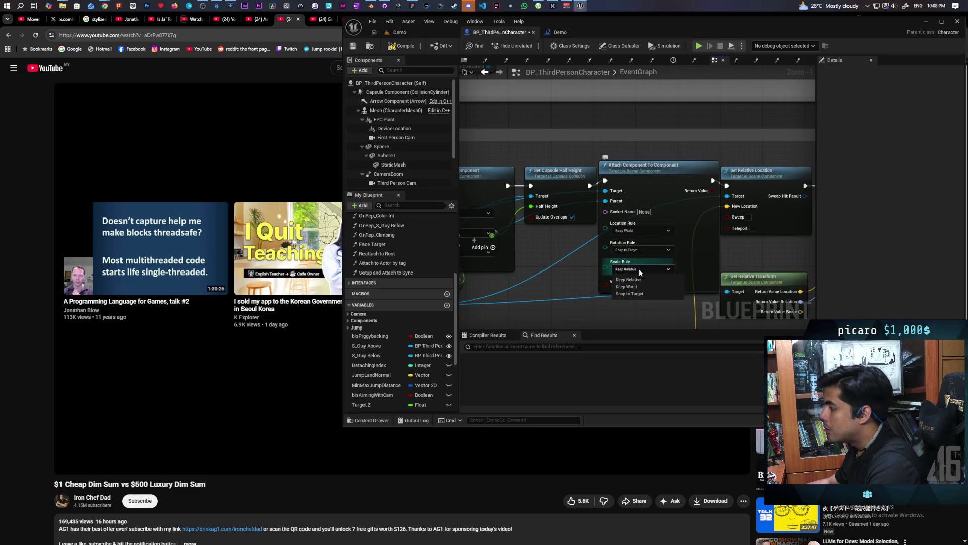
click(640, 268)
click(637, 286)
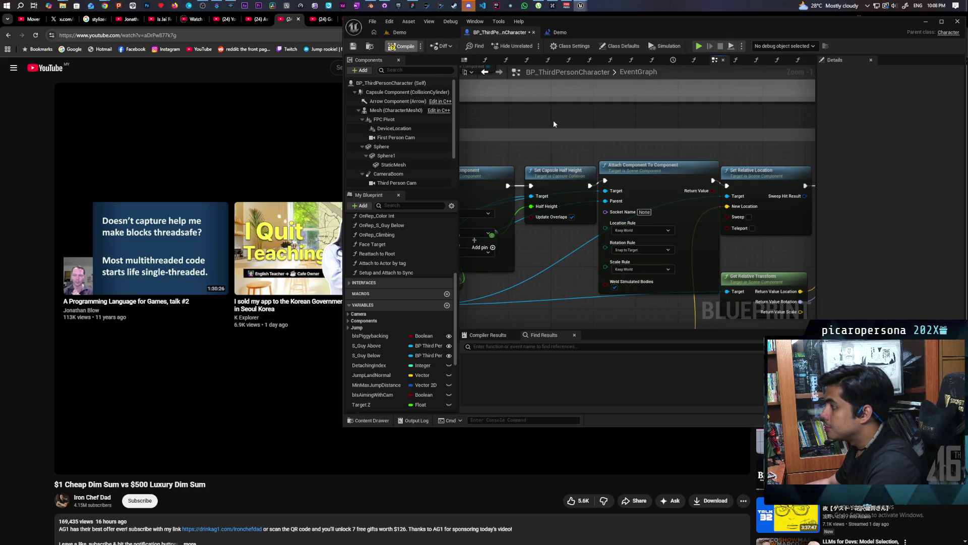
click(414, 31)
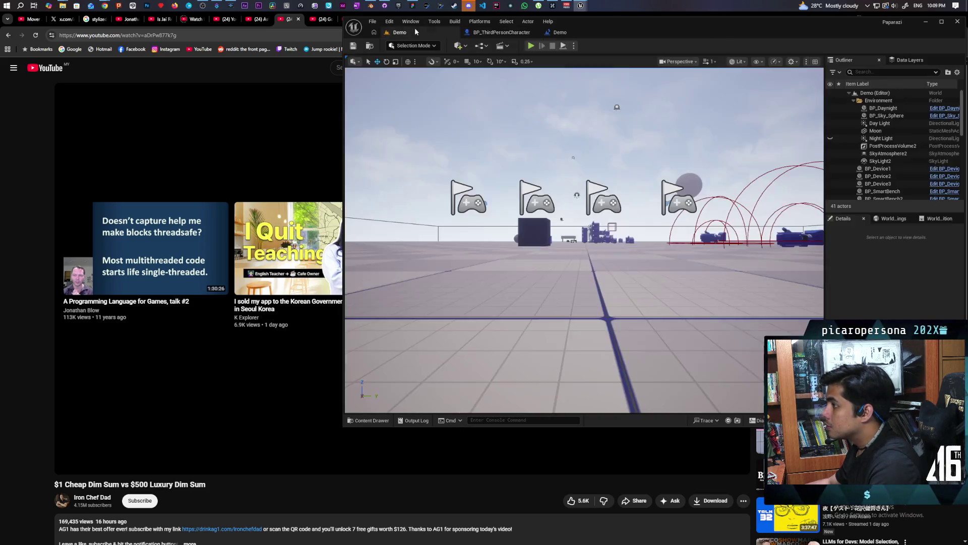
- Run a multiplayer test, walk to the red pet, mount and dismount it, then stop play
click(531, 46)
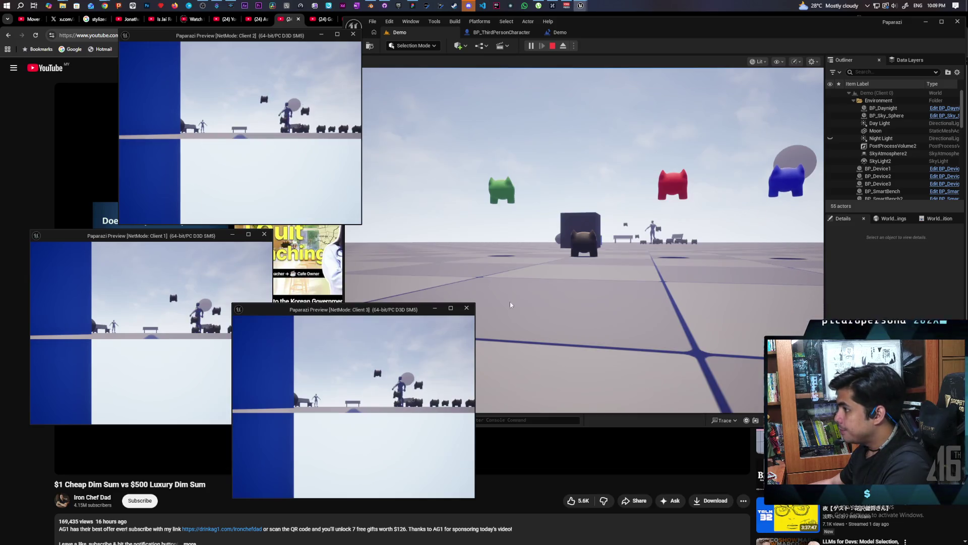
click(418, 386)
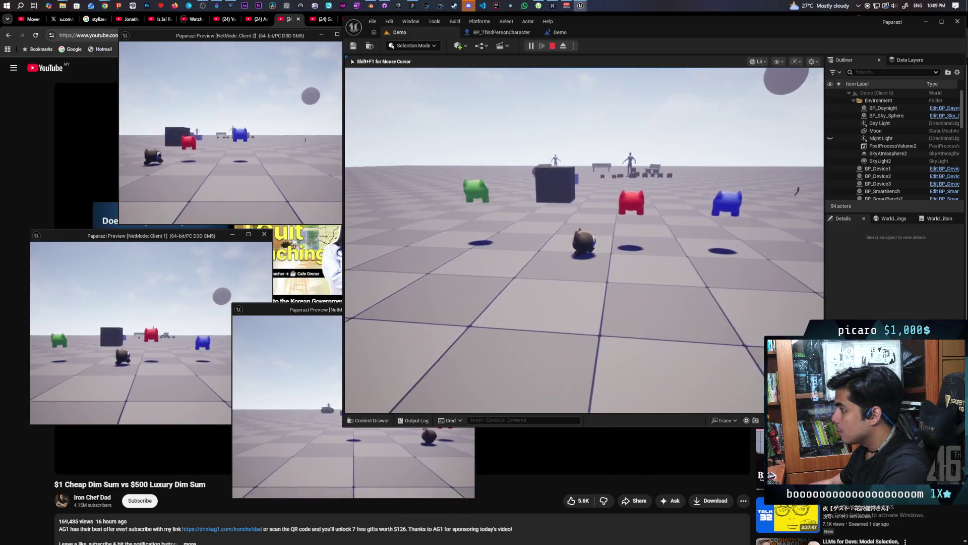
key(w)
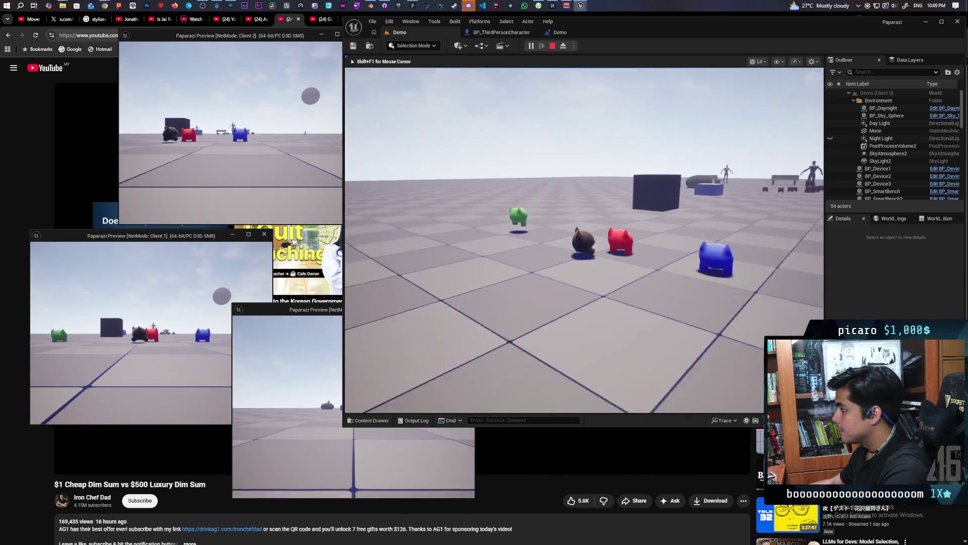
key(e)
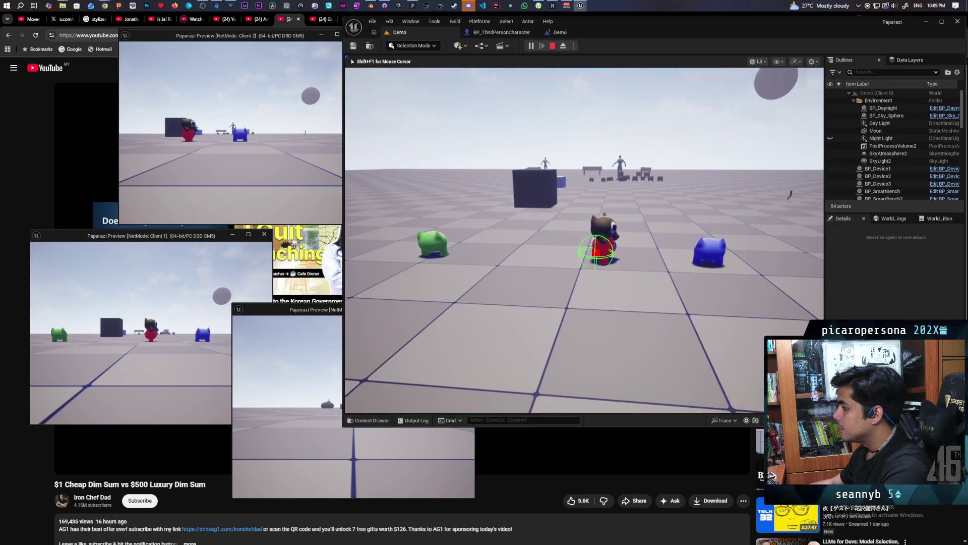
key(e)
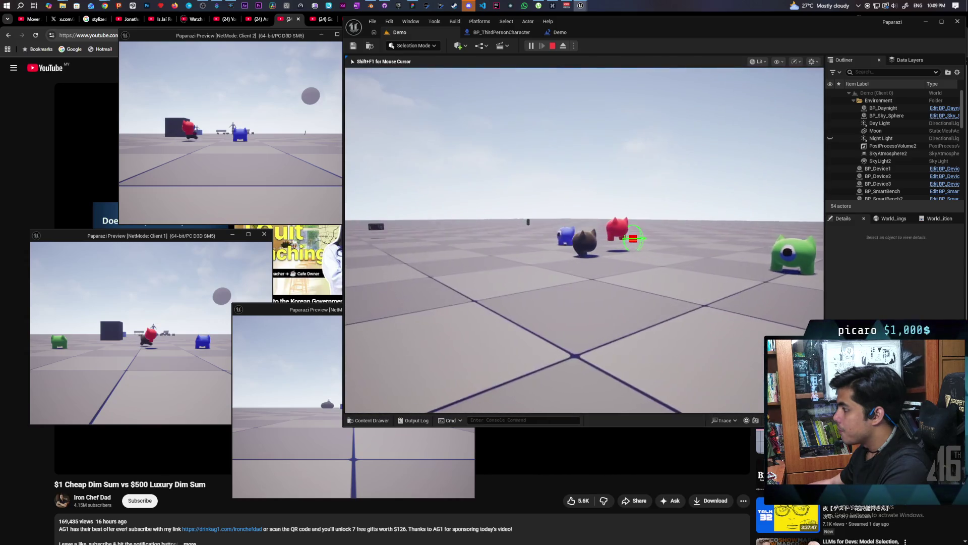
key(Escape)
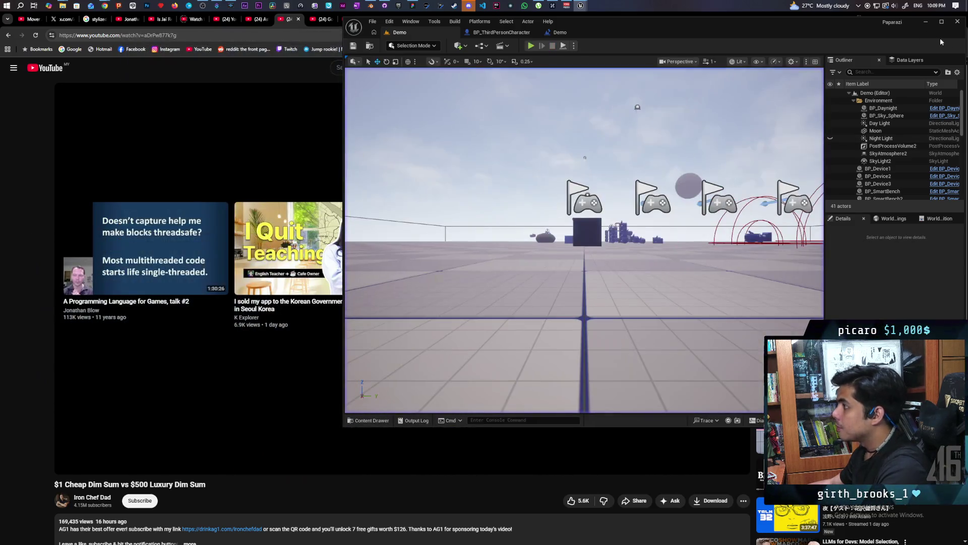
- Inspect the Setup and Attach to Sync function, then return to the EventGraph
scroll(675, 233, up, 6)
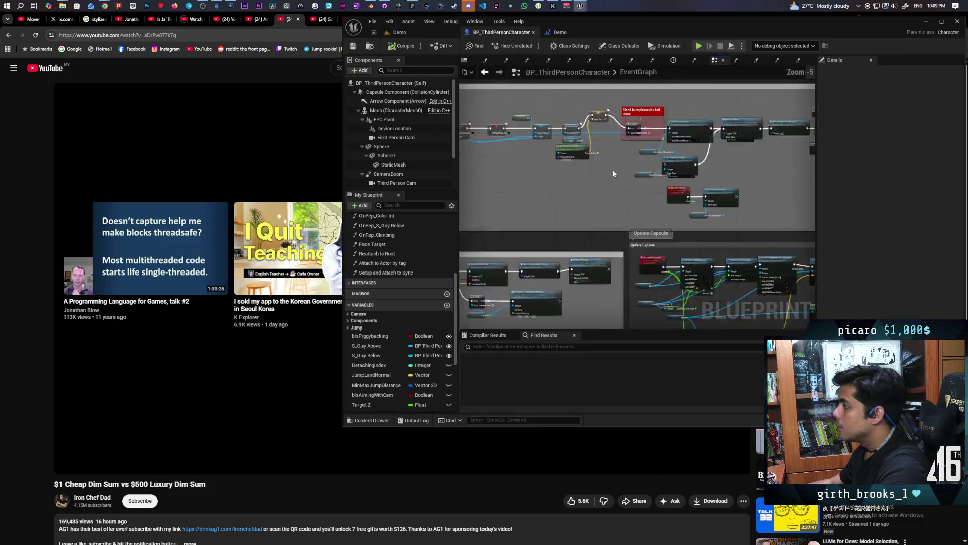
scroll(488, 240, down, 4)
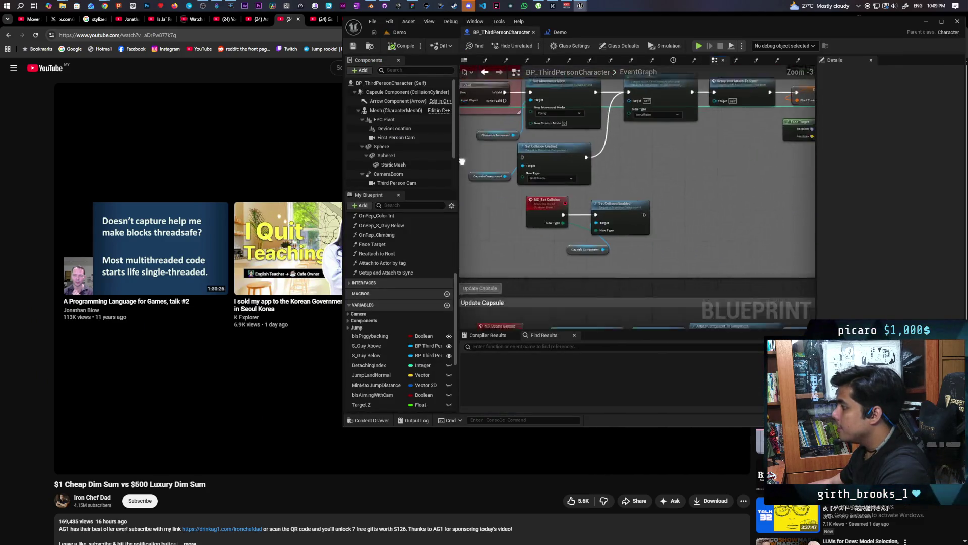
mouse_move(630, 232)
mouse_down()
mouse_move(557, 222)
mouse_move(668, 217)
mouse_move(689, 98)
mouse_move(646, 217)
mouse_move(651, 237)
mouse_move(696, 255)
mouse_move(745, 246)
mouse_move(657, 231)
mouse_move(519, 240)
mouse_up()
double_click(666, 218)
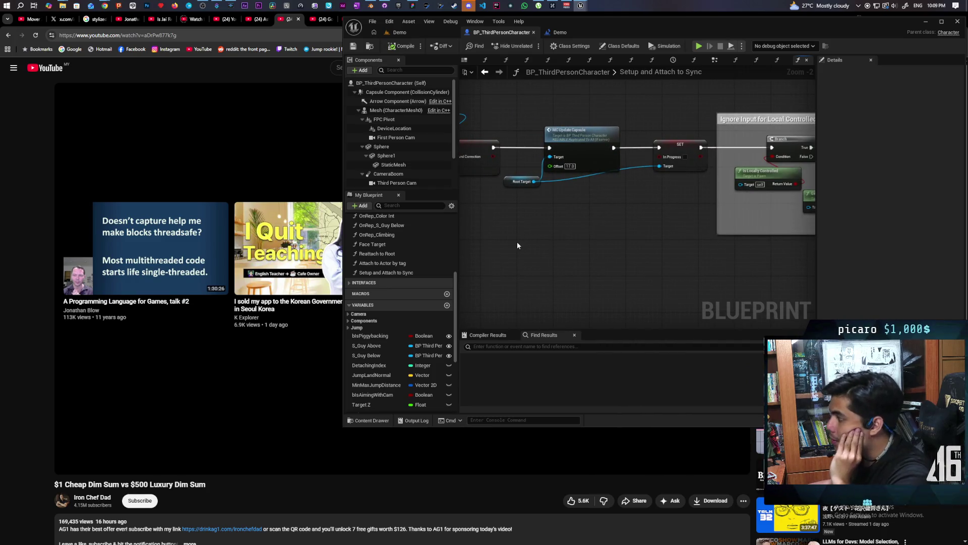
click(485, 72)
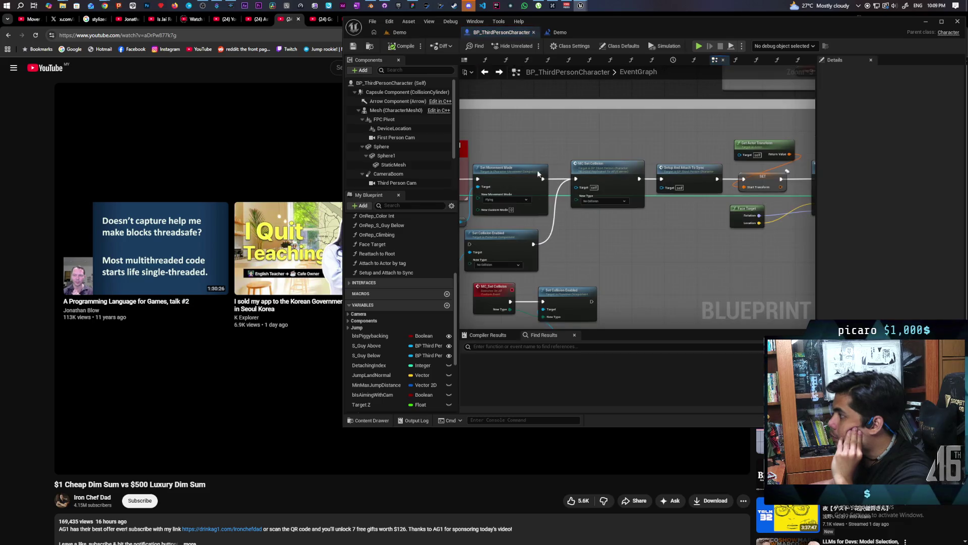
- Wire Set Capsule Half Height directly into Set Relative Location, compile, and start a multiplayer test
drag(591, 239, 608, 176)
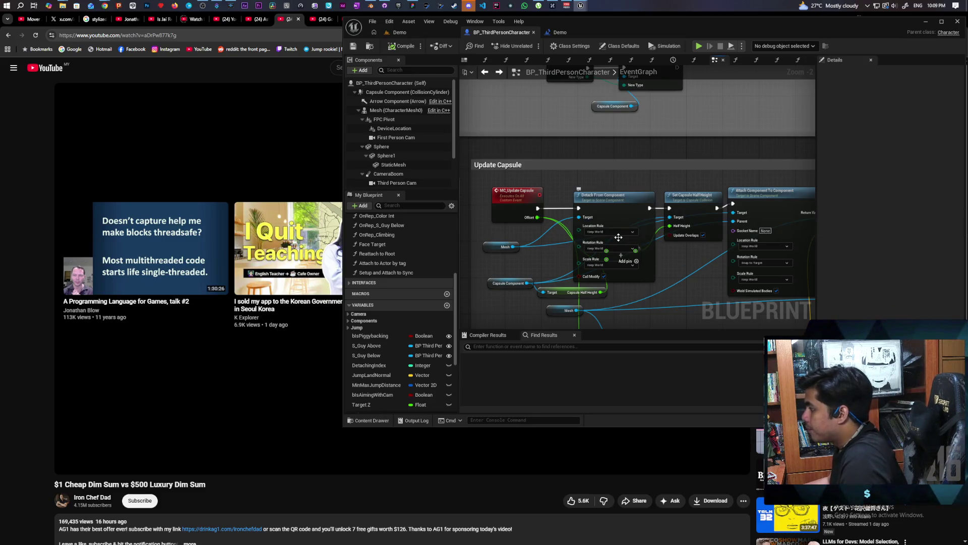
drag(632, 242, 704, 209)
drag(594, 214, 541, 216)
drag(619, 196, 573, 190)
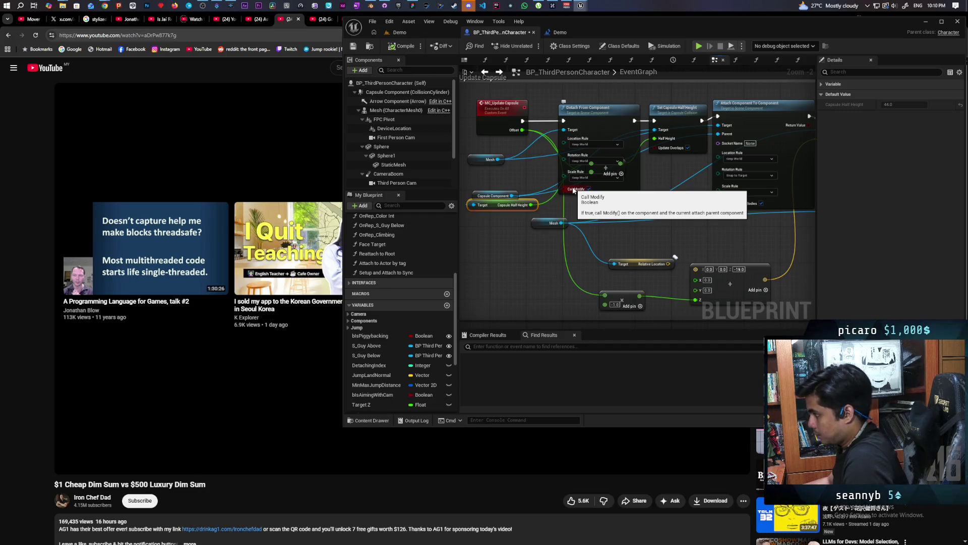
mouse_move(652, 183)
mouse_down()
mouse_move(522, 190)
mouse_move(700, 164)
mouse_up()
click(629, 145)
mouse_move(777, 85)
mouse_down()
mouse_move(785, 135)
mouse_move(489, 119)
mouse_up()
drag(666, 119, 789, 119)
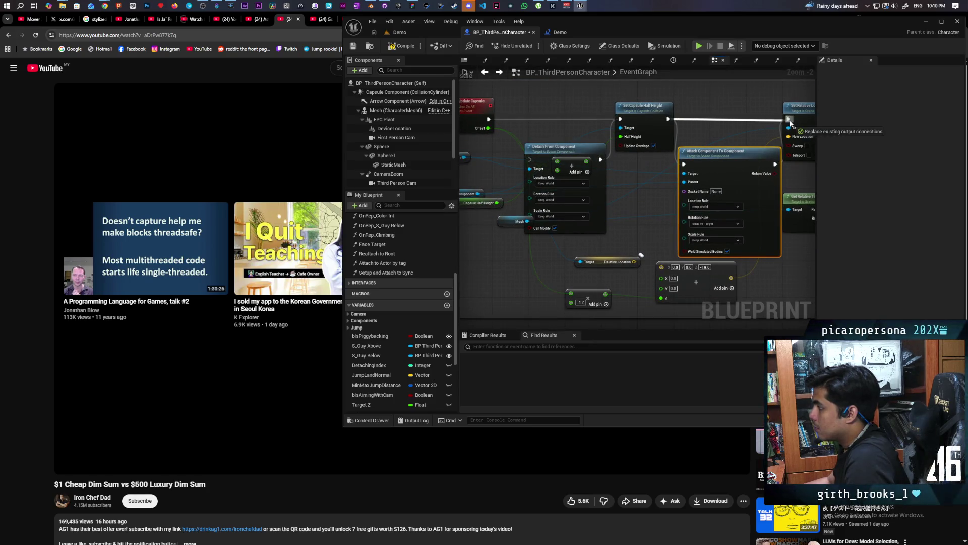
click(423, 32)
click(531, 46)
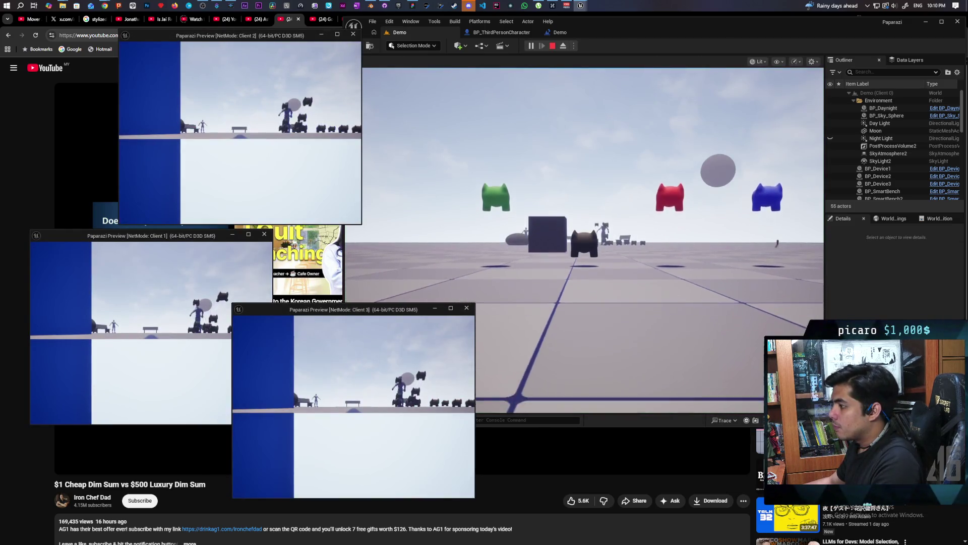
- Walk the black cat to the red pet, ride it, then end the play session
key(w)
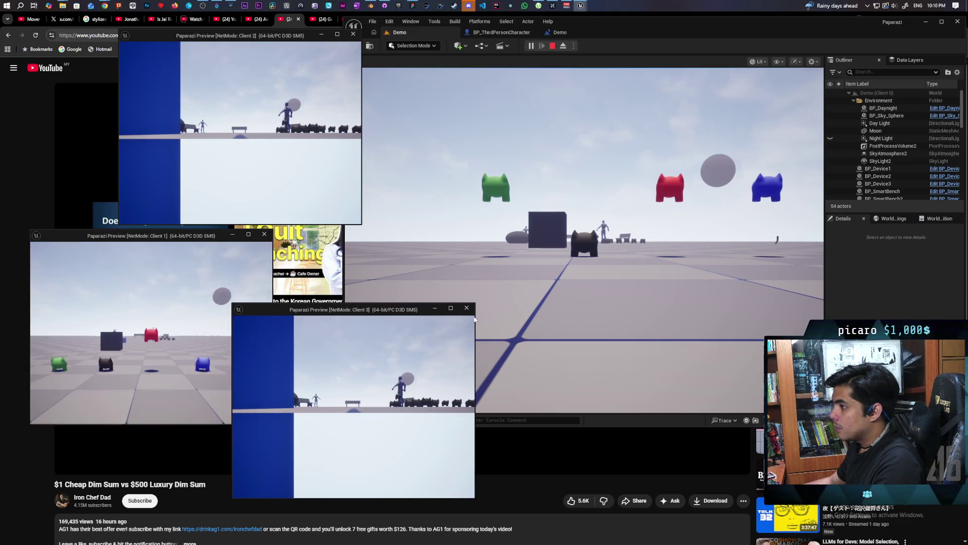
click(585, 242)
key(w)
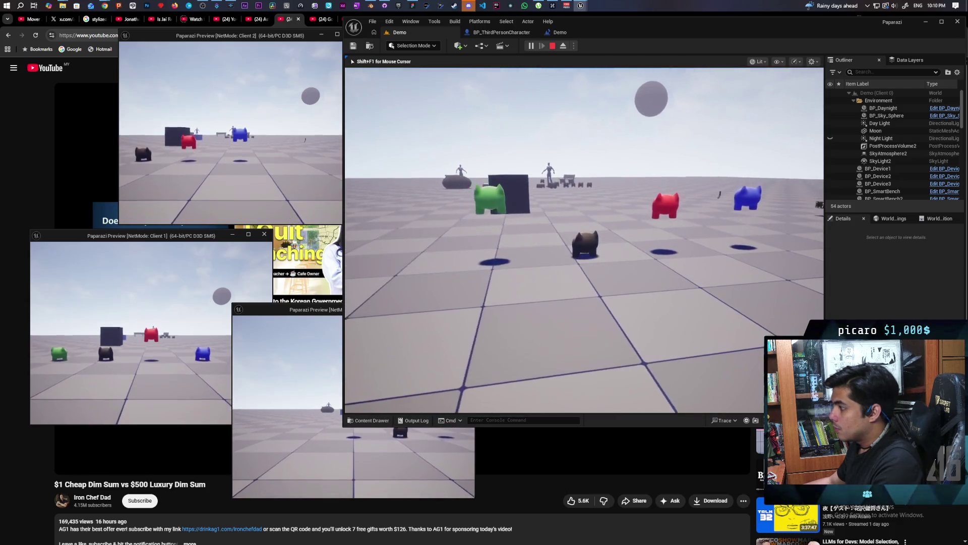
key(w)
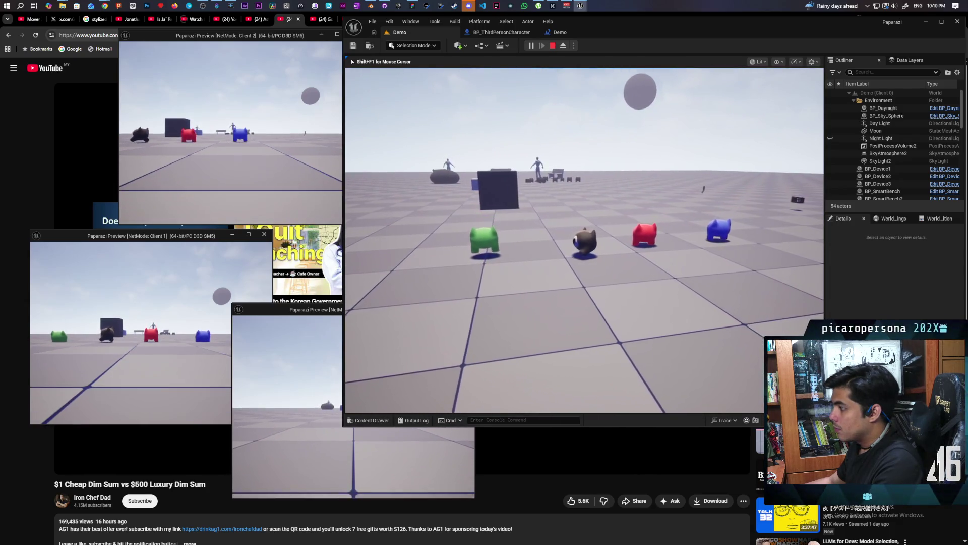
key(w)
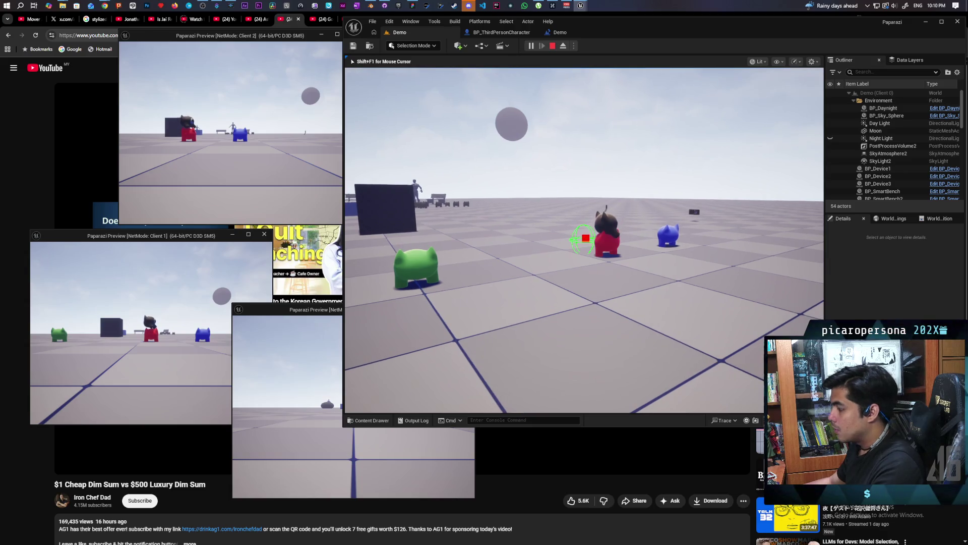
key(Escape)
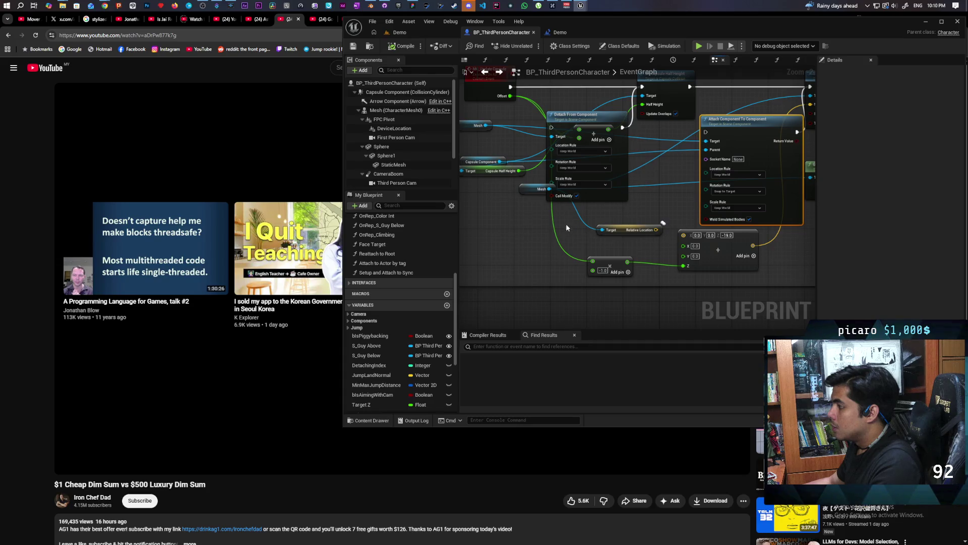
- Link Relative Location into the vector's top input, then compile and save
drag(527, 191, 510, 213)
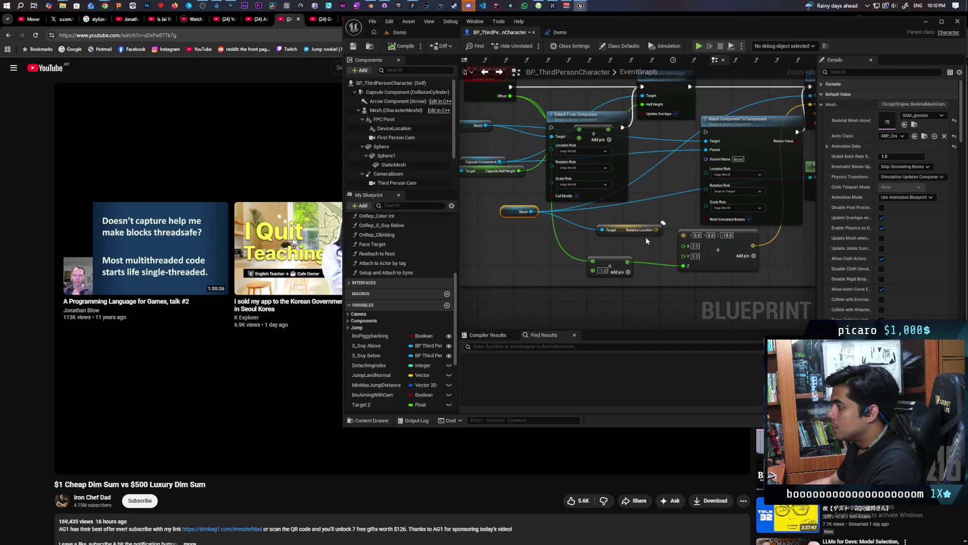
drag(655, 230, 685, 235)
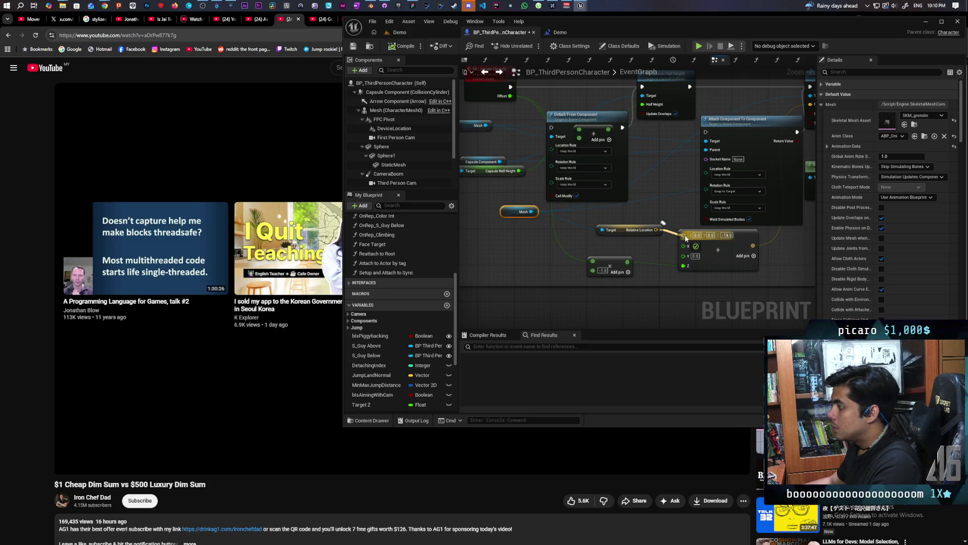
drag(686, 238, 679, 243)
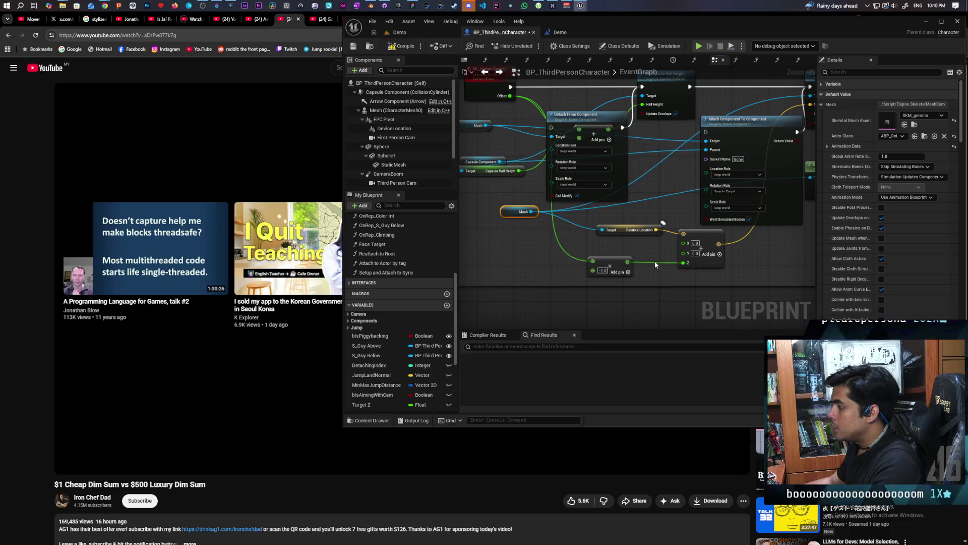
scroll(655, 261, down, 1)
scroll(555, 202, up, 1)
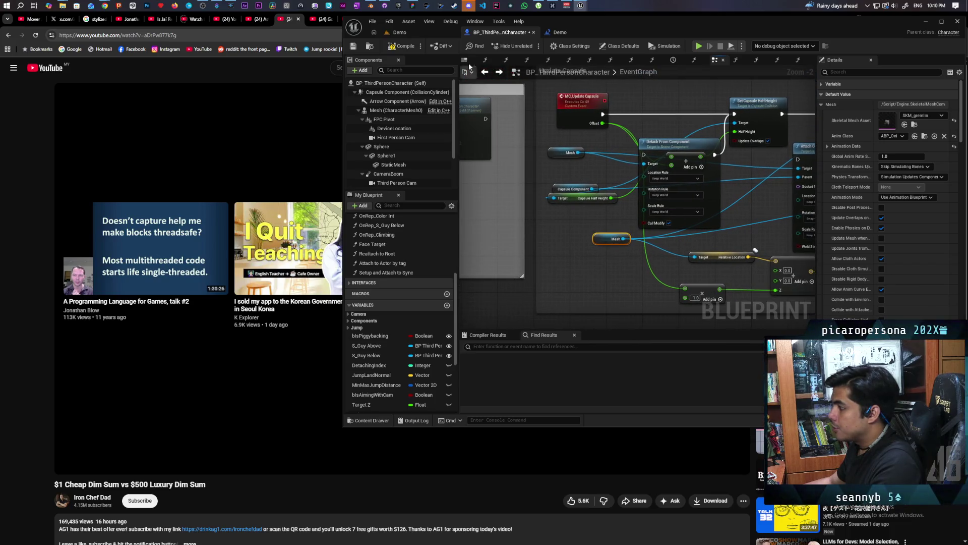
key(ctrl+s)
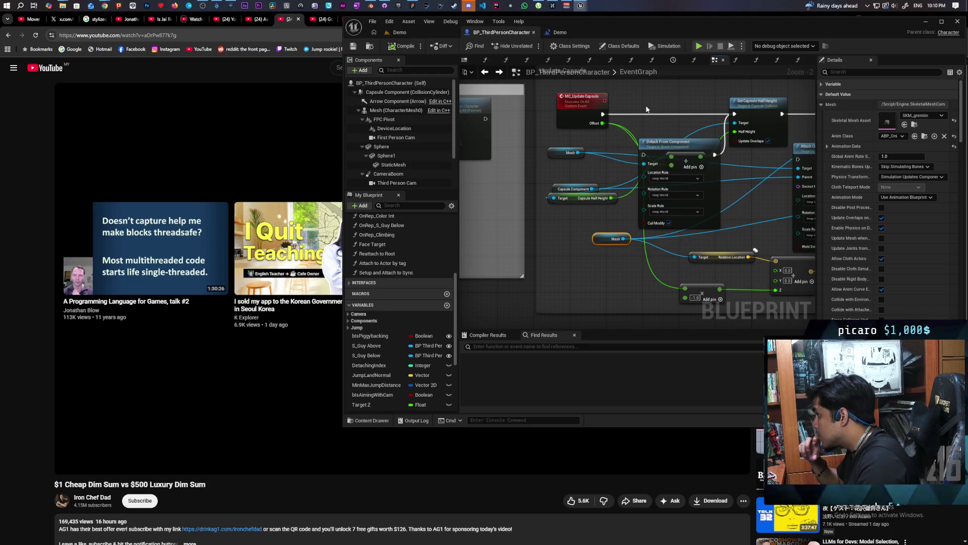
- In Setup and Attach to Sync, route execution past MC Update Capsule
mouse_move(679, 156)
mouse_down()
mouse_move(678, 111)
mouse_move(669, 221)
mouse_move(582, 214)
mouse_move(599, 195)
mouse_move(565, 181)
mouse_up()
key(ctrl+s)
scroll(555, 131, down, 3)
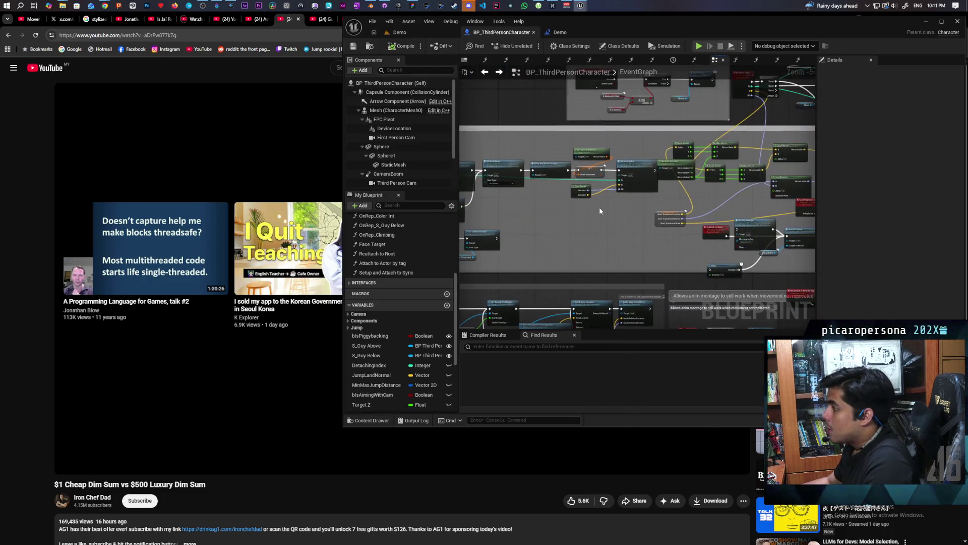
scroll(599, 211, up, 2)
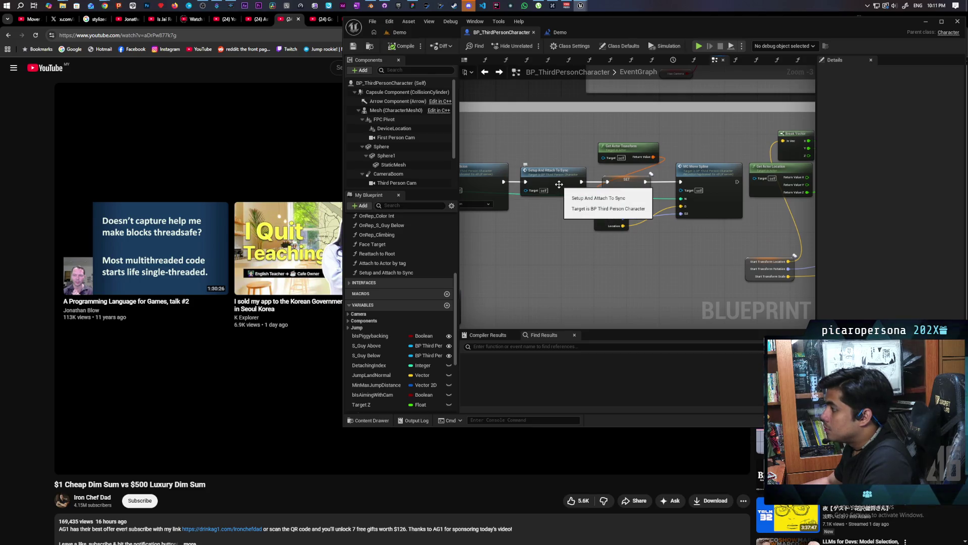
double_click(559, 184)
mouse_move(560, 176)
mouse_down()
mouse_move(675, 201)
mouse_move(726, 175)
mouse_up()
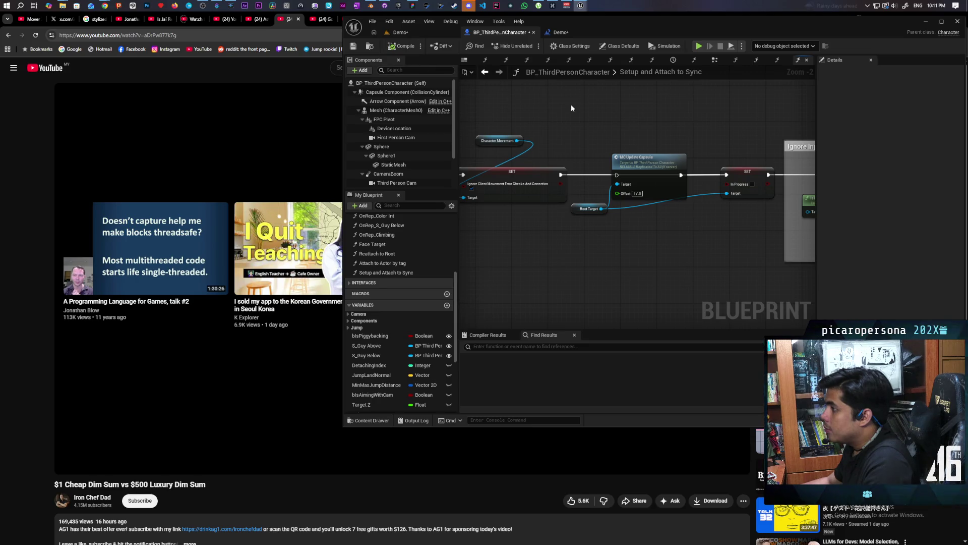
- Switch to the Demo level and launch a three-client play session
click(411, 22)
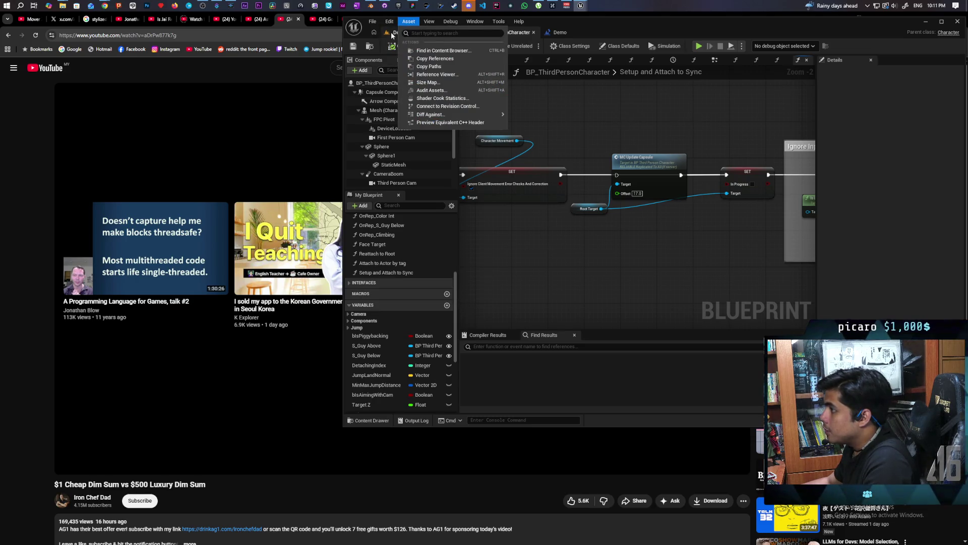
click(400, 32)
click(530, 46)
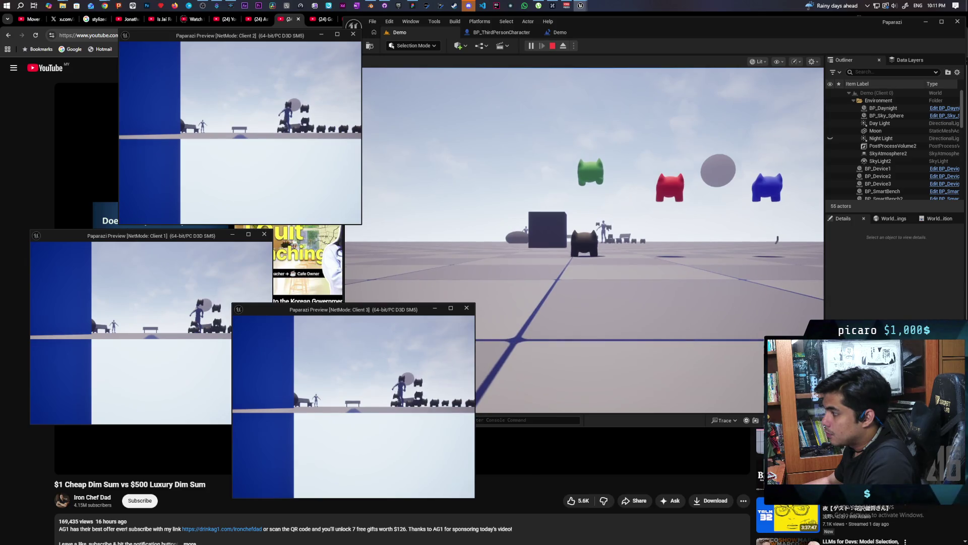
- Run 'show Collision' in the game console to check the gremlin shapes, then stop play
key(alt+Tab)
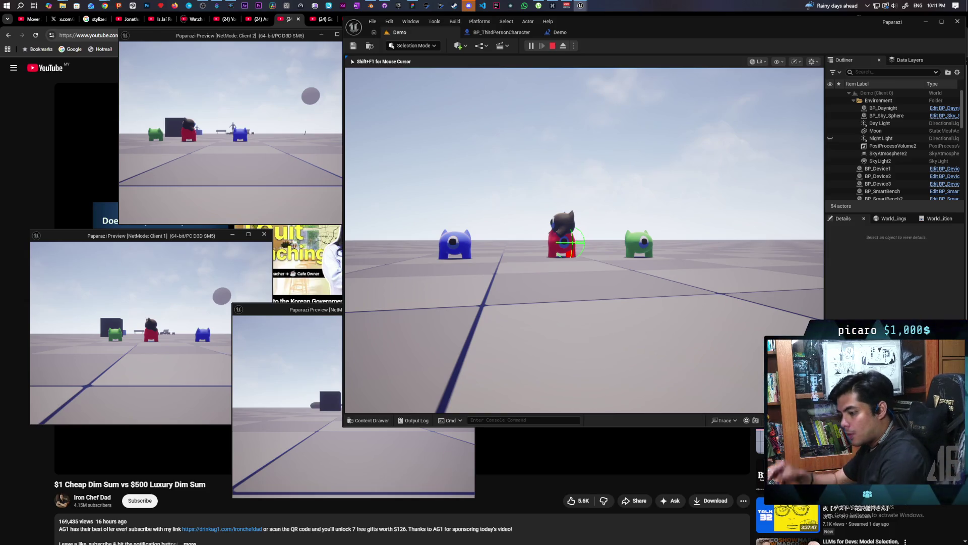
key(grave)
key(Up)
key(Return)
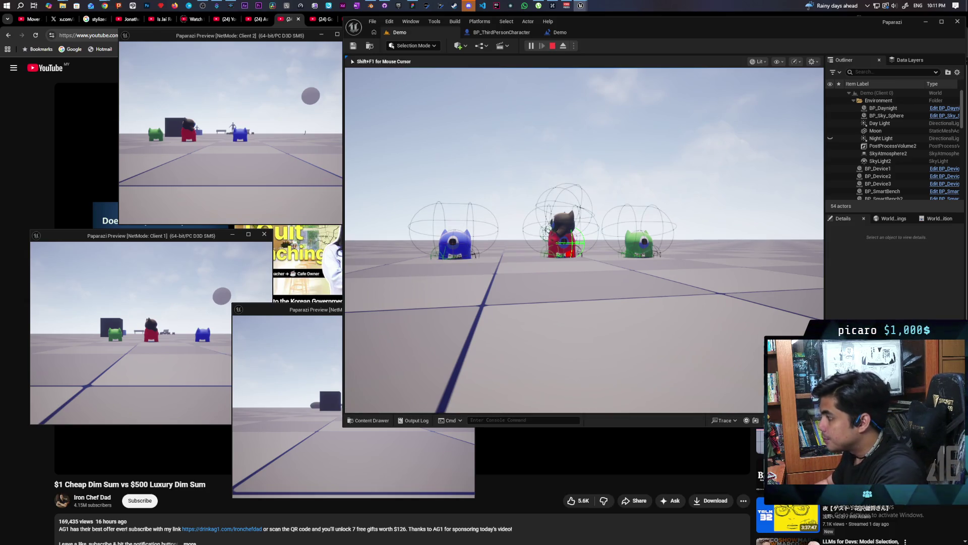
click(352, 256)
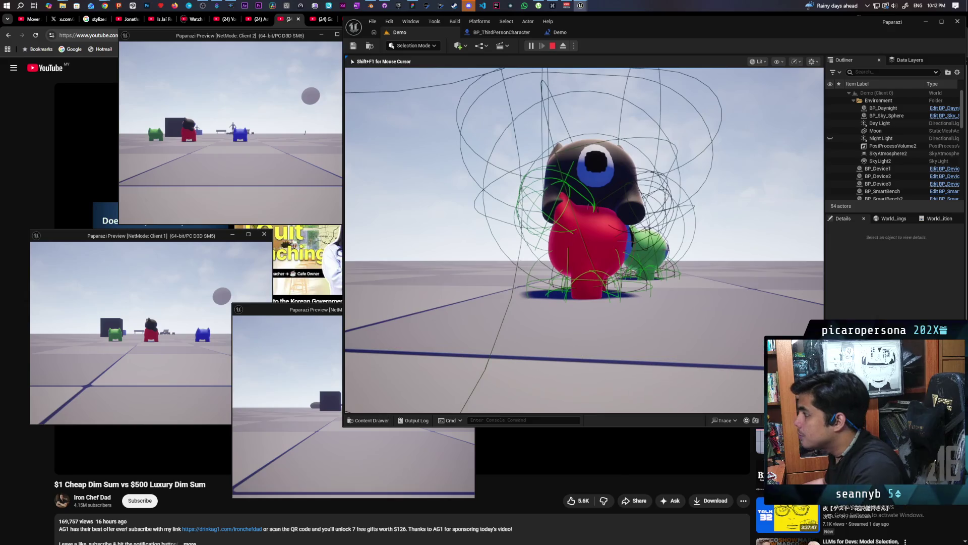
key(Escape)
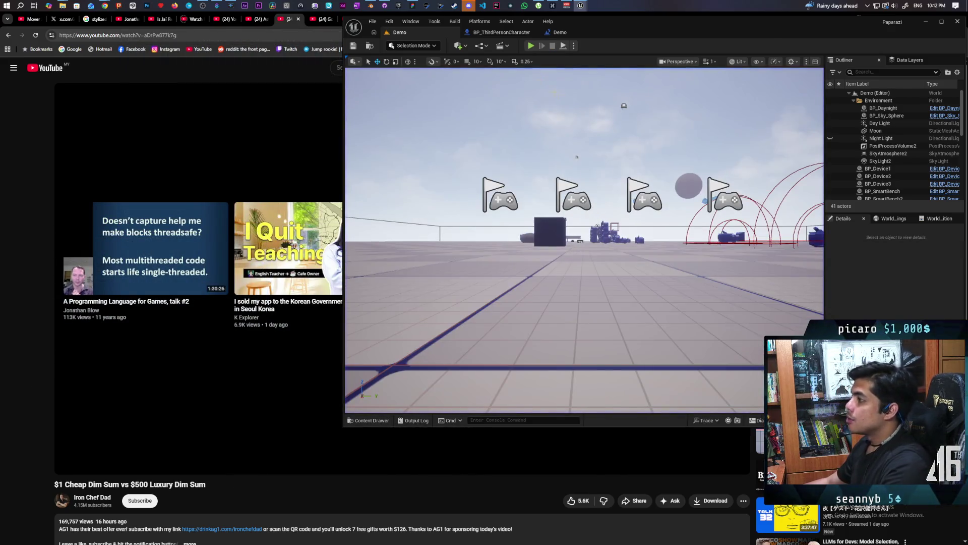
- Open SKM_gremlin_PhysicsAsset from Characters/Oni and select the Body physics body
click(368, 420)
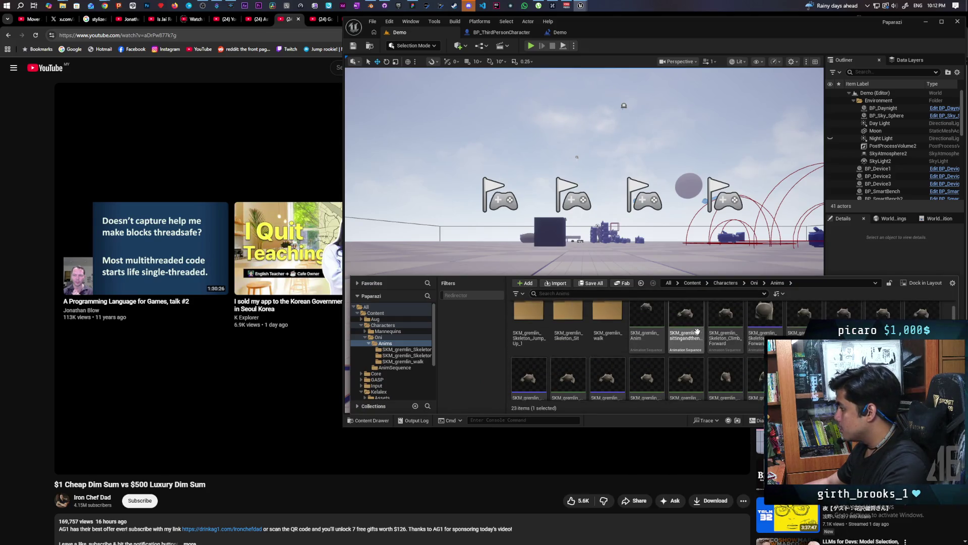
click(753, 284)
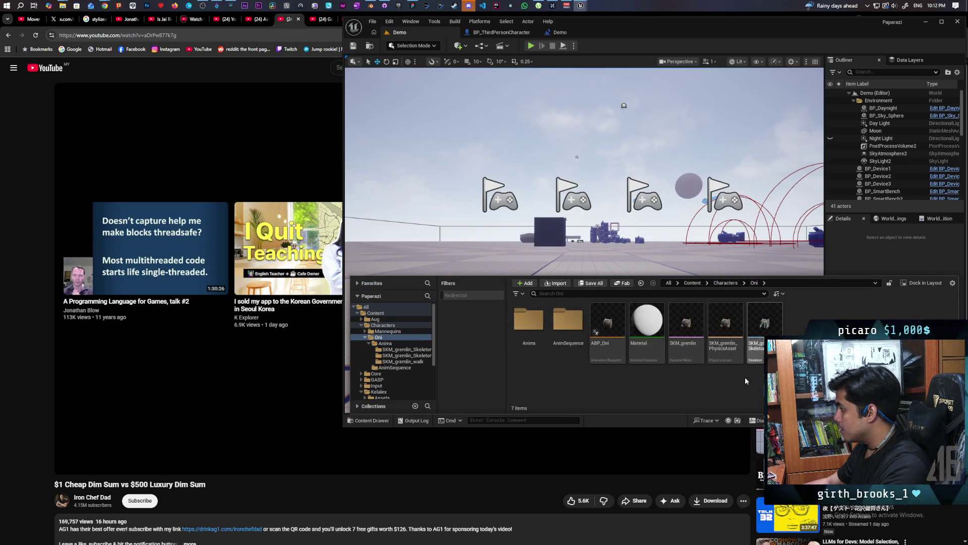
double_click(725, 325)
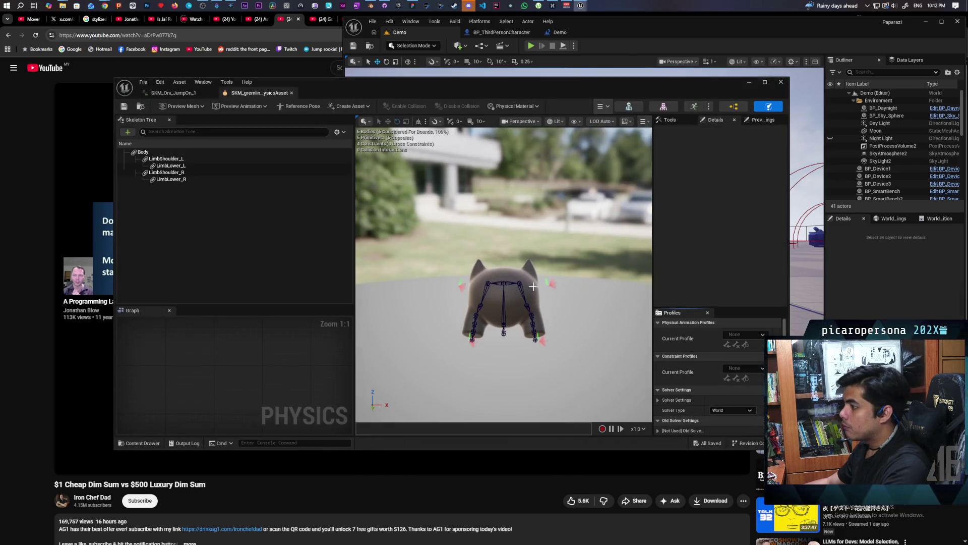
click(195, 158)
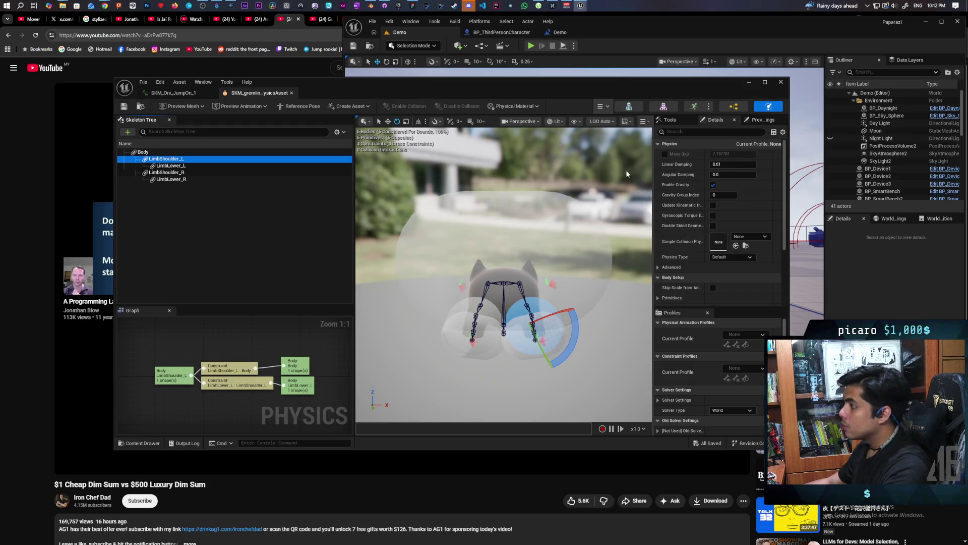
click(145, 152)
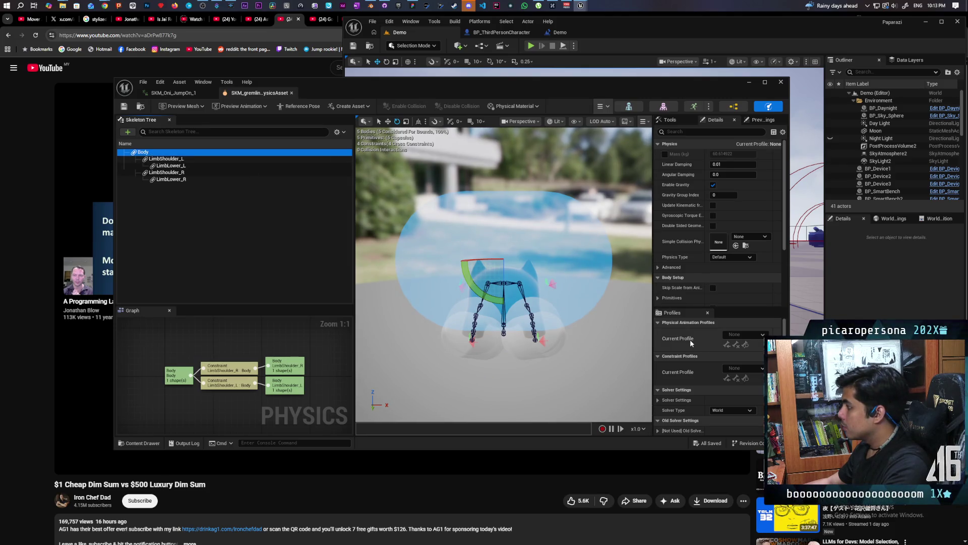
- Scale the Body collision sphere down, narrower and shorter
scroll(690, 340, down, 3)
scroll(691, 343, up, 3)
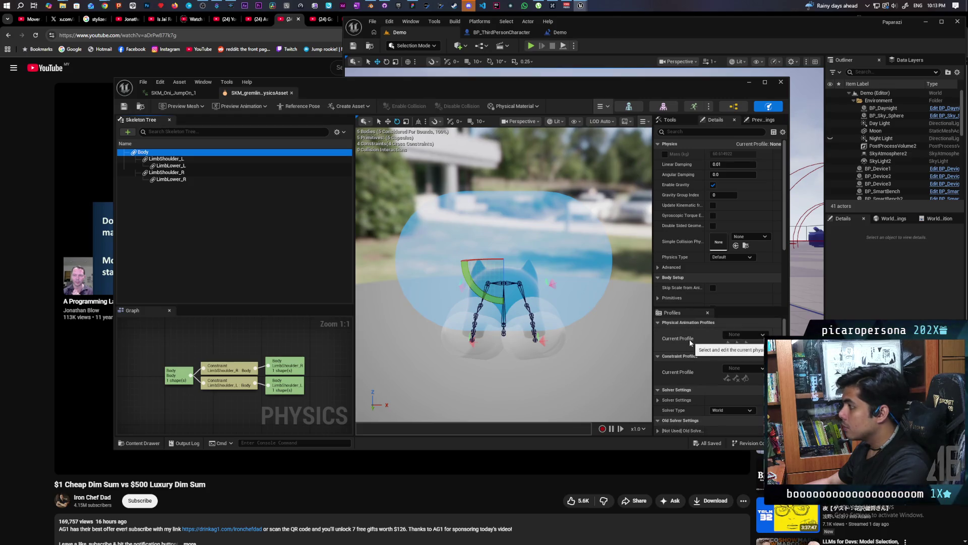
scroll(692, 231, down, 3)
scroll(692, 231, up, 3)
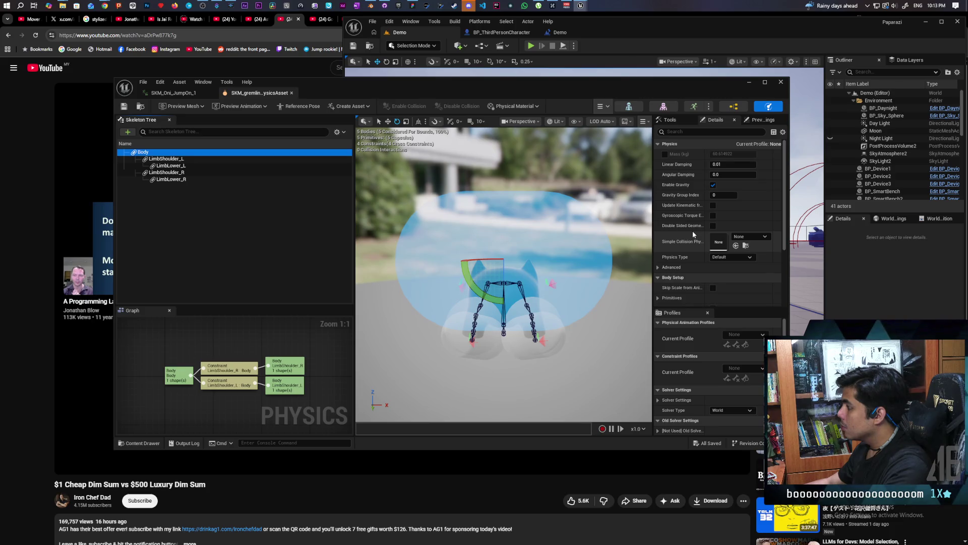
scroll(692, 233, down, 2)
scroll(692, 235, down, 2)
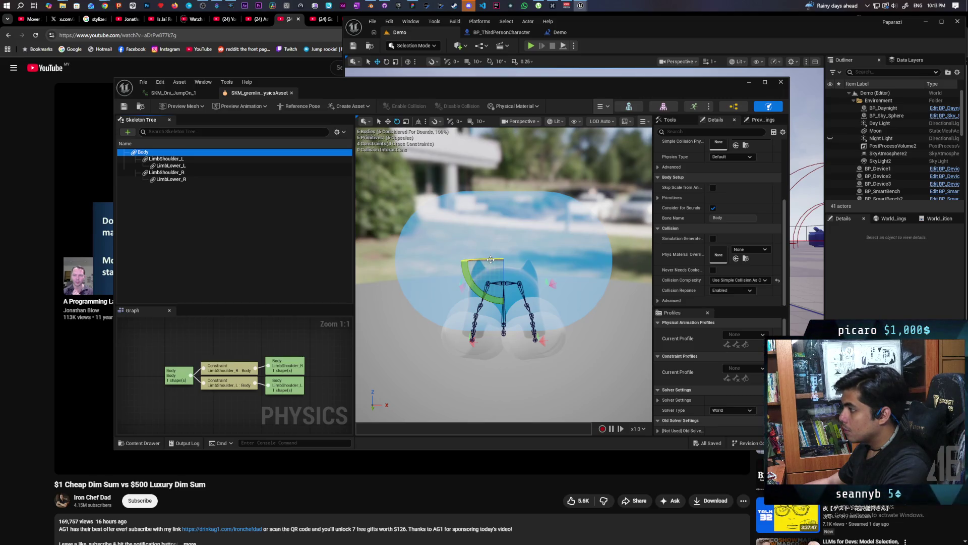
key(r)
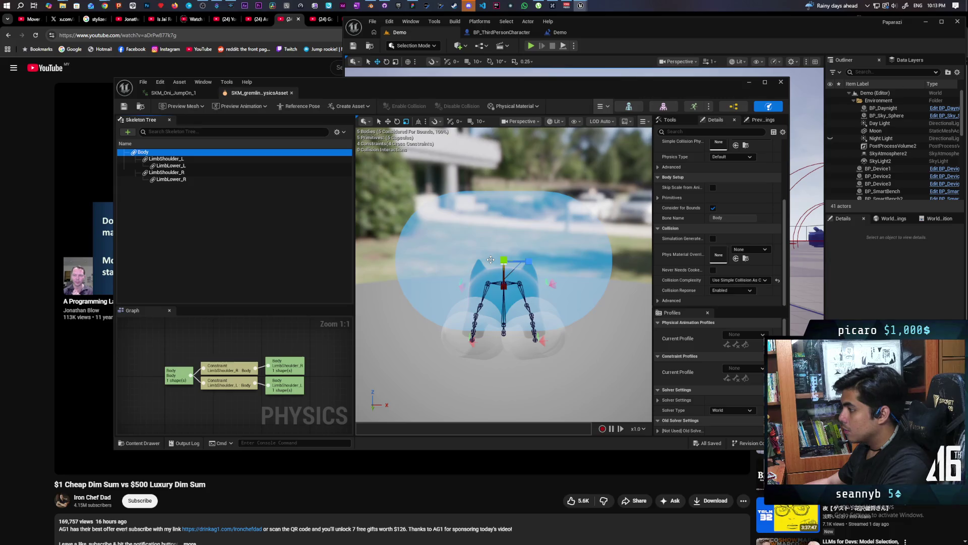
drag(503, 260, 490, 283)
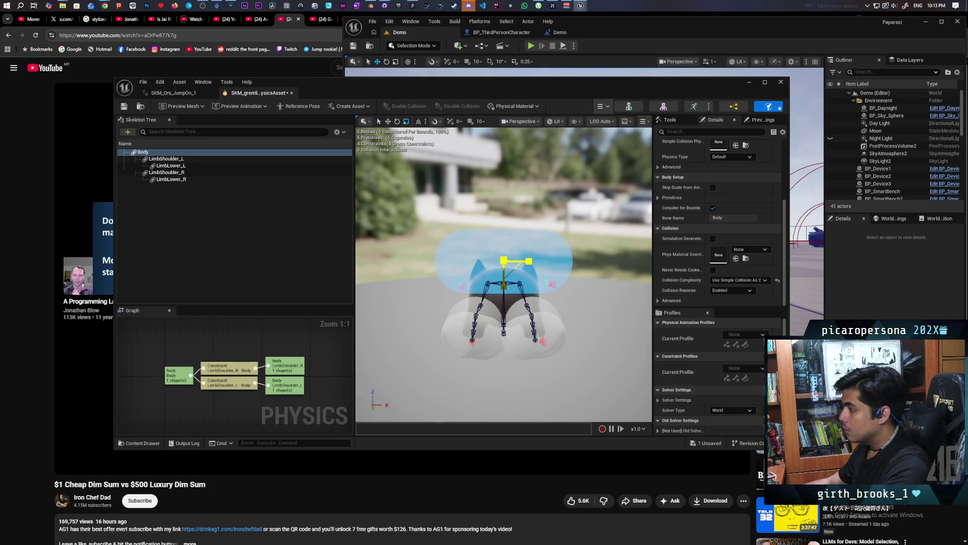
drag(490, 283, 498, 272)
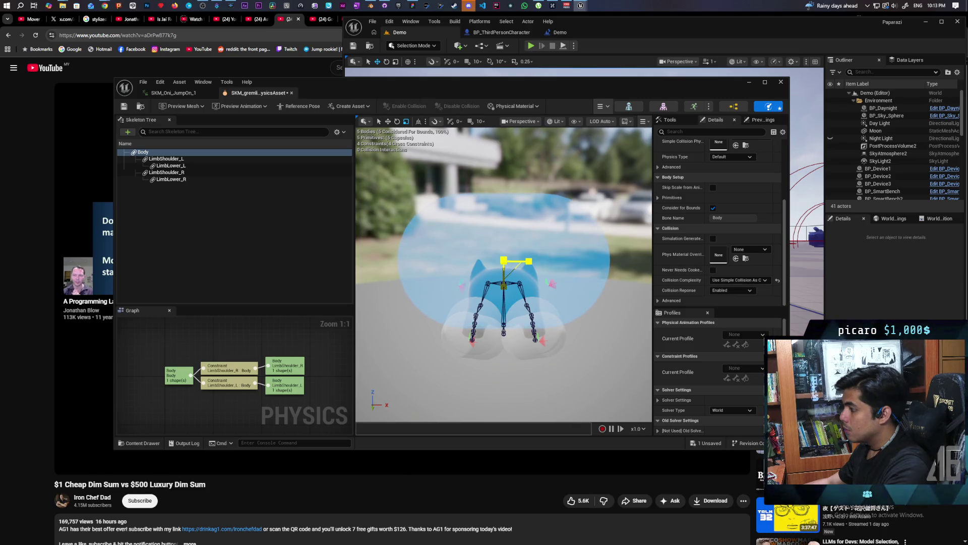
mouse_move(498, 273)
mouse_down()
mouse_move(474, 303)
mouse_move(499, 262)
mouse_move(491, 232)
mouse_move(495, 275)
mouse_move(492, 242)
mouse_move(497, 268)
mouse_up()
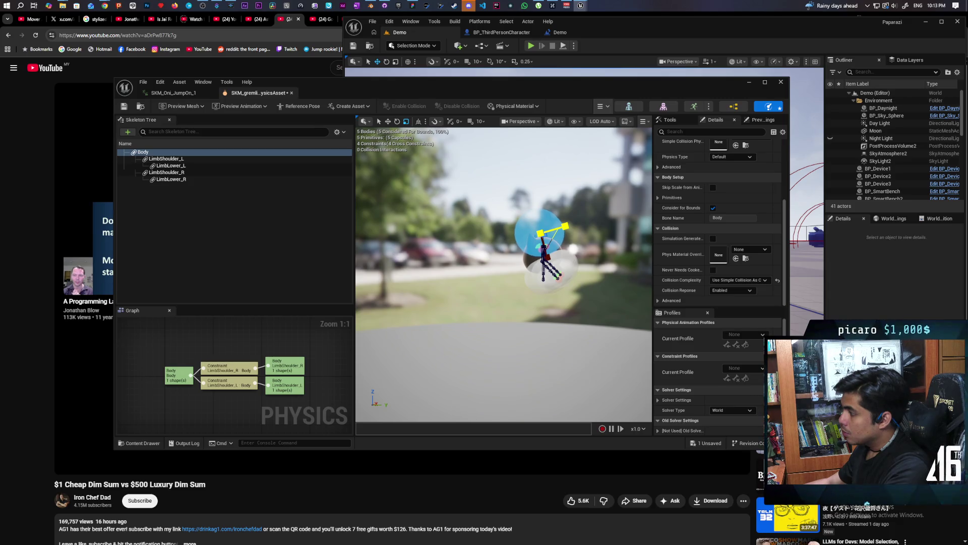
- Move the Body collision sphere lower, viewing the gremlin from the front
drag(544, 237, 464, 237)
scroll(561, 246, down, 5)
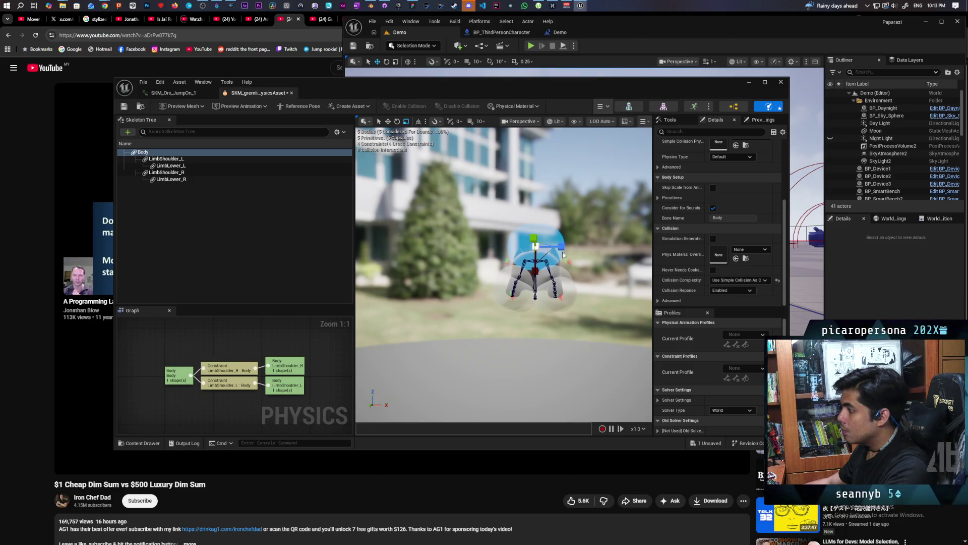
drag(534, 268, 530, 291)
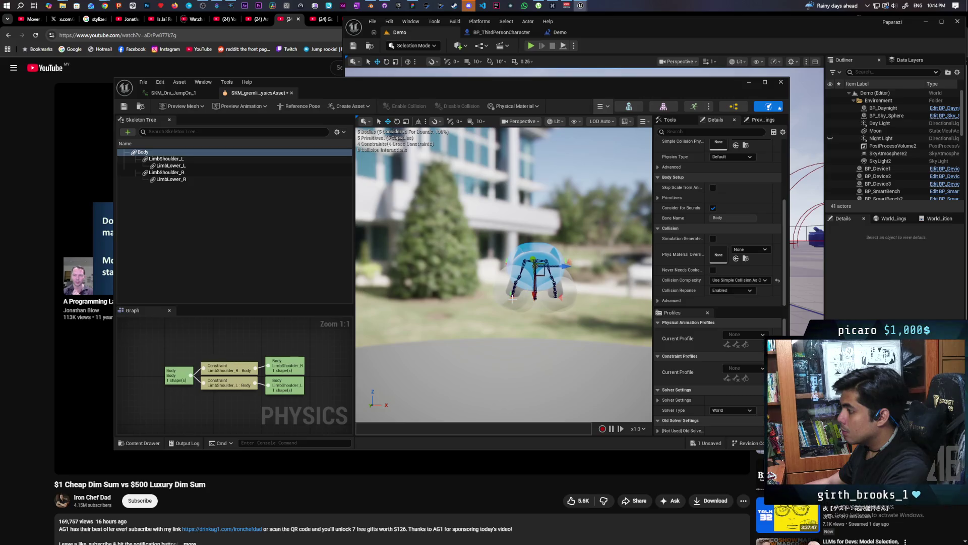
click(509, 292)
mouse_move(546, 331)
mouse_down()
mouse_move(544, 305)
mouse_move(546, 328)
mouse_move(501, 306)
mouse_up()
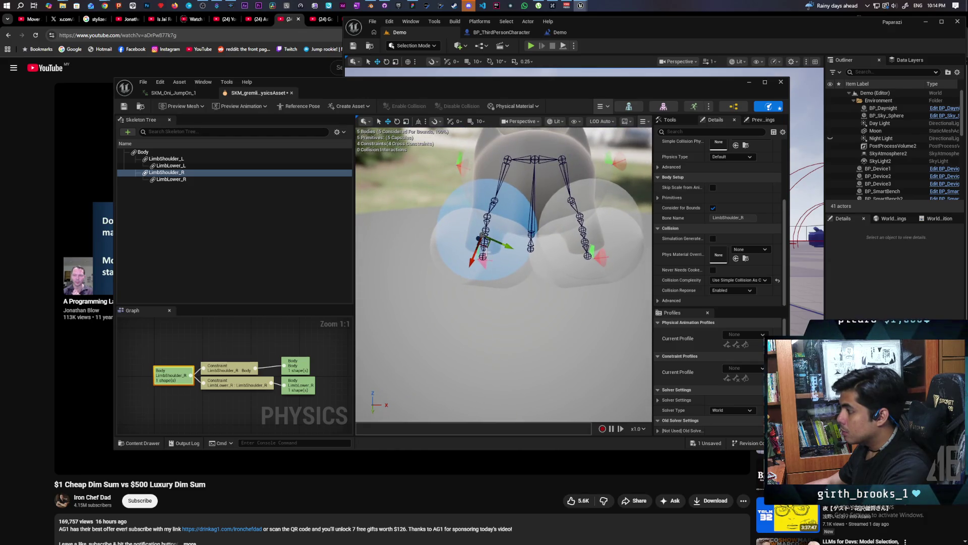
- Switch the gizmo to scale and shrink the right shoulder's collision sphere
scroll(487, 255, up, 2)
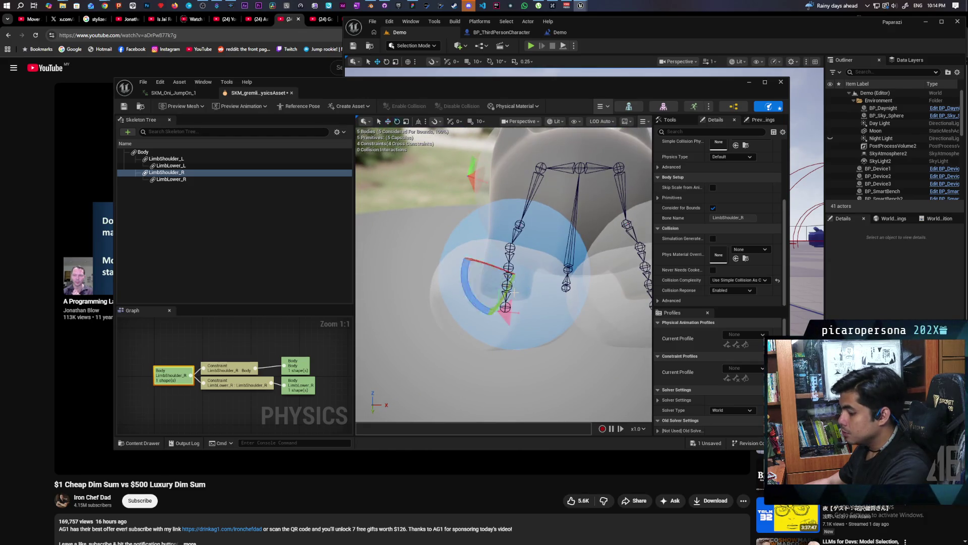
key(e)
key(r)
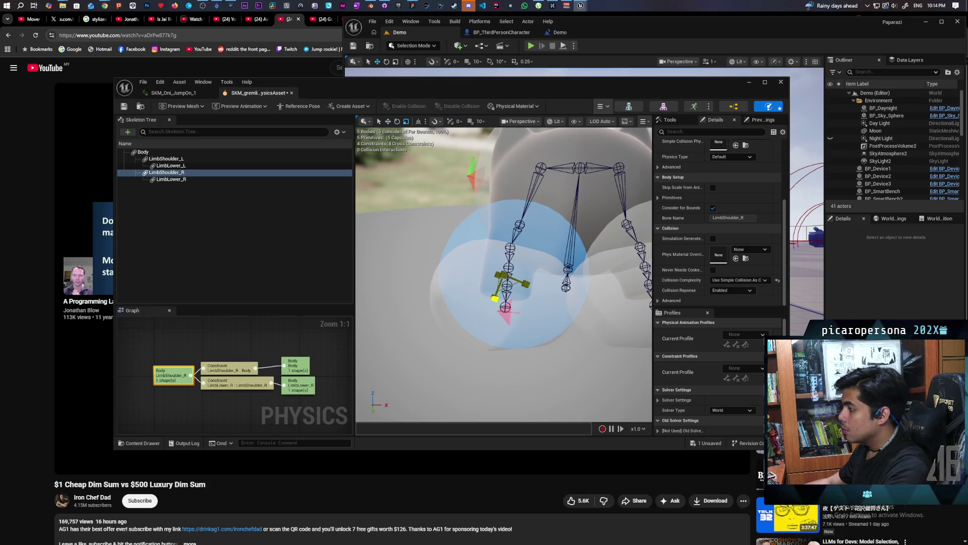
drag(494, 298, 490, 302)
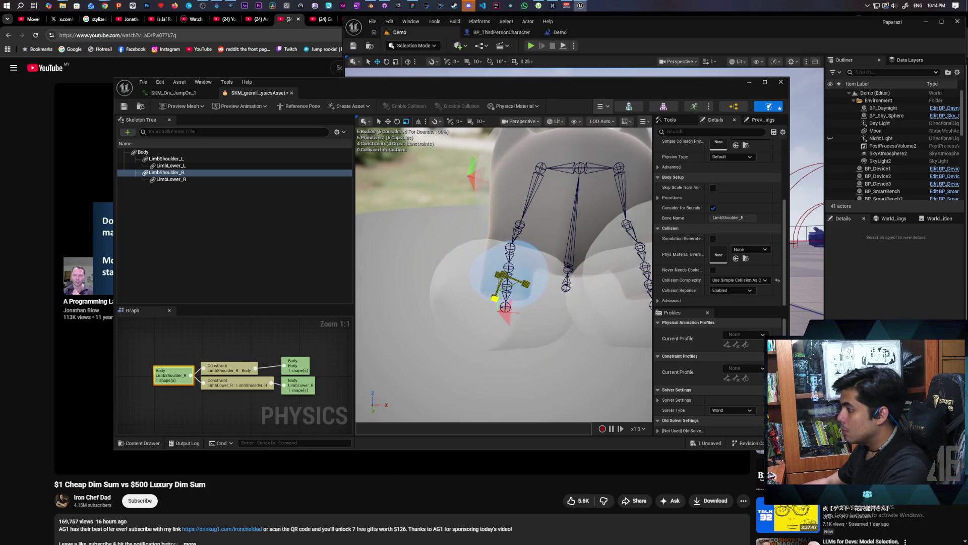
drag(527, 297, 579, 340)
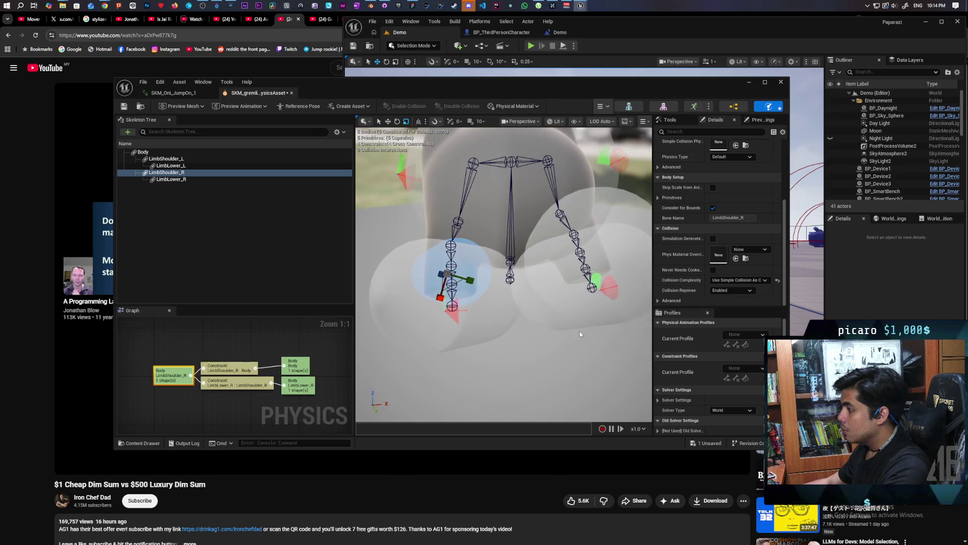
- Shrink LimbLower_R's sphere into a small flattened capsule, then select Body in the hierarchy
click(608, 208)
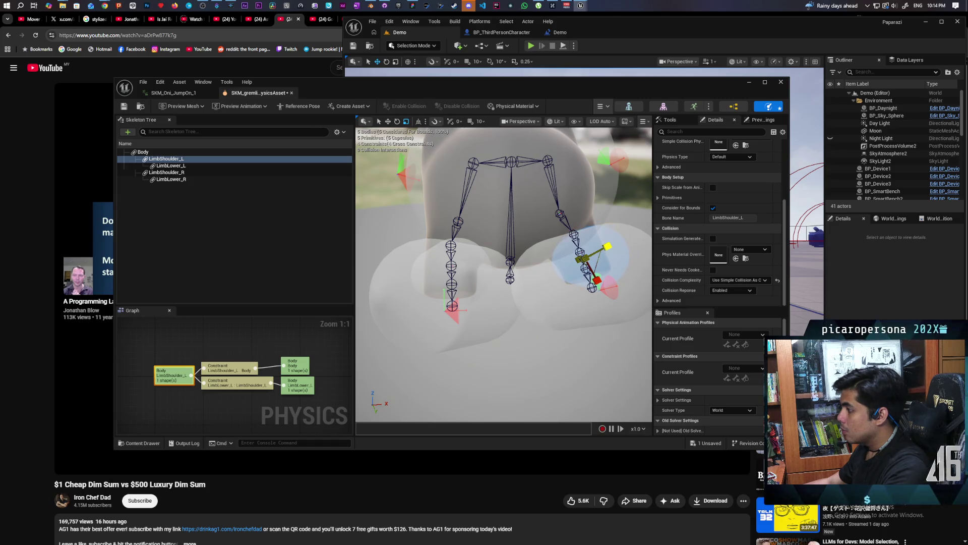
click(482, 308)
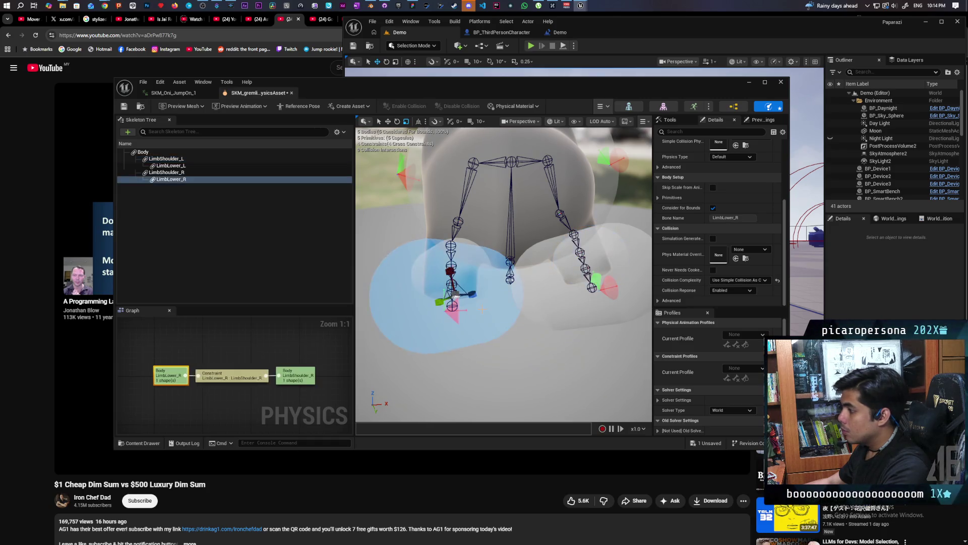
drag(455, 293, 442, 303)
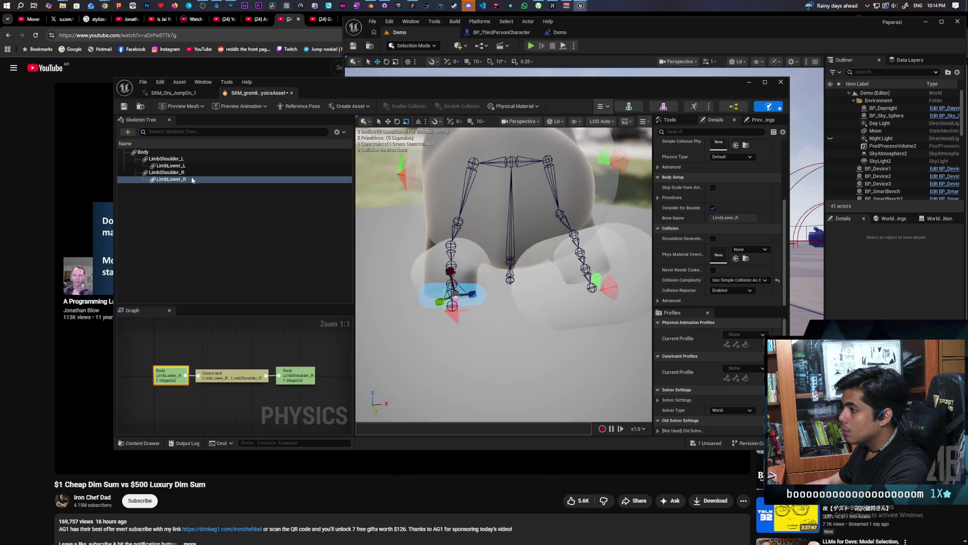
click(175, 173)
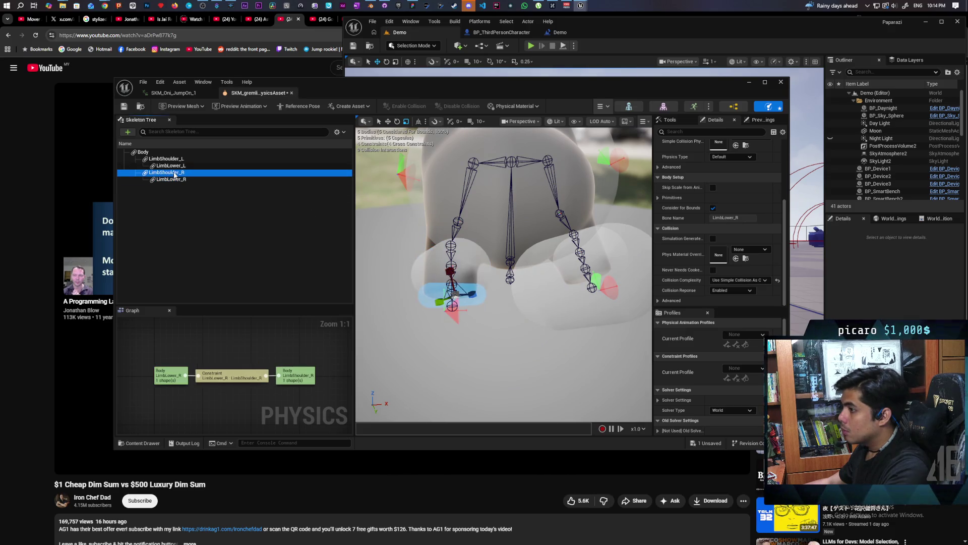
key(Up)
key(Up)
key(Up)
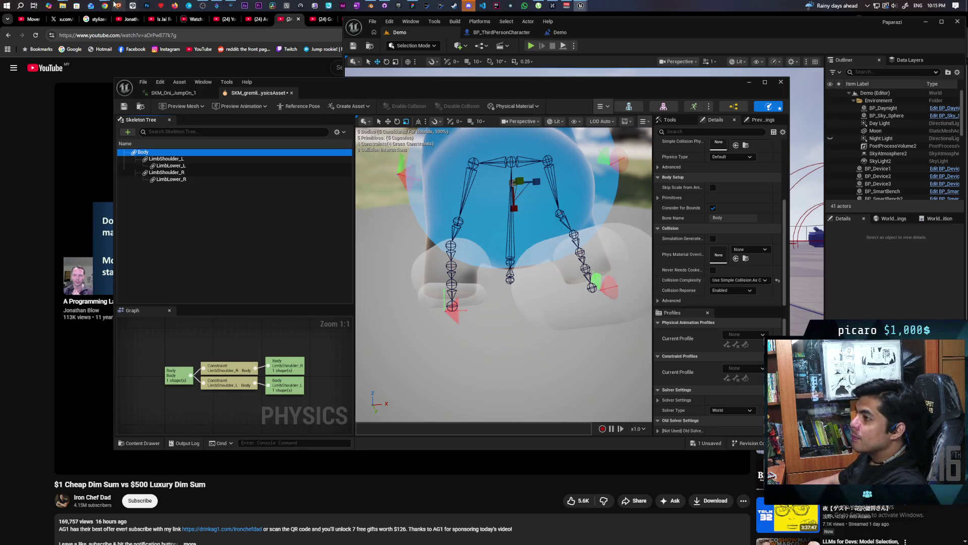
- Google 'how to auto redo physics asset ue5' in Chrome and move the browser window lower
mouse_move(106, 6)
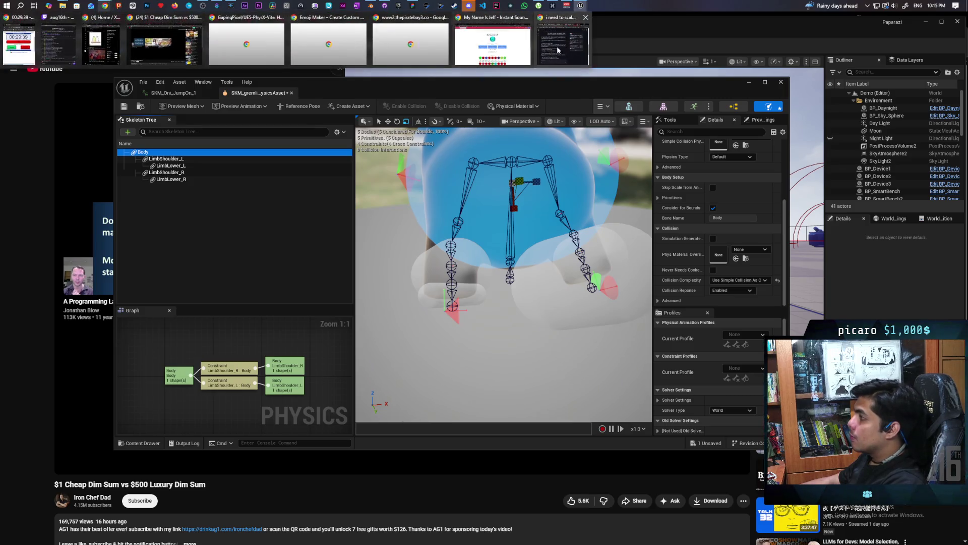
click(563, 40)
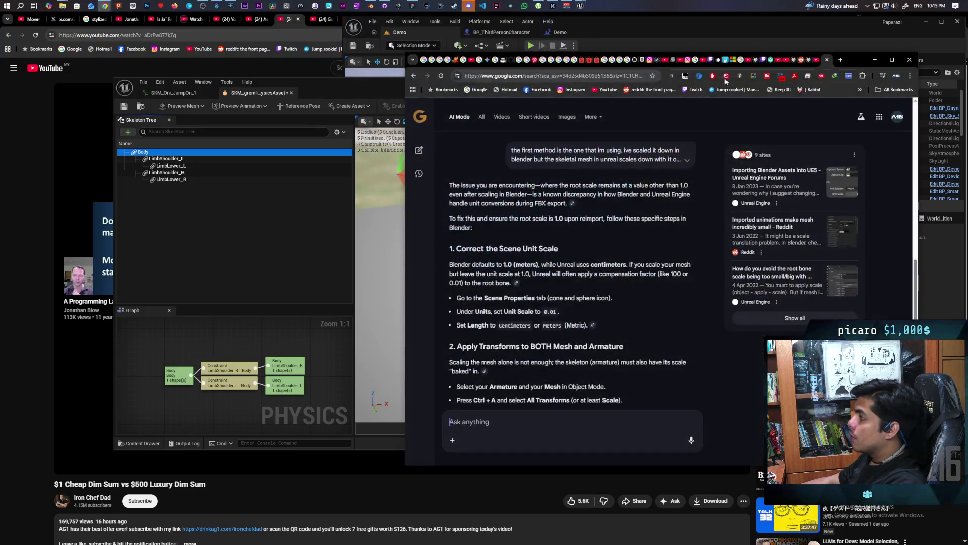
click(622, 77)
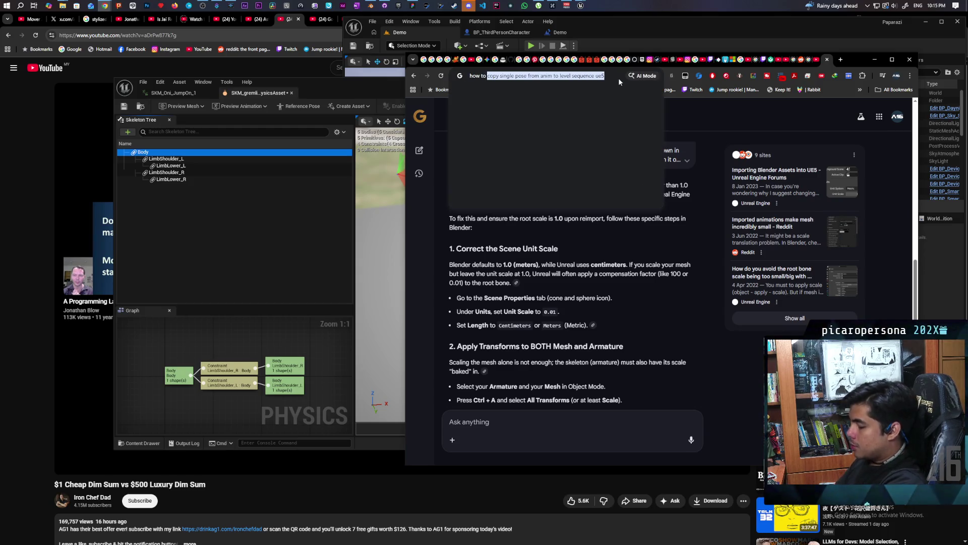
text(how to auto red)
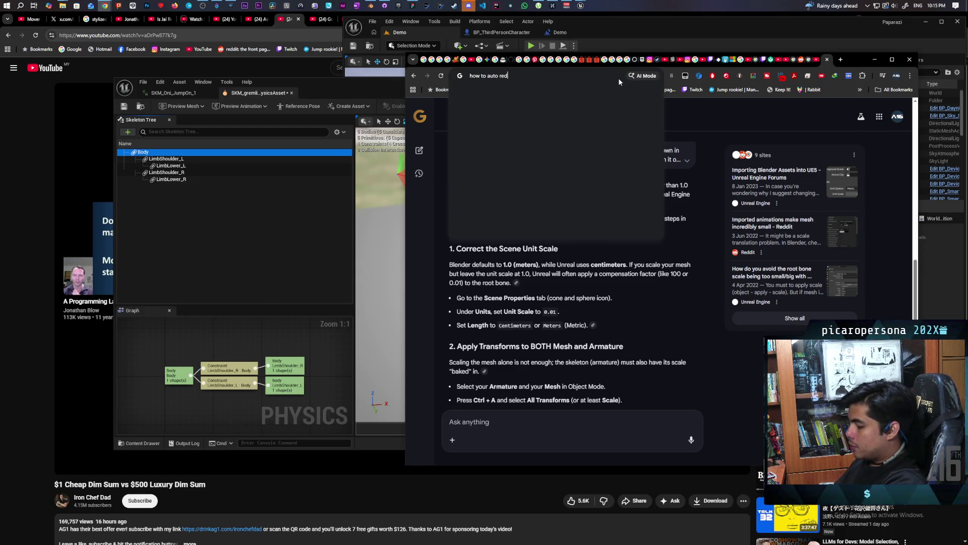
text(o physics asset ue5)
key(Return)
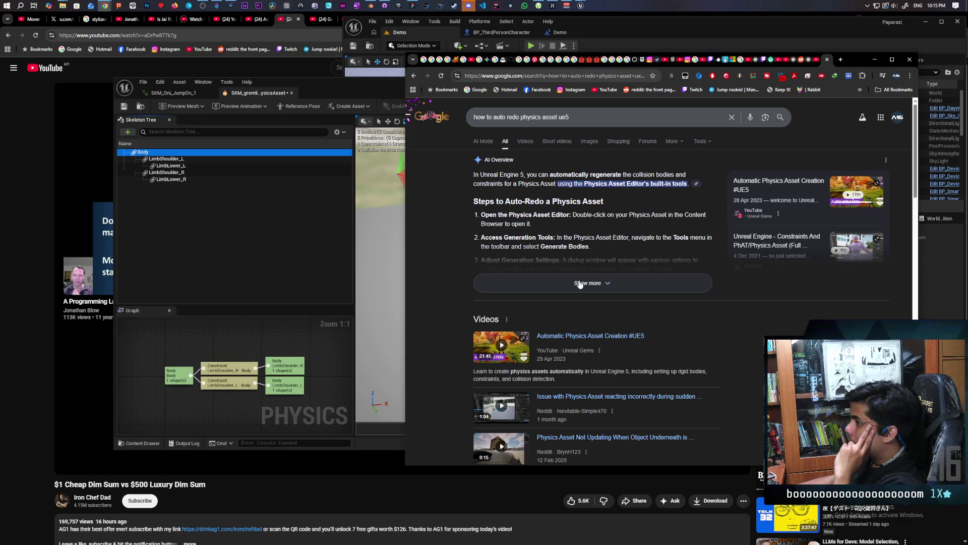
drag(866, 67, 809, 344)
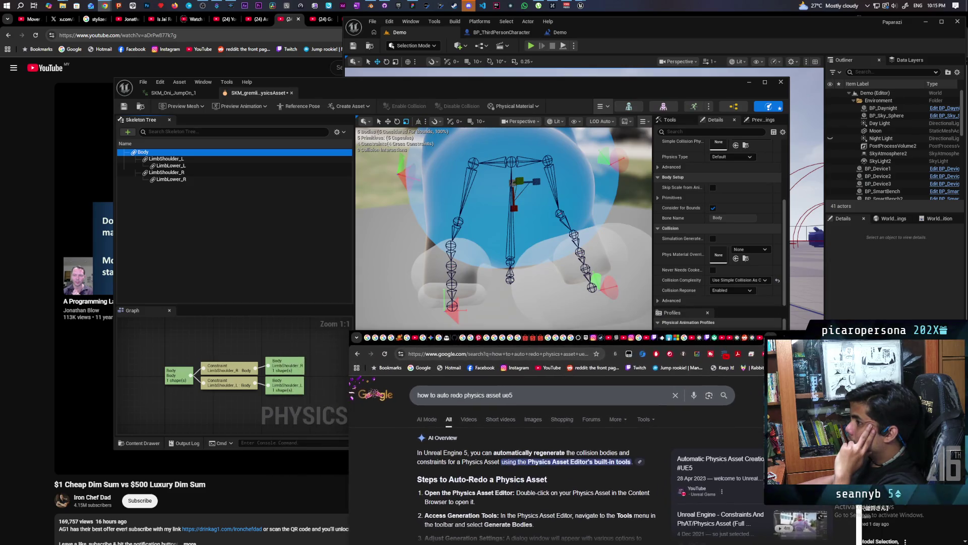
click(219, 83)
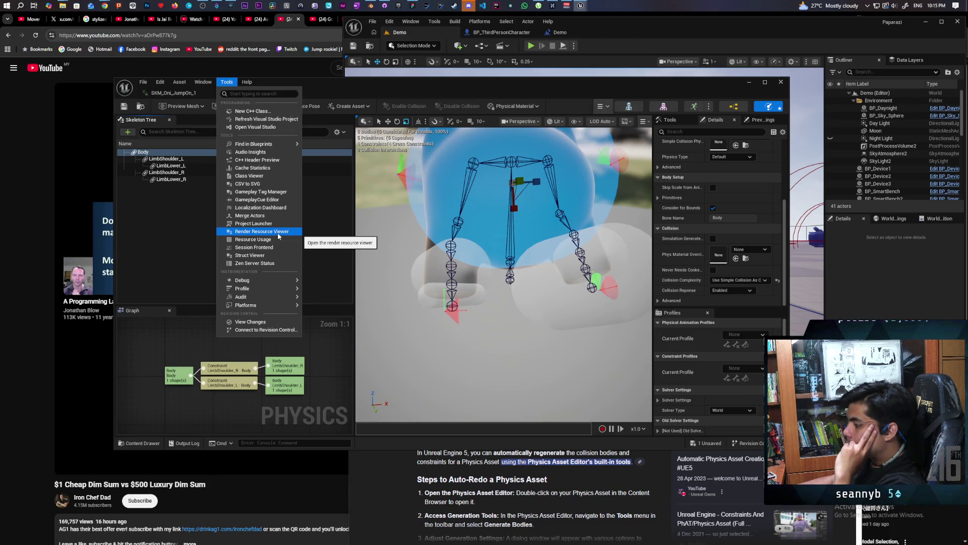
- Regenerate all gremlin bodies and constraints, leaving Body, LimbUpper_L and LimbUpper_R
mouse_move(242, 280)
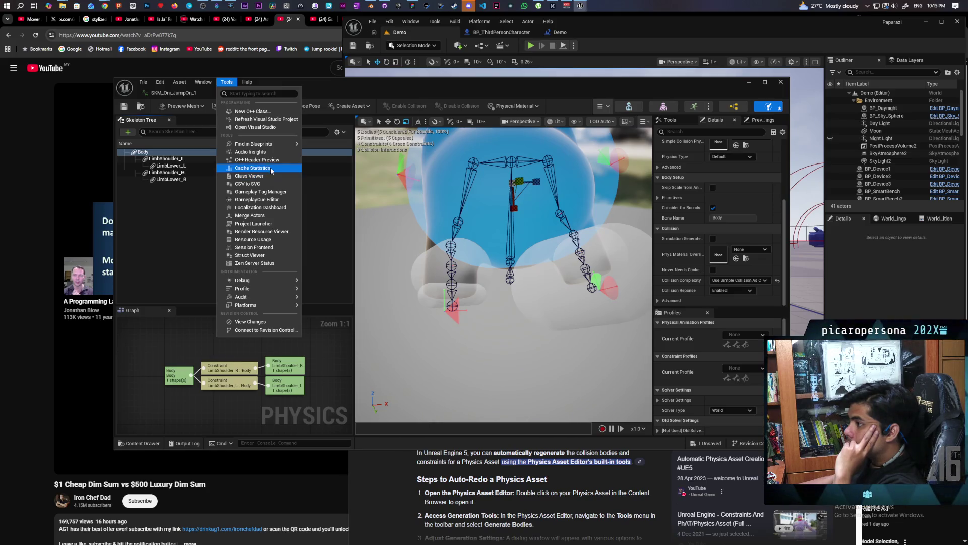
text(genera)
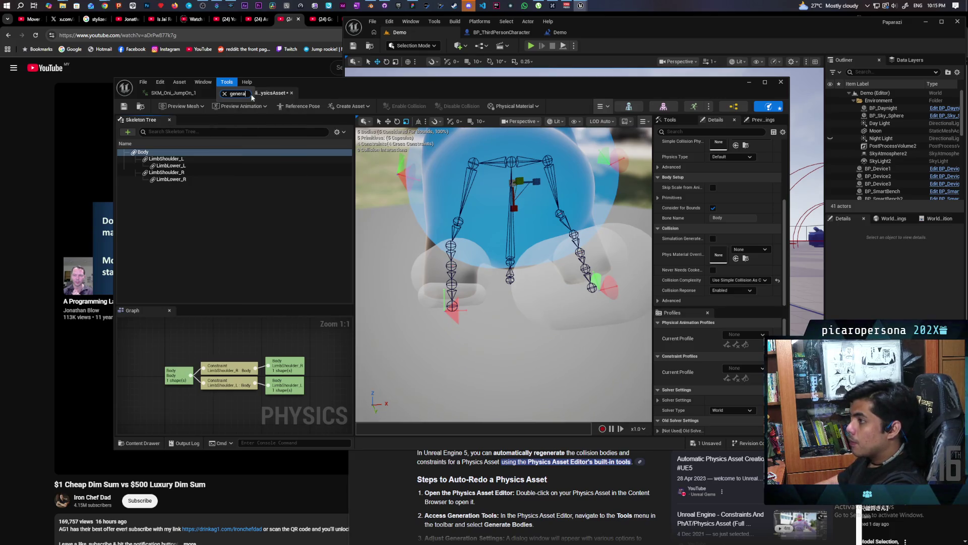
click(286, 203)
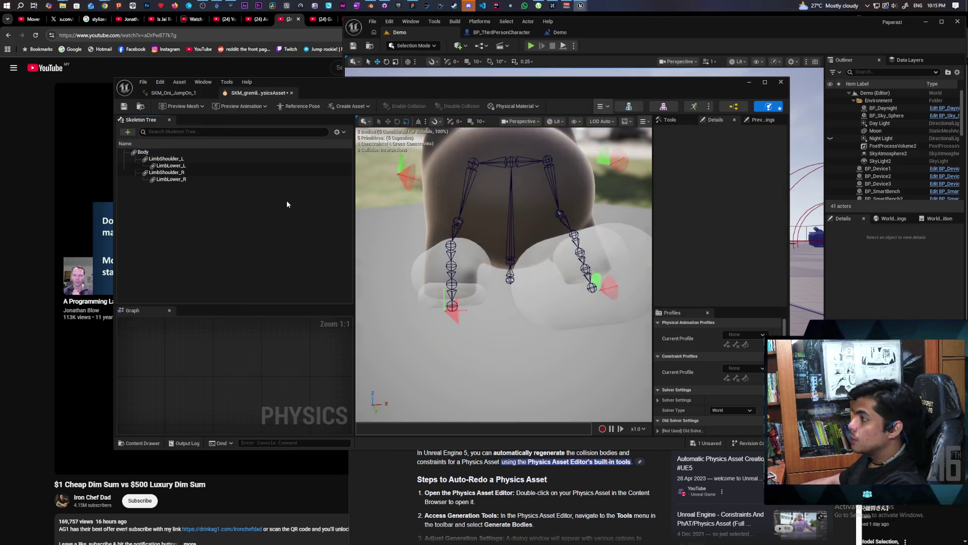
click(670, 120)
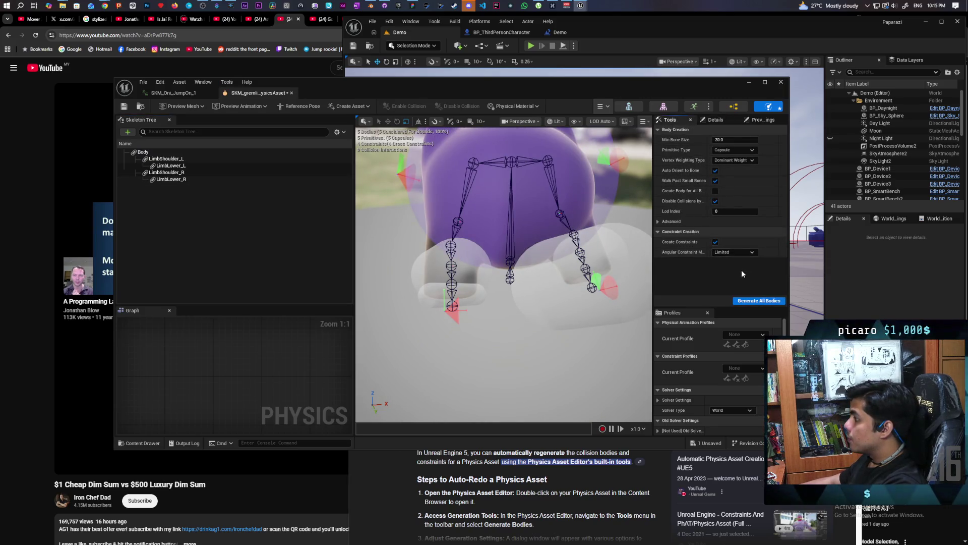
scroll(474, 222, down, 5)
scroll(474, 222, up, 2)
drag(474, 222, 536, 175)
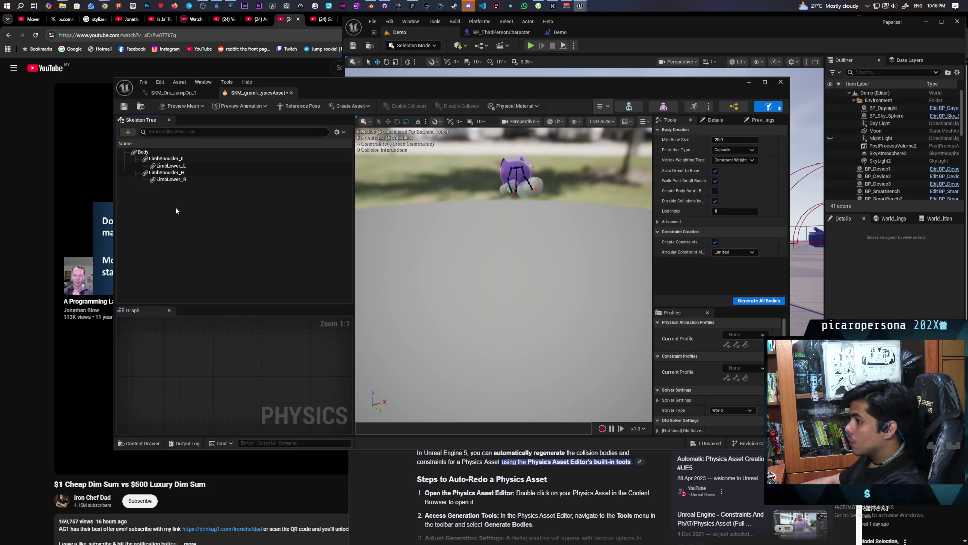
click(764, 301)
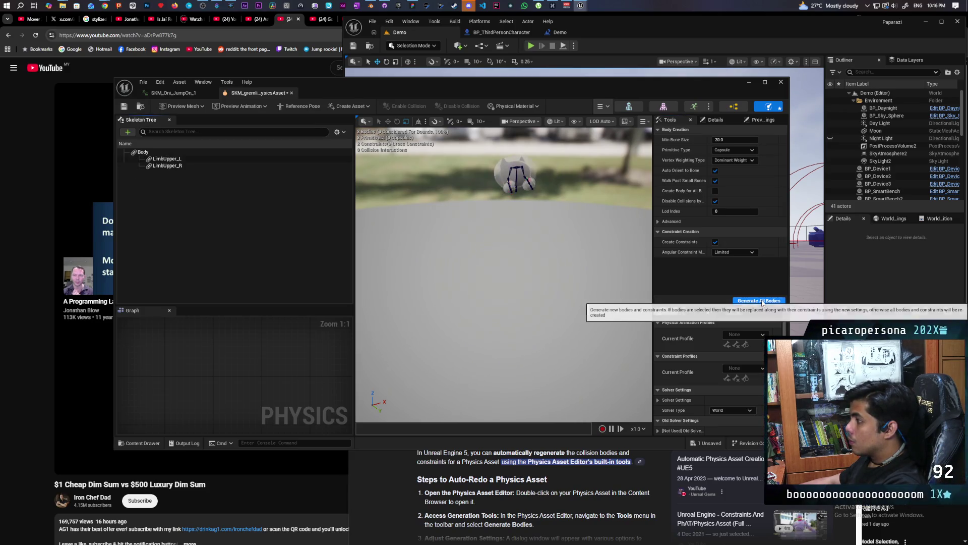
- Frame the whole creature in the preview and close the Physics Asset Editor
drag(619, 277, 618, 187)
key(f)
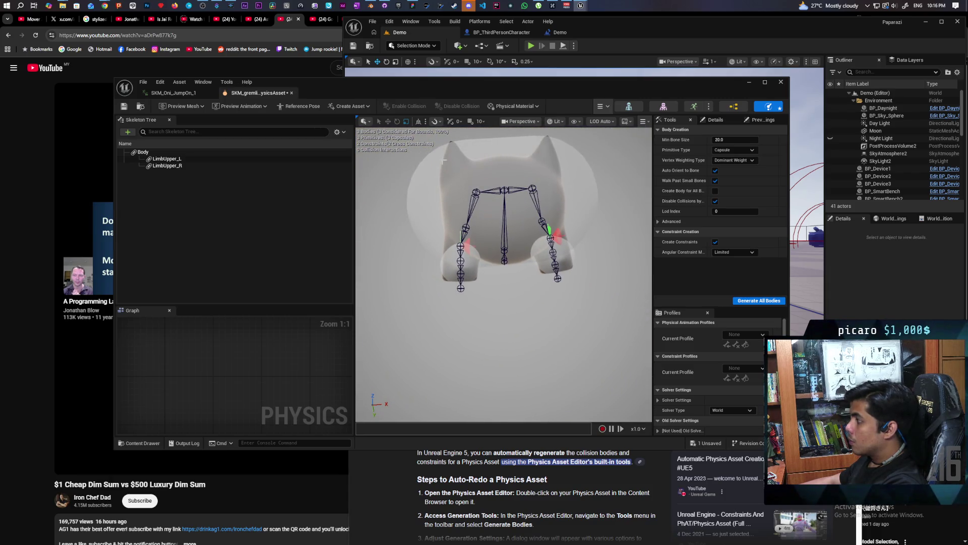
click(780, 82)
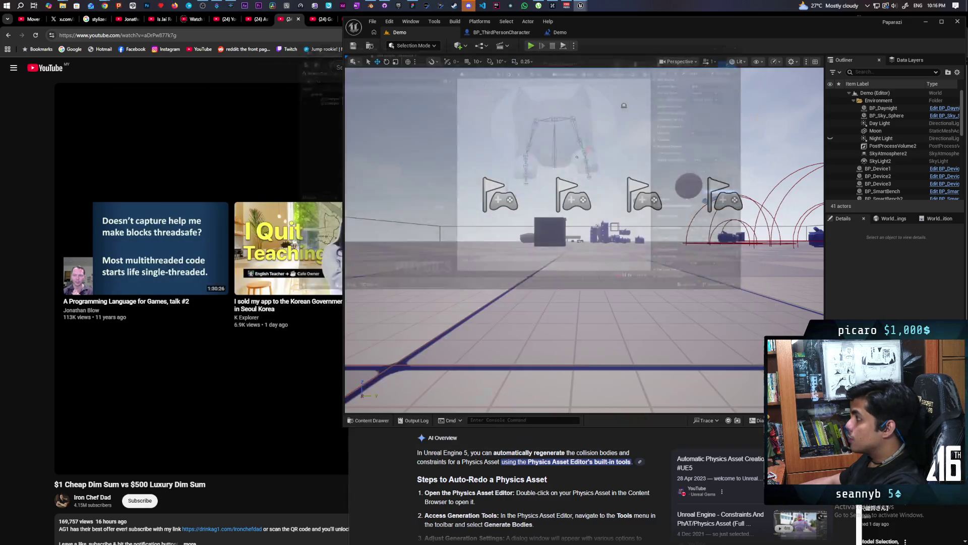
- Launch a three-client play session and turn on collision debug outlines in the game view
click(530, 45)
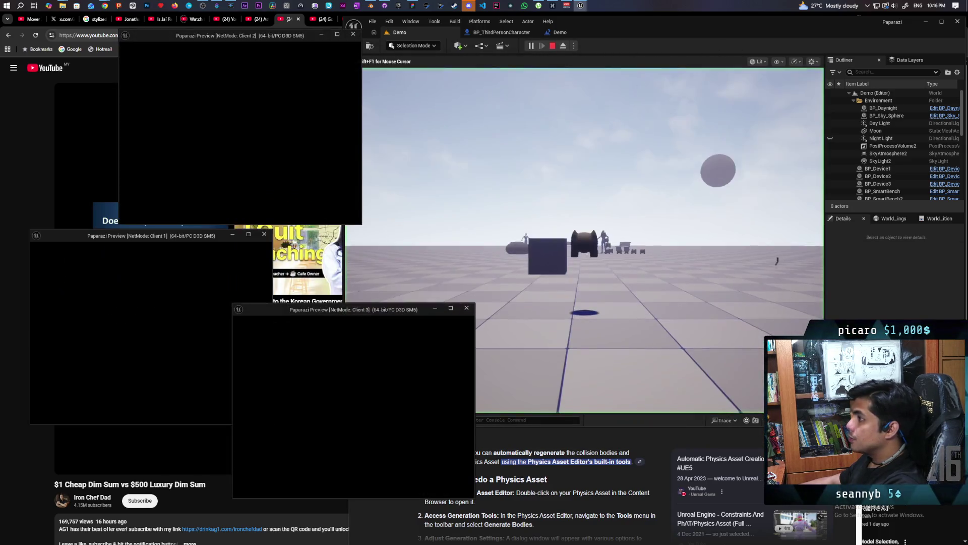
key(alt+Tab)
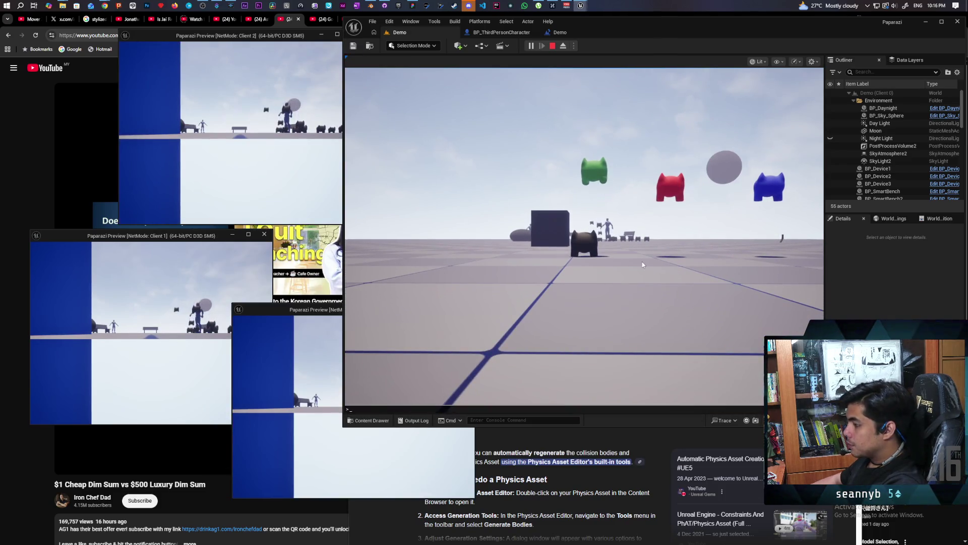
click(642, 262)
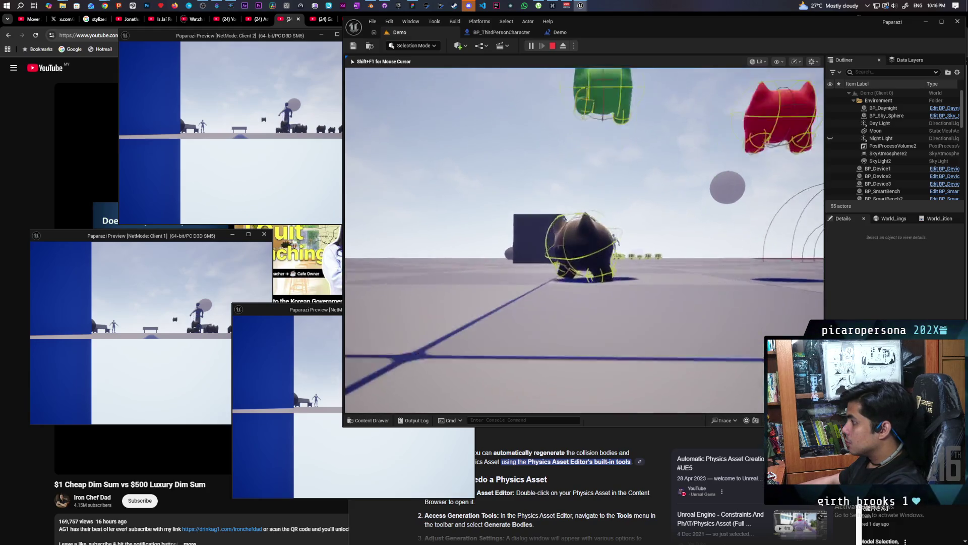
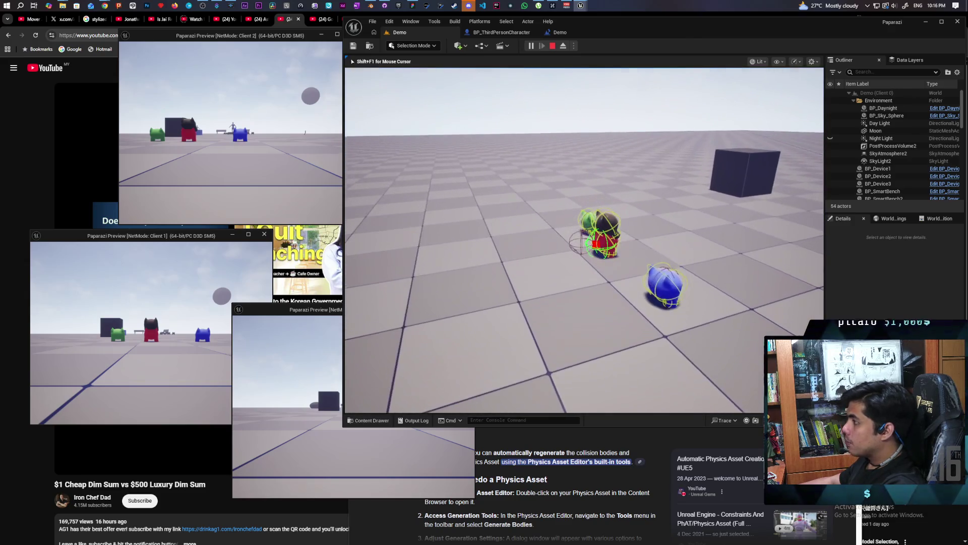
- Stop the running session and briefly check the Demo level blueprint before returning to the viewport
key(Escape)
click(554, 32)
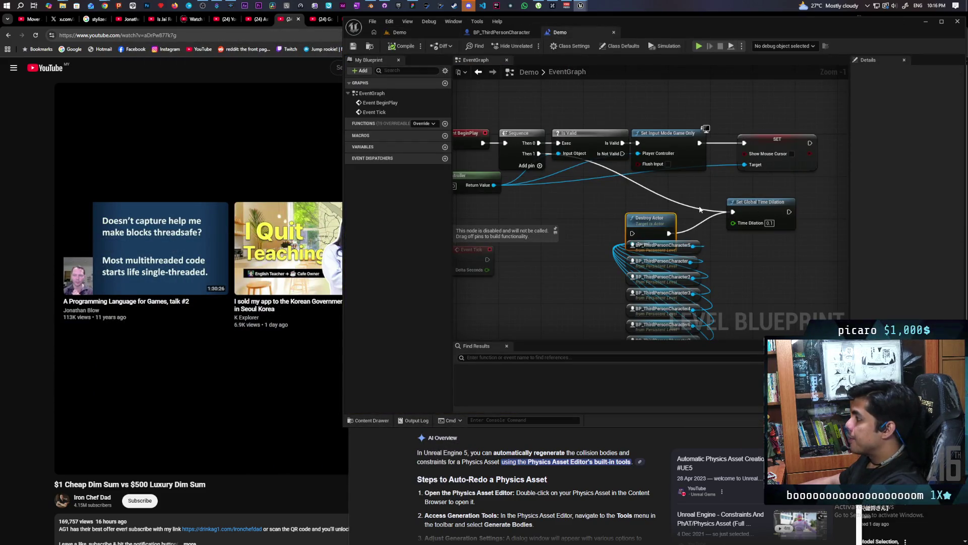
click(411, 33)
- Rerun a three-client play session, testing from the main view and Client 1, then stop it
click(531, 46)
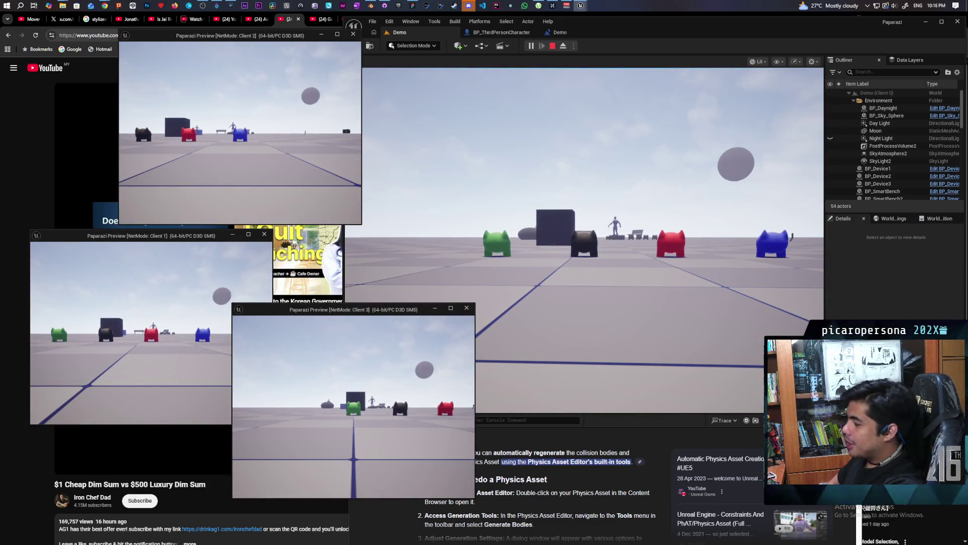
click(597, 270)
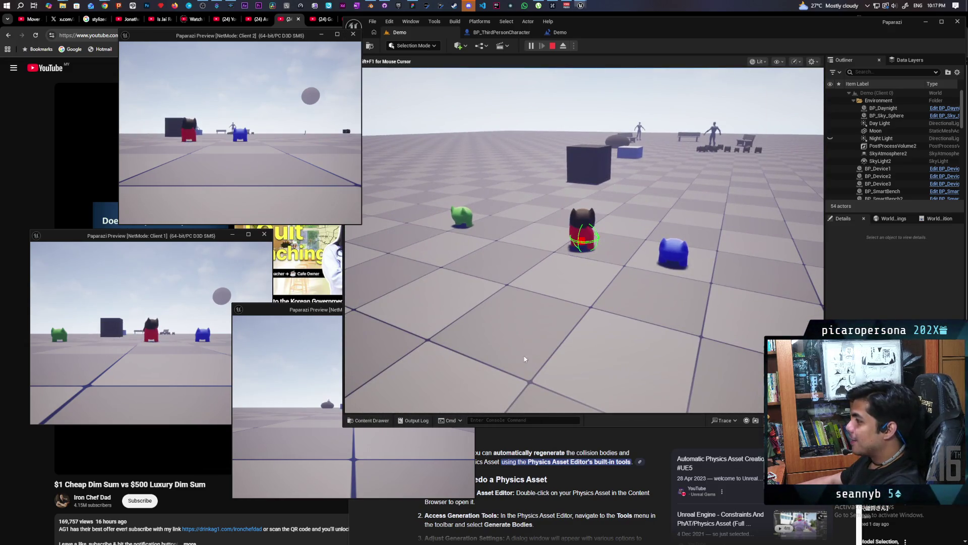
click(235, 295)
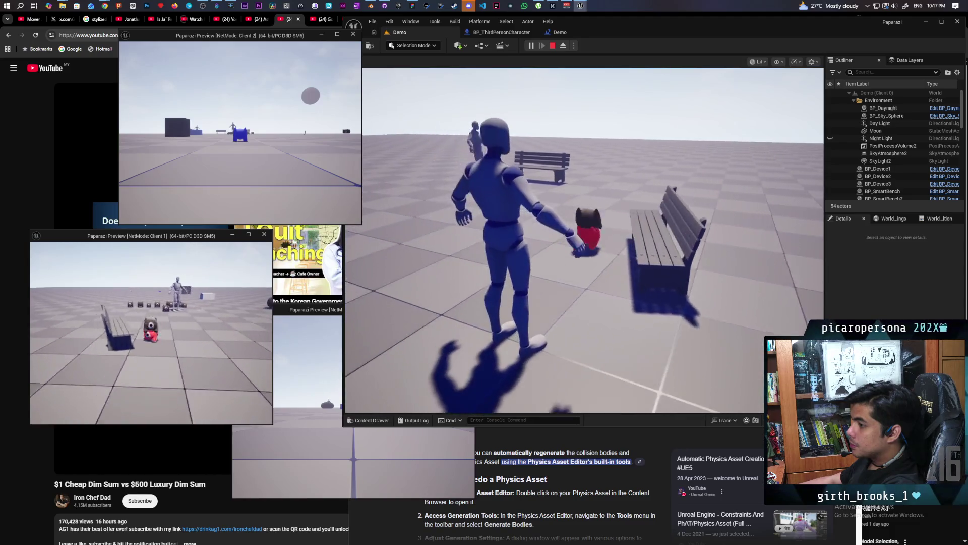
key(Escape)
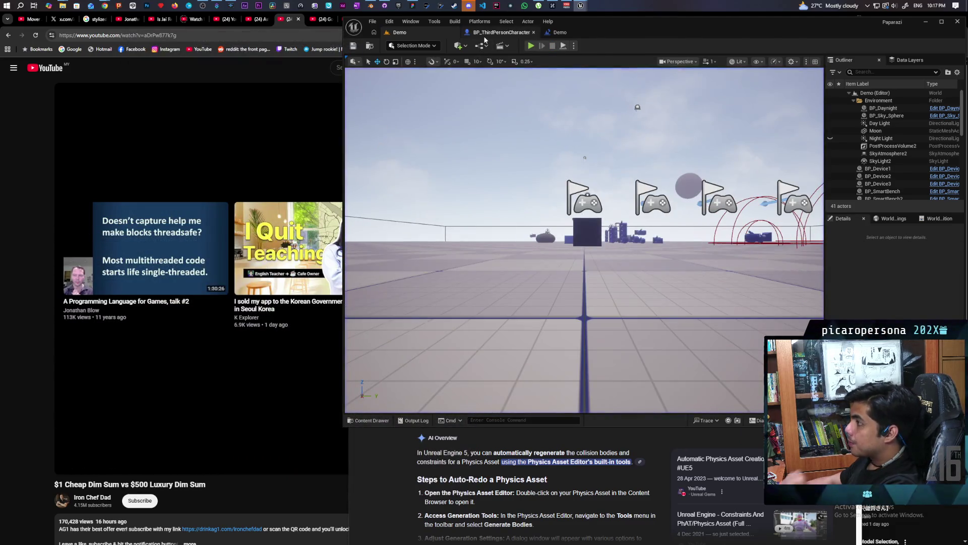
- In BP_ThirdPersonCharacter, rewire the SET exec connection to MC Update Capsule
click(483, 33)
drag(560, 174, 616, 175)
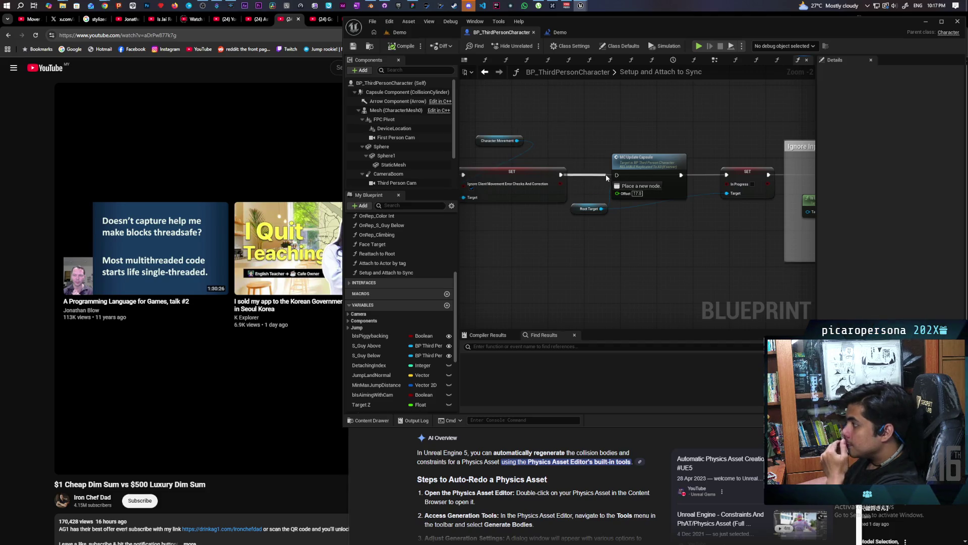
click(413, 31)
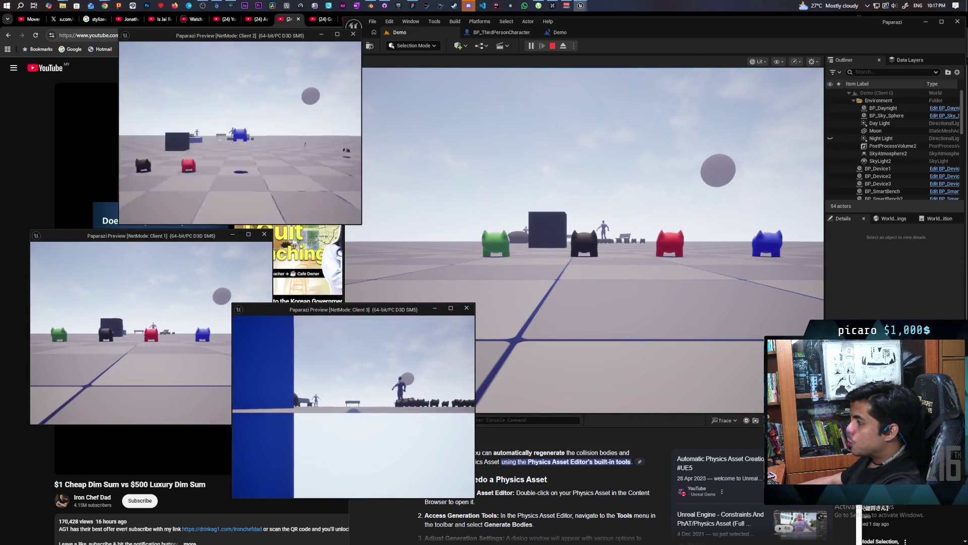
- Turn off simulated packet loss on Client 1 with NetEmulation.PktLoss 0
click(584, 240)
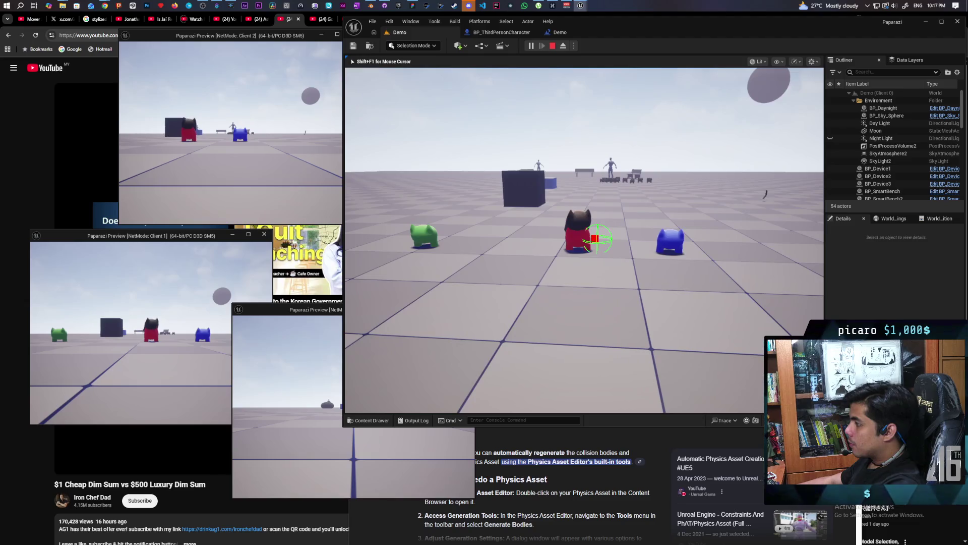
key(shift+F1)
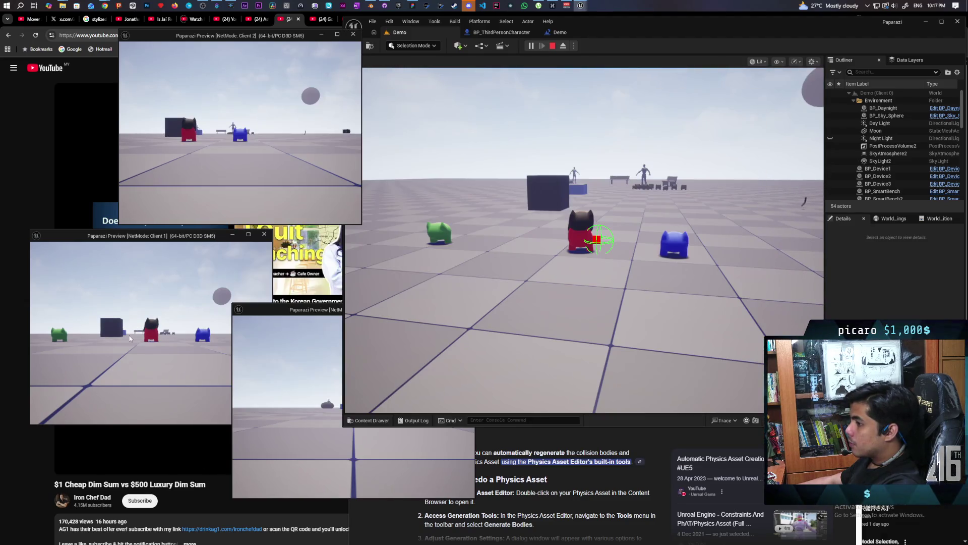
click(130, 339)
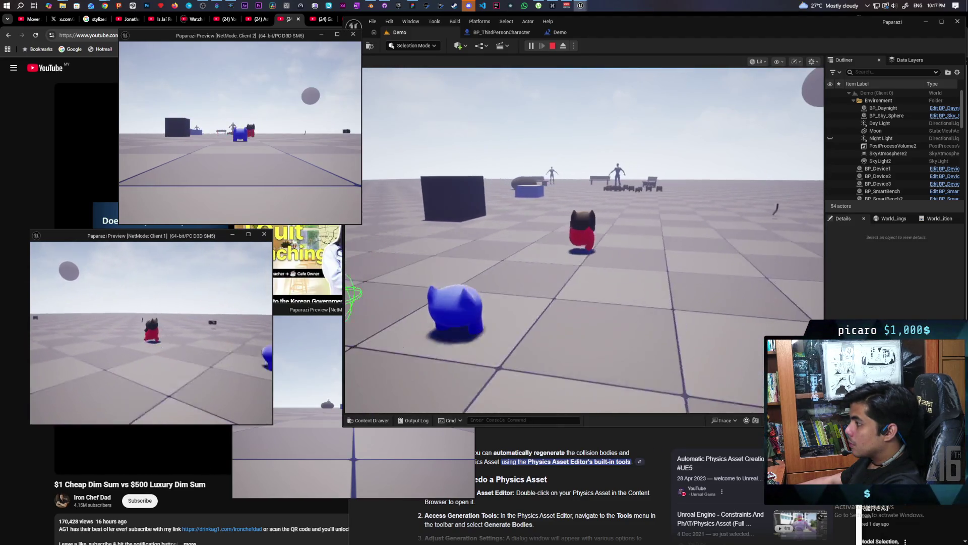
key(grave)
key(Up)
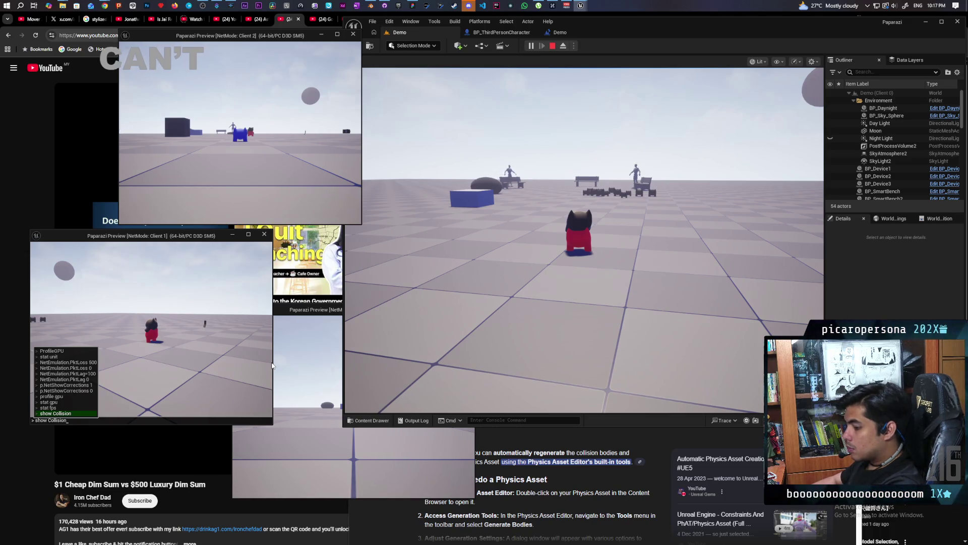
key(Up)
key(Up)
key(Up)
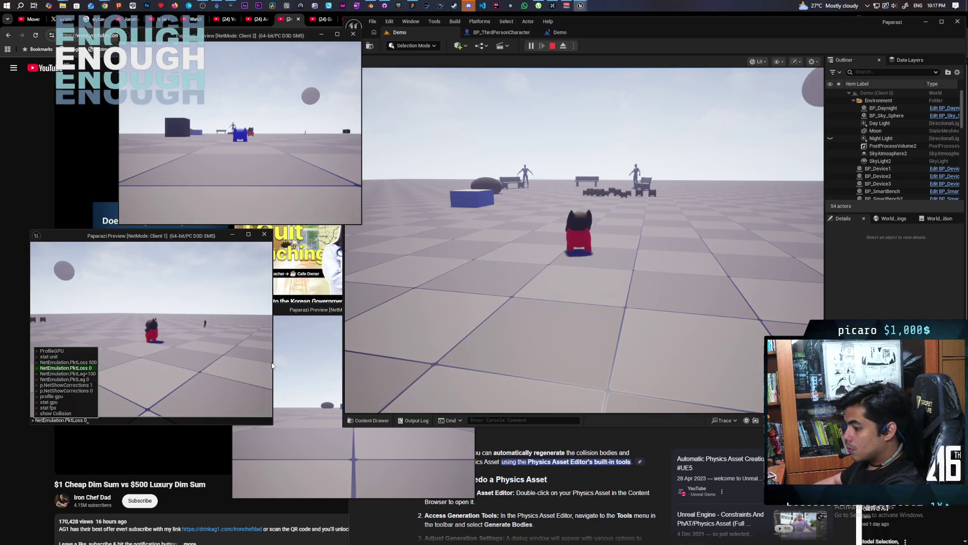
key(Return)
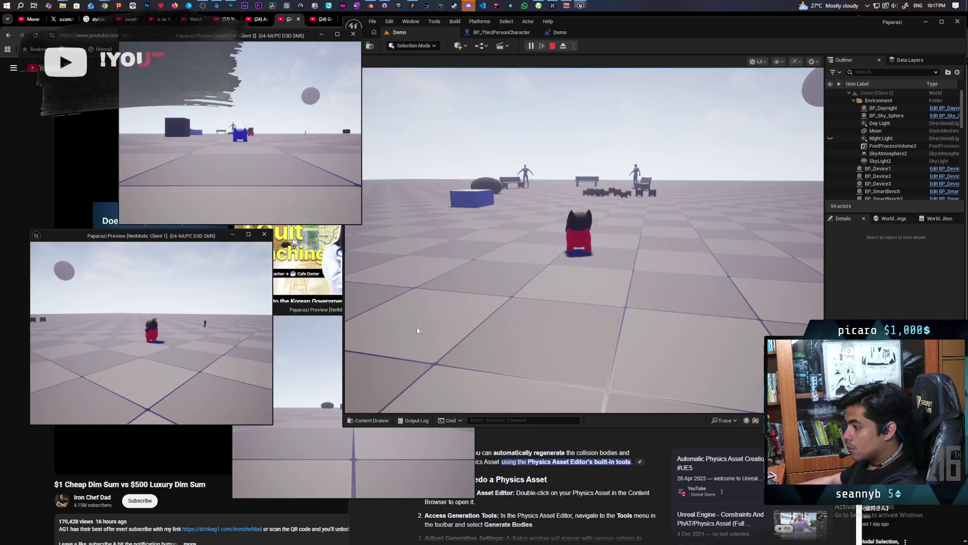
- Show collision outlines in the main game with 'show Collision', then end the session
click(497, 309)
key(grave)
key(Up)
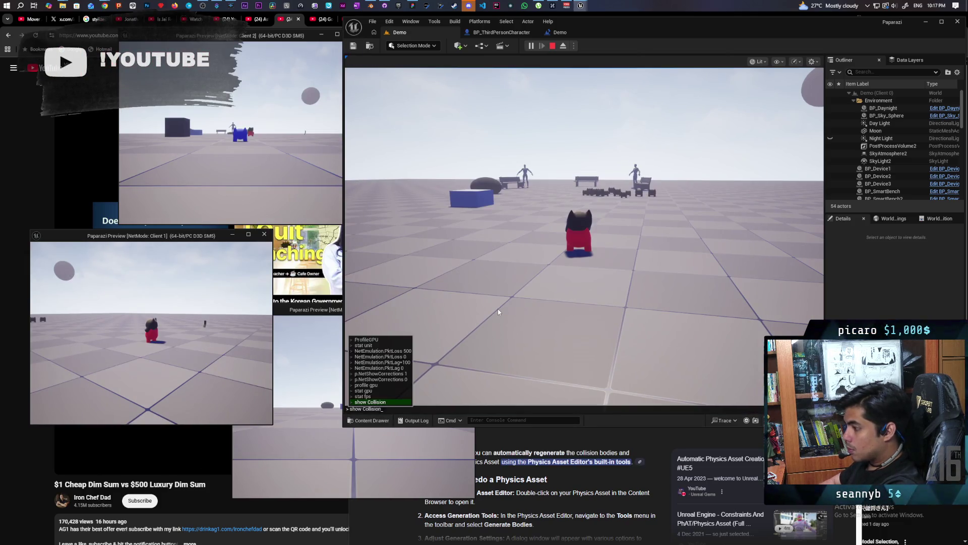
key(Return)
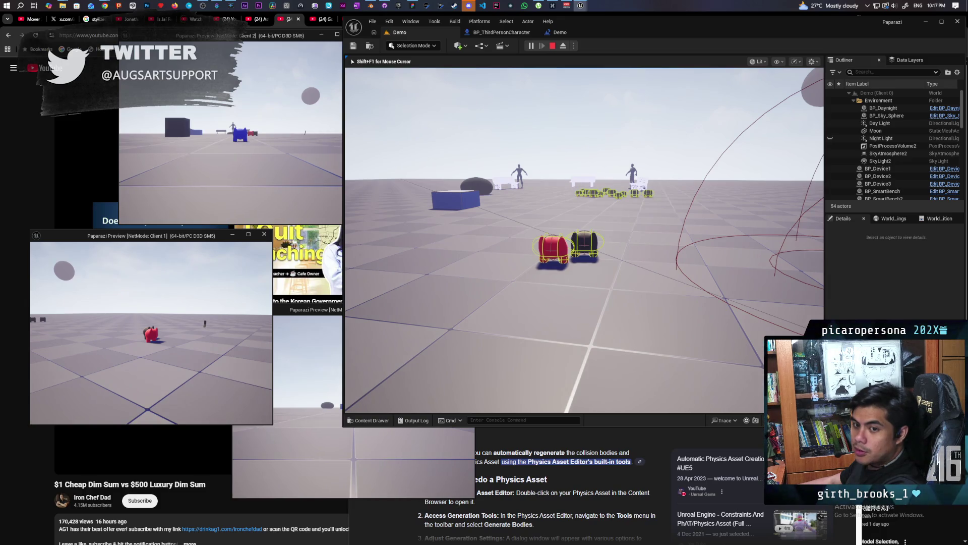
key(Escape)
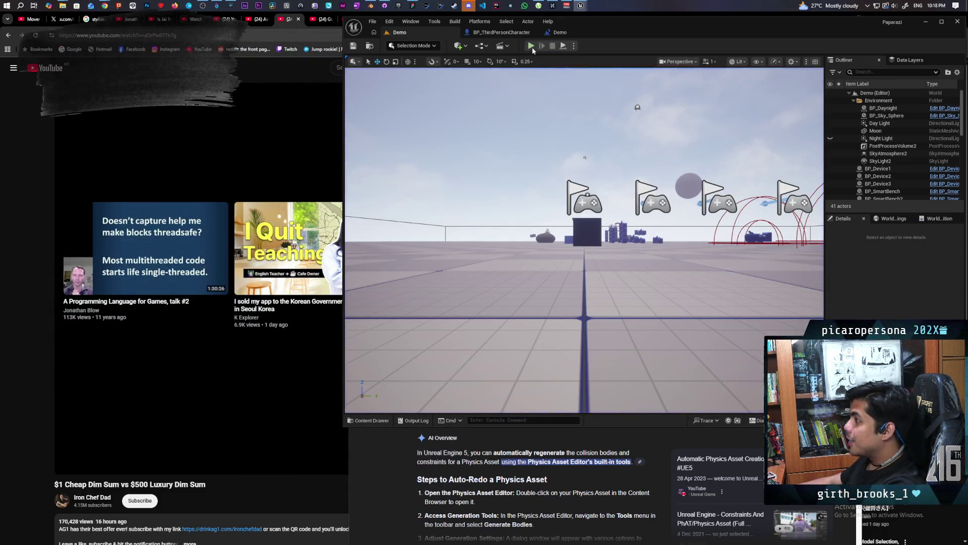
- Run the red character toward the benches in multiplayer, then stop and reopen BP_ThirdPersonCharacter
click(532, 47)
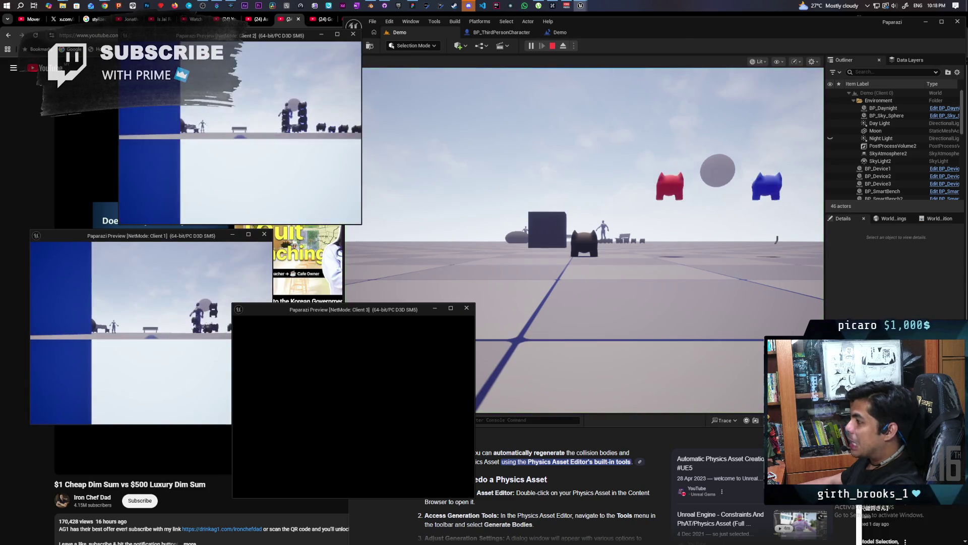
click(476, 328)
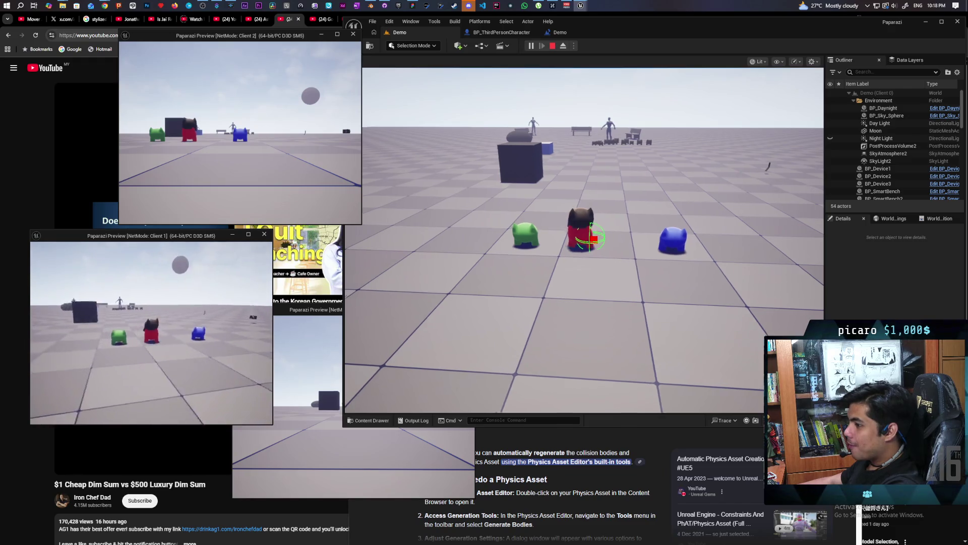
key(w)
key(w)
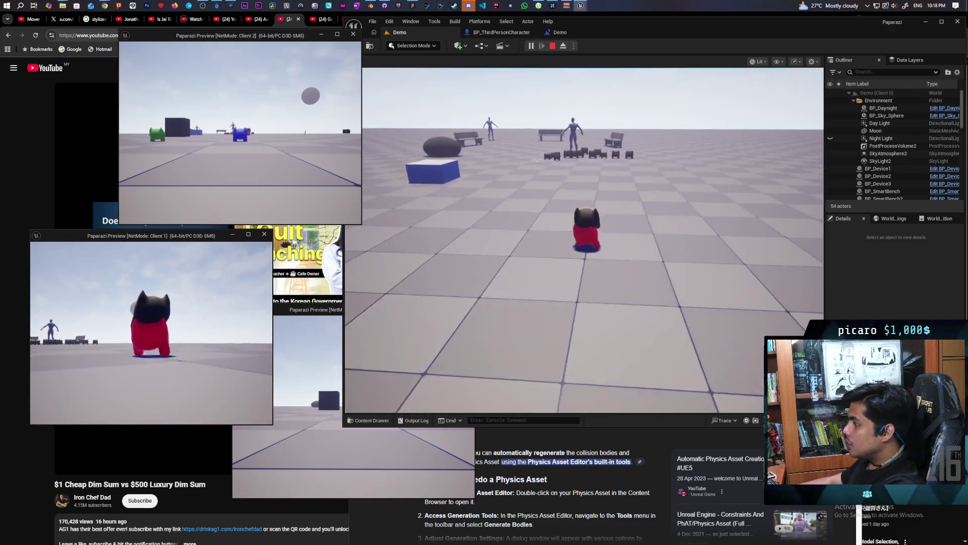
key(w)
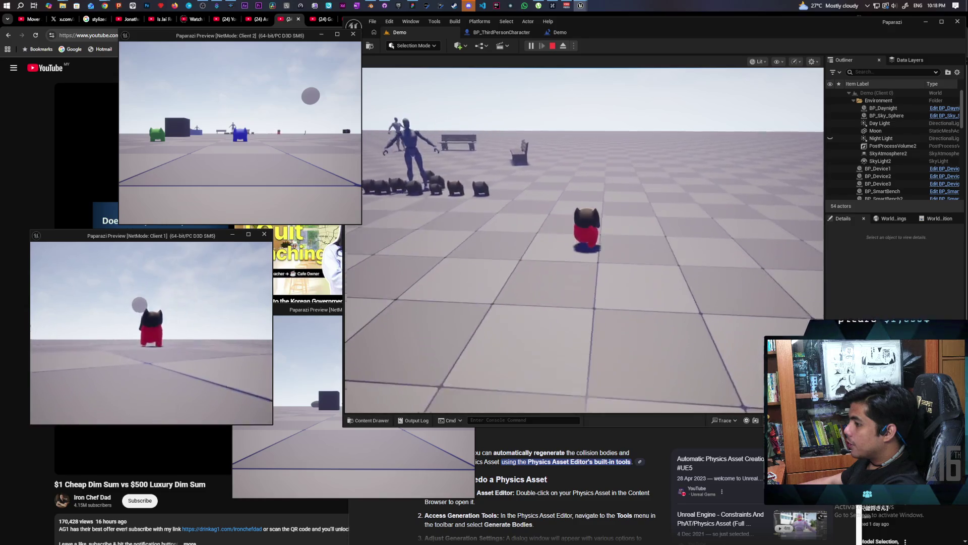
key(w)
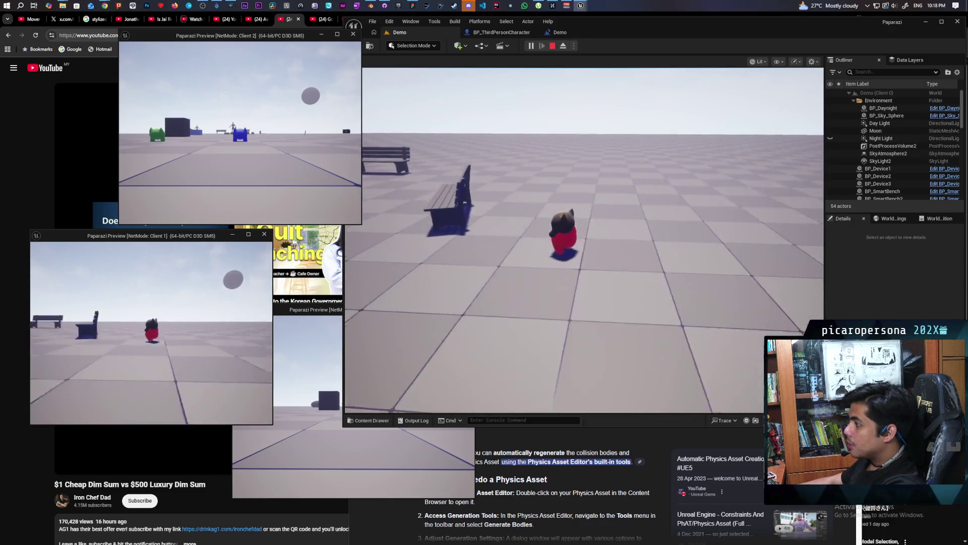
key(w)
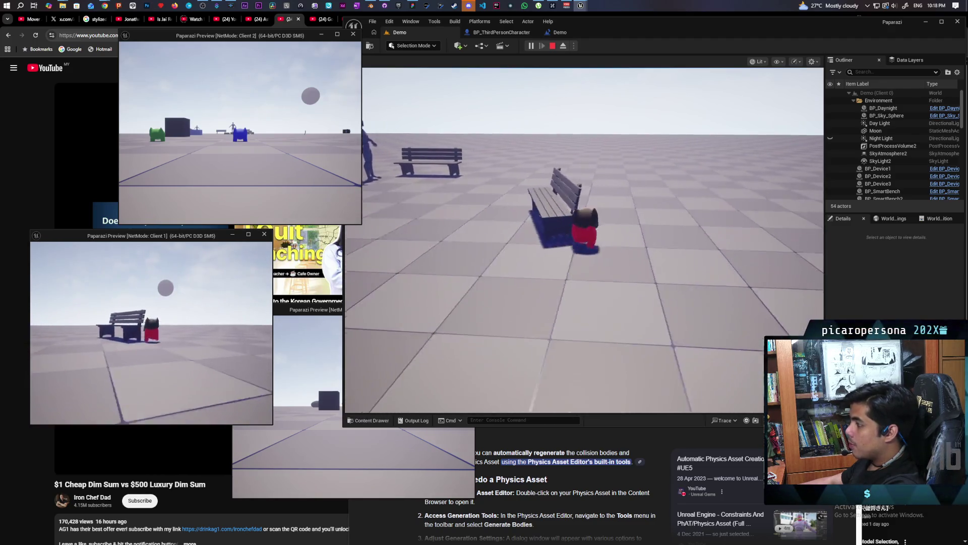
key(w)
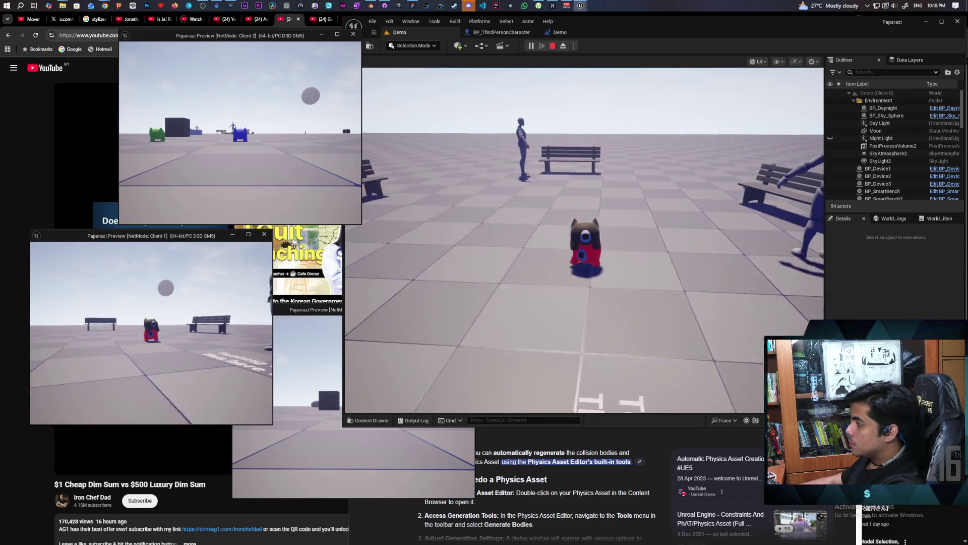
key(w)
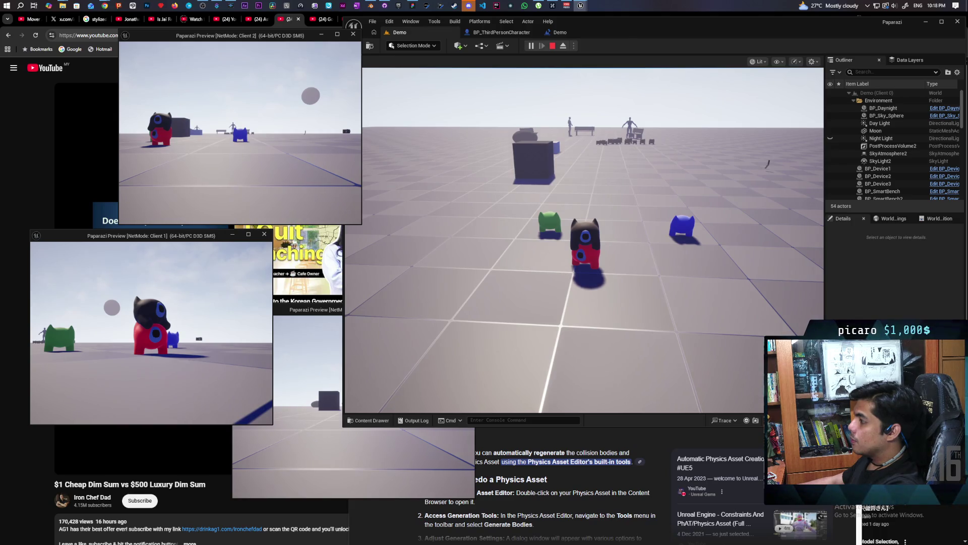
key(Escape)
click(483, 33)
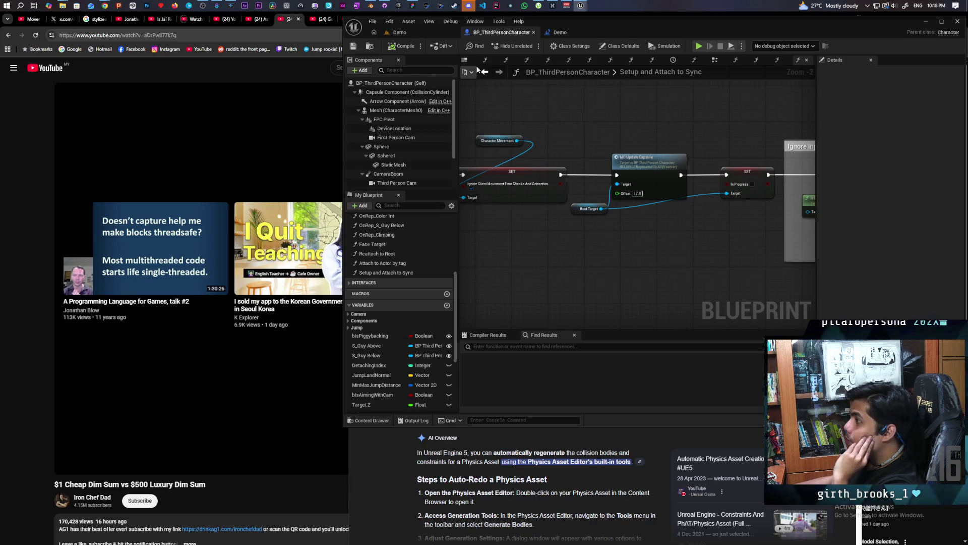
- Switch to the EventGraph and move the MC Play Montage node down and to the left
scroll(615, 125, down, 4)
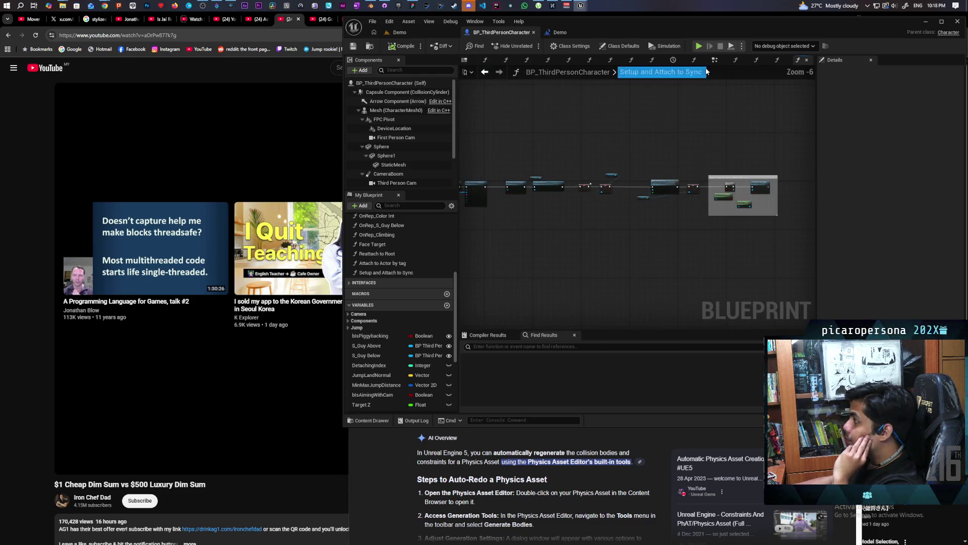
click(714, 59)
scroll(604, 166, up, 4)
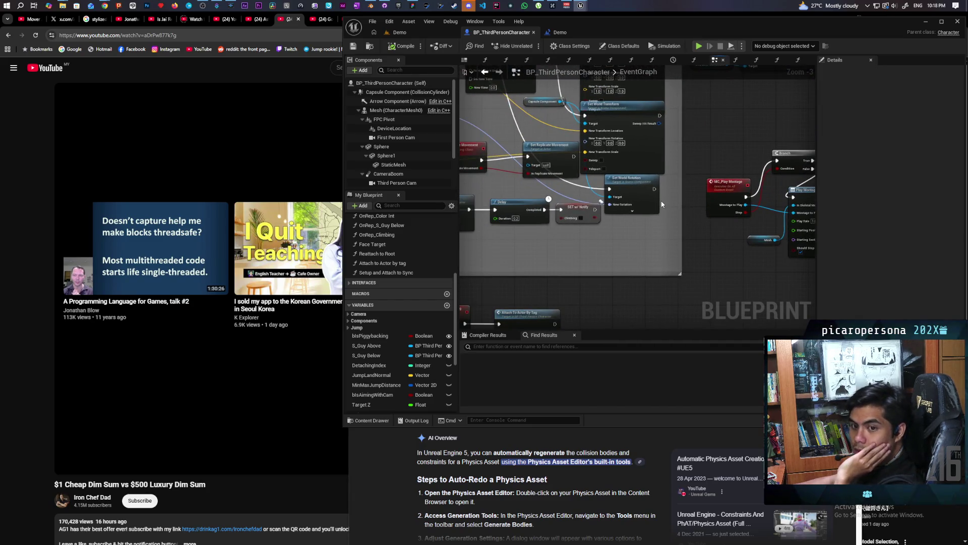
scroll(580, 237, down, 3)
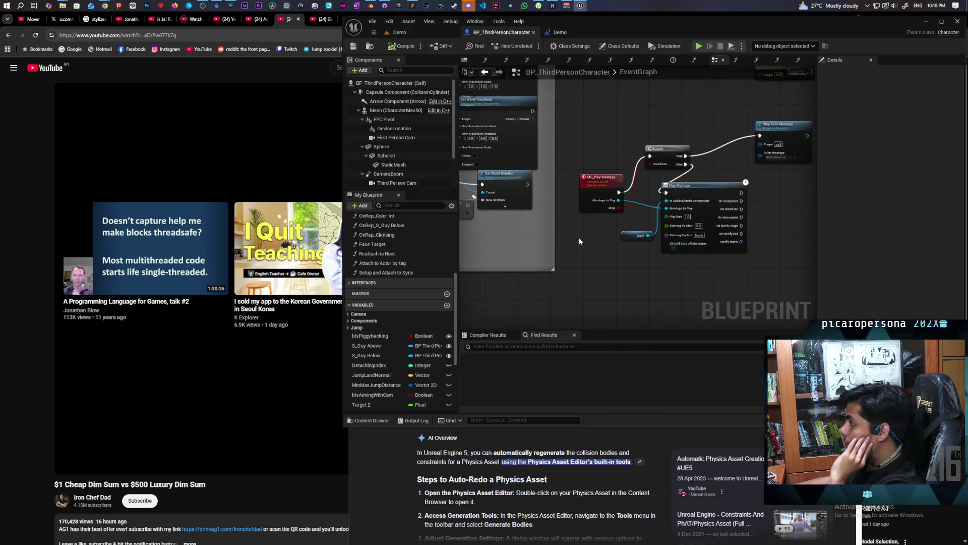
scroll(587, 239, up, 2)
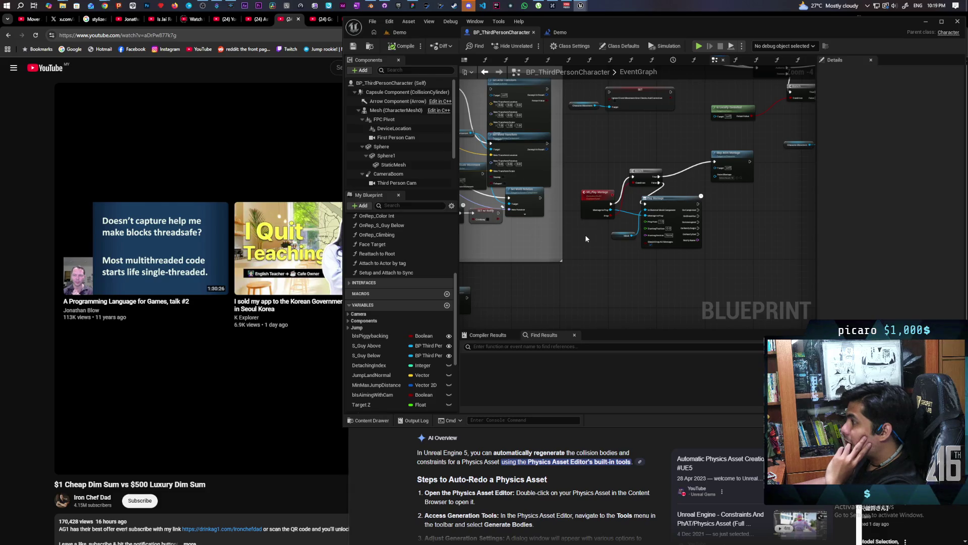
scroll(586, 239, down, 1)
scroll(587, 239, up, 3)
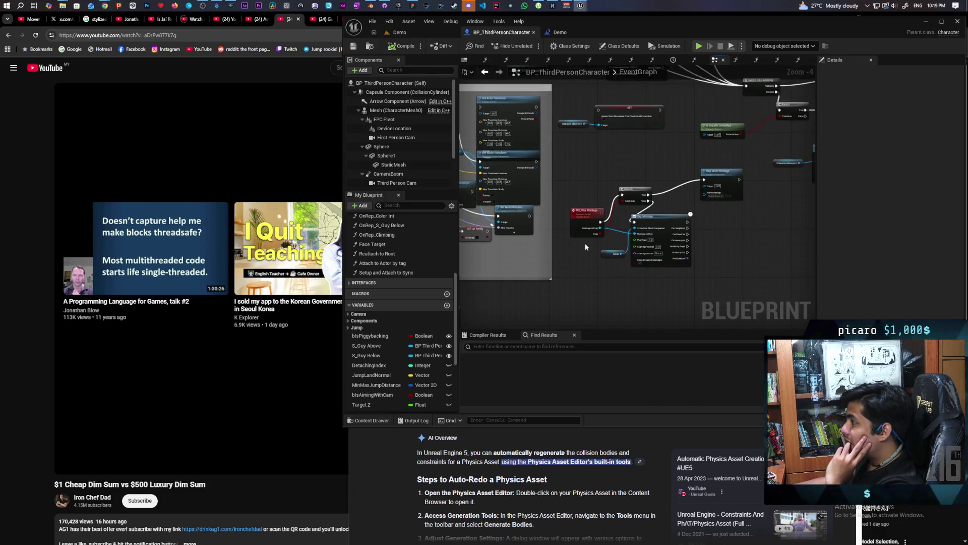
mouse_move(541, 265)
mouse_down()
mouse_move(685, 234)
mouse_move(675, 228)
mouse_up()
drag(612, 199, 483, 225)
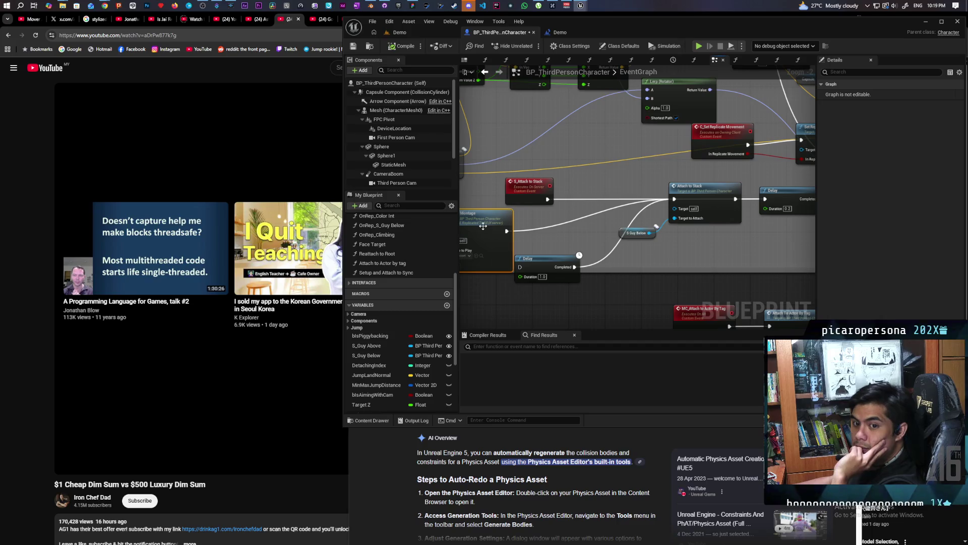
mouse_move(540, 236)
mouse_down()
mouse_move(547, 263)
mouse_move(614, 274)
mouse_move(584, 272)
mouse_up()
- Inspect the Delay and Attach to Stack nodes, then open the AttachToStack function graph
click(588, 287)
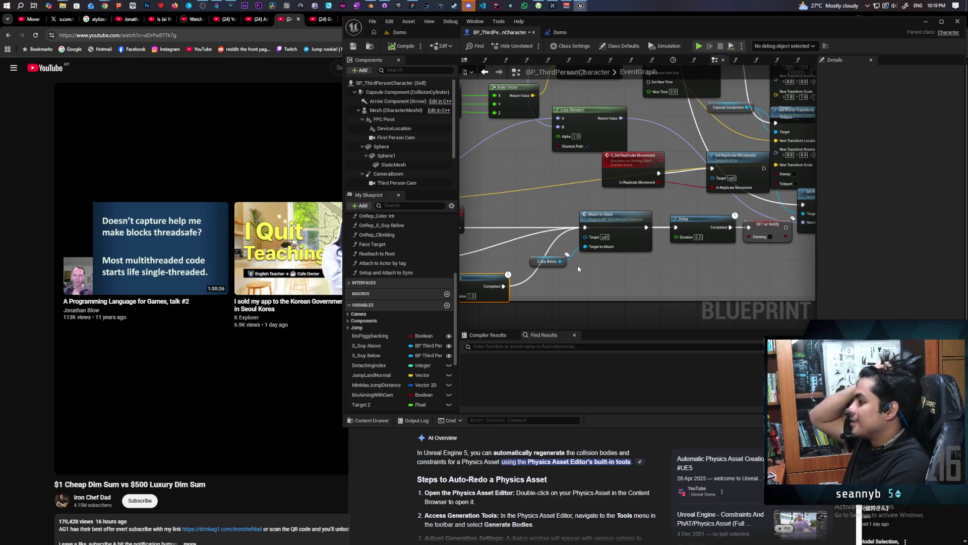
click(605, 240)
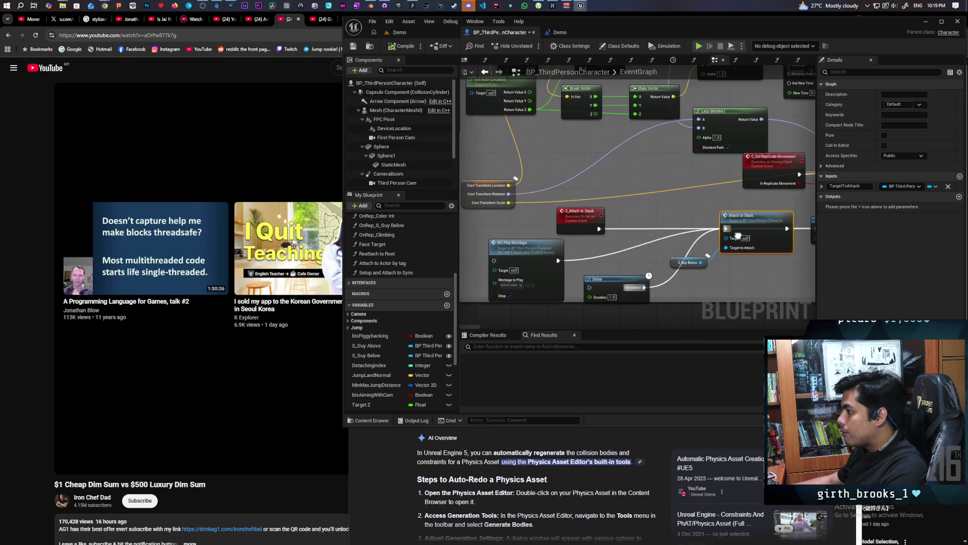
scroll(614, 224, down, 4)
scroll(571, 267, up, 3)
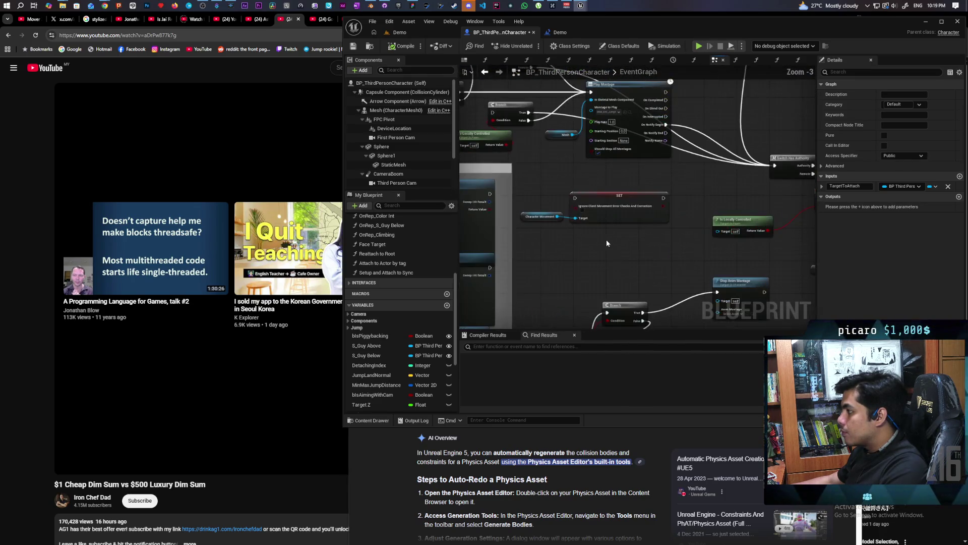
drag(636, 191, 549, 202)
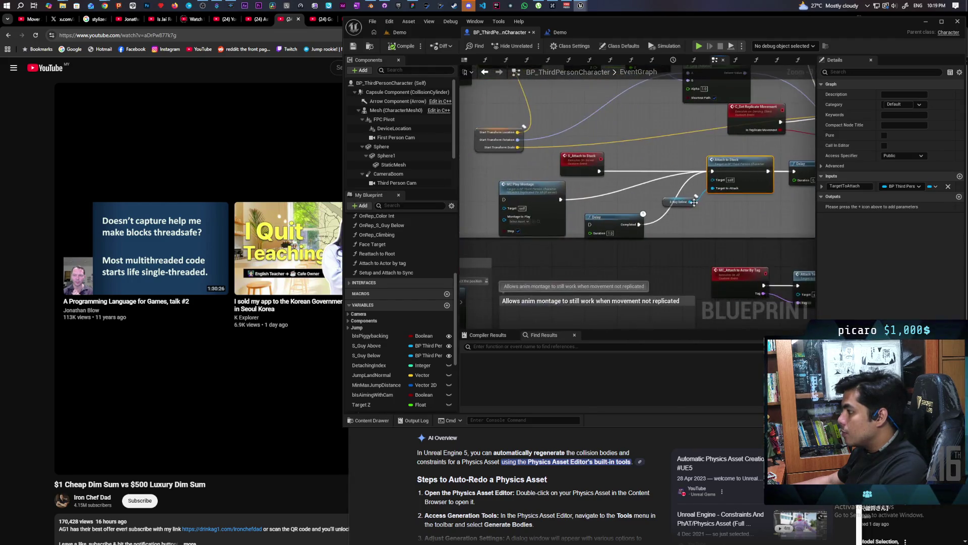
click(634, 198)
double_click(637, 198)
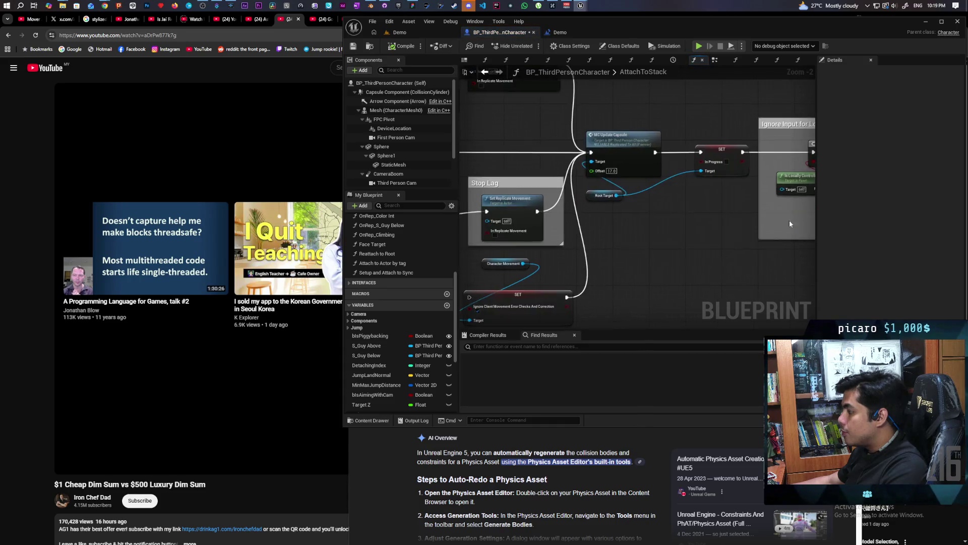
- Review the Attaching to Stack, Disable Movement and SET sections of the AttachToStack graph
mouse_move(488, 173)
mouse_down()
mouse_move(771, 244)
mouse_move(659, 232)
mouse_move(626, 242)
mouse_move(652, 303)
mouse_move(649, 260)
mouse_move(700, 244)
mouse_move(718, 255)
mouse_move(593, 276)
mouse_up()
scroll(719, 255, up, 1)
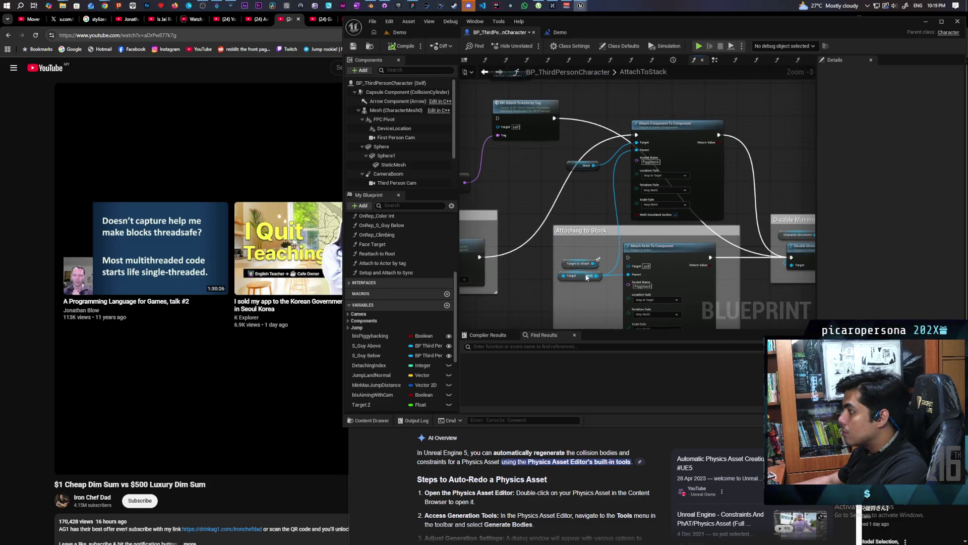
scroll(607, 233, up, 1)
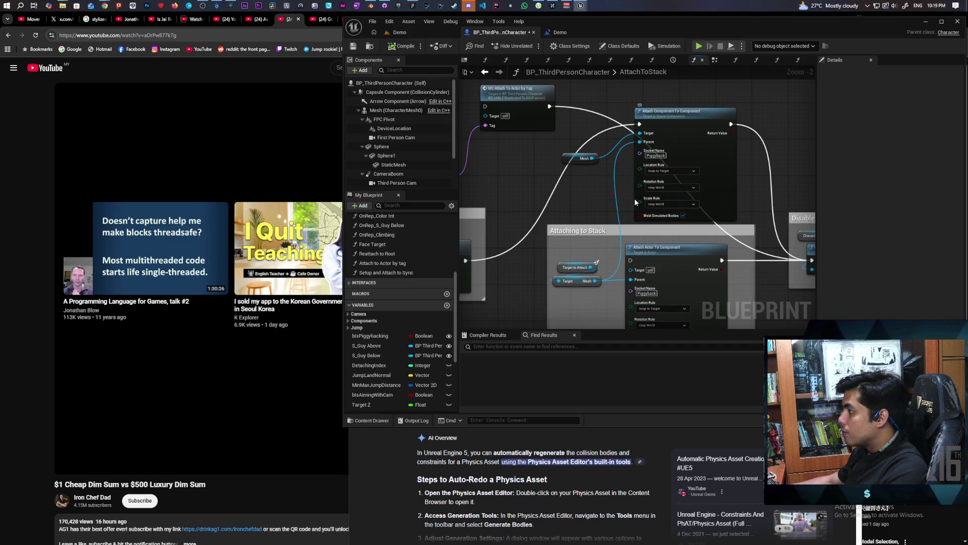
drag(735, 188, 513, 169)
mouse_move(696, 176)
mouse_down()
mouse_move(586, 167)
mouse_move(599, 144)
mouse_move(649, 119)
mouse_move(508, 132)
mouse_move(579, 135)
mouse_move(523, 154)
mouse_move(575, 153)
mouse_up()
- Check the Ignore Input for Local Controlled Pawn section, save the blueprint, and return to Demo
scroll(650, 119, down, 2)
scroll(555, 140, up, 1)
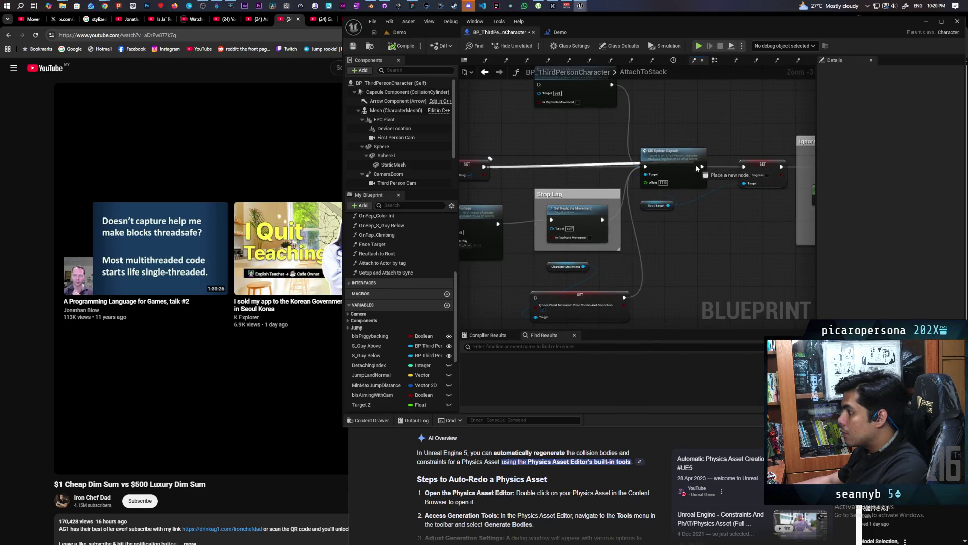
drag(748, 232, 545, 230)
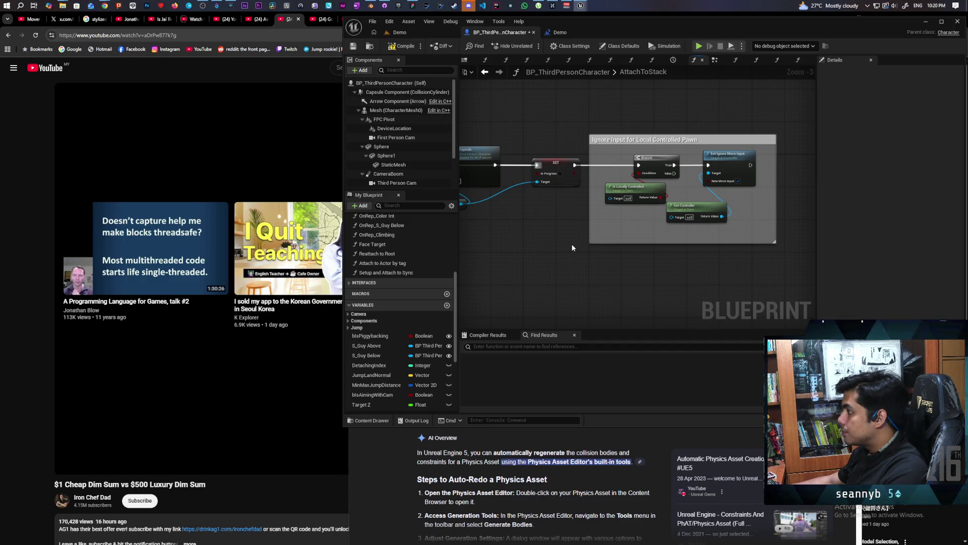
key(ctrl+s)
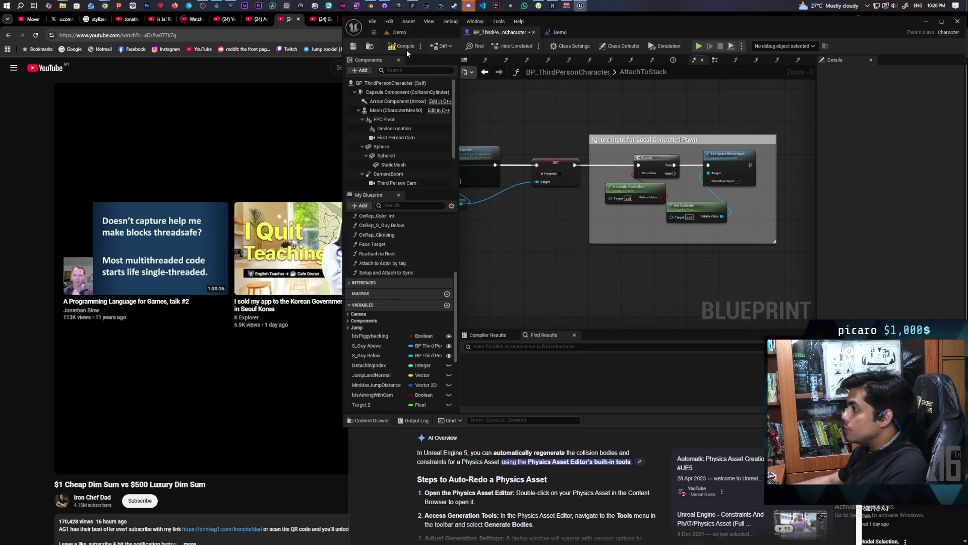
click(428, 35)
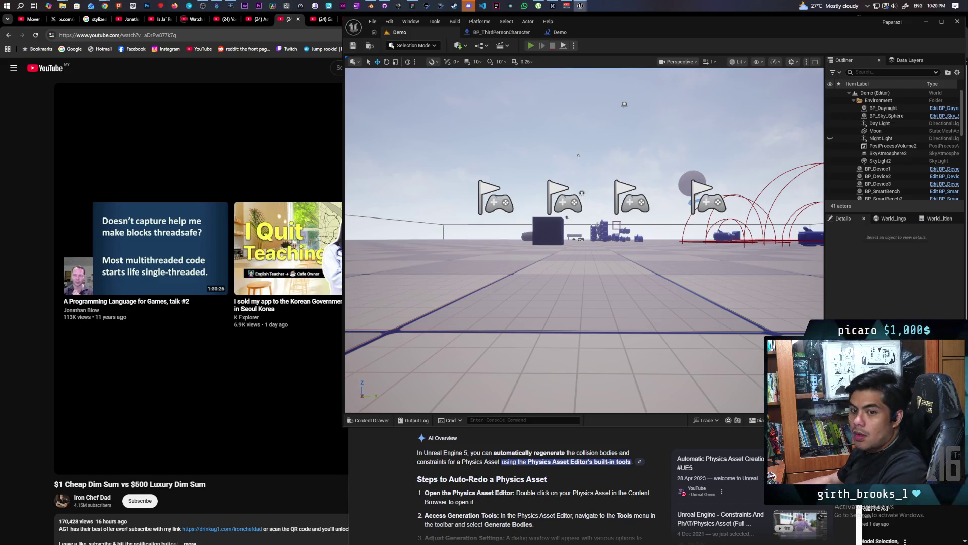
- Walk the black cat up to the red character in multiplayer, then stop and return to AttachToStack
key(alt+p)
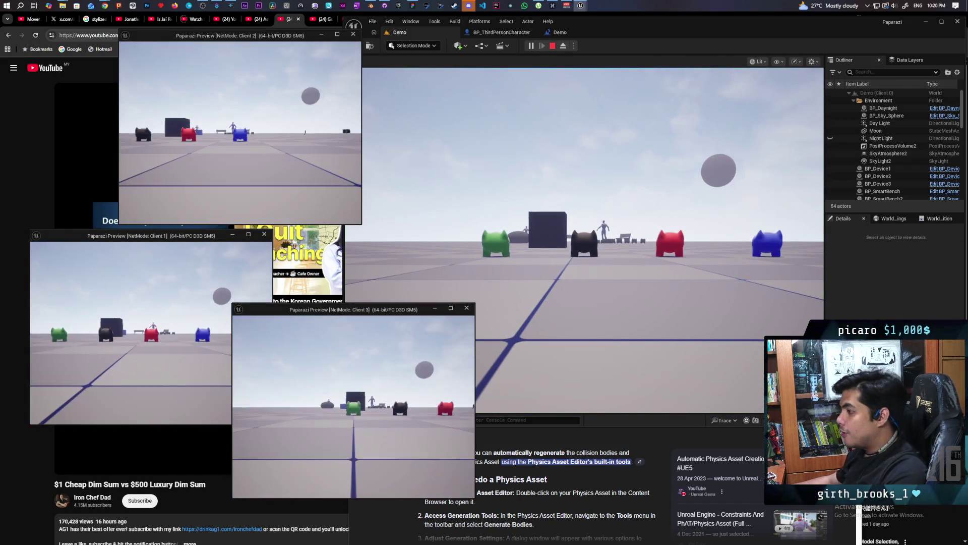
click(476, 319)
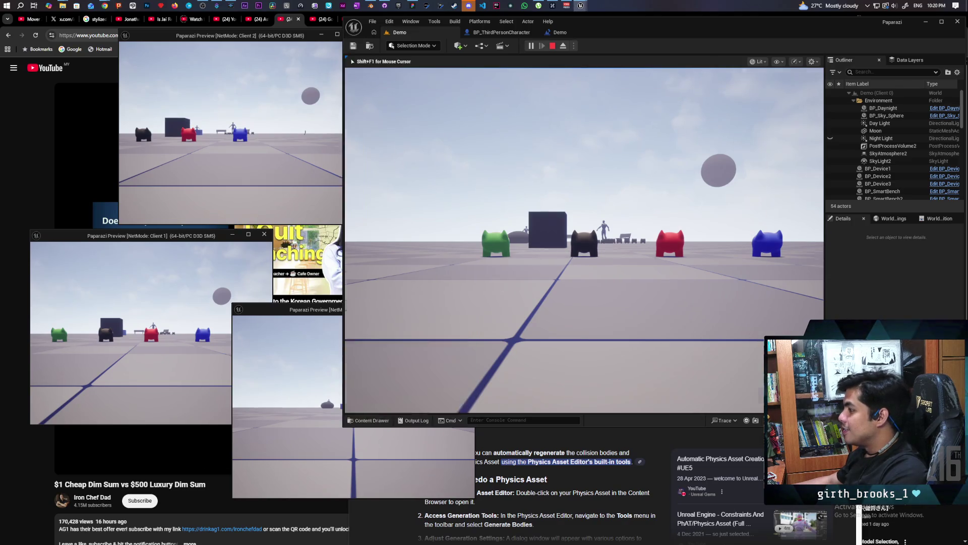
key(w)
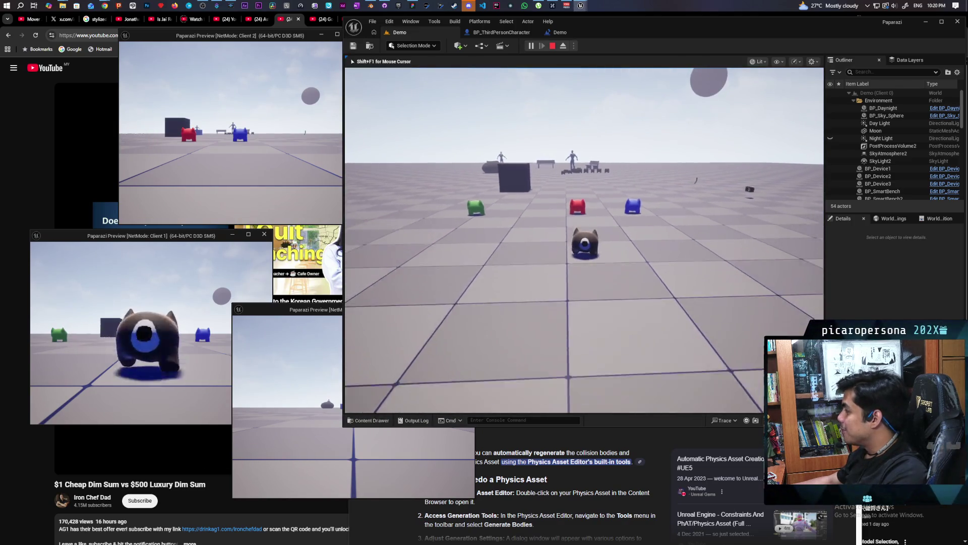
key(w)
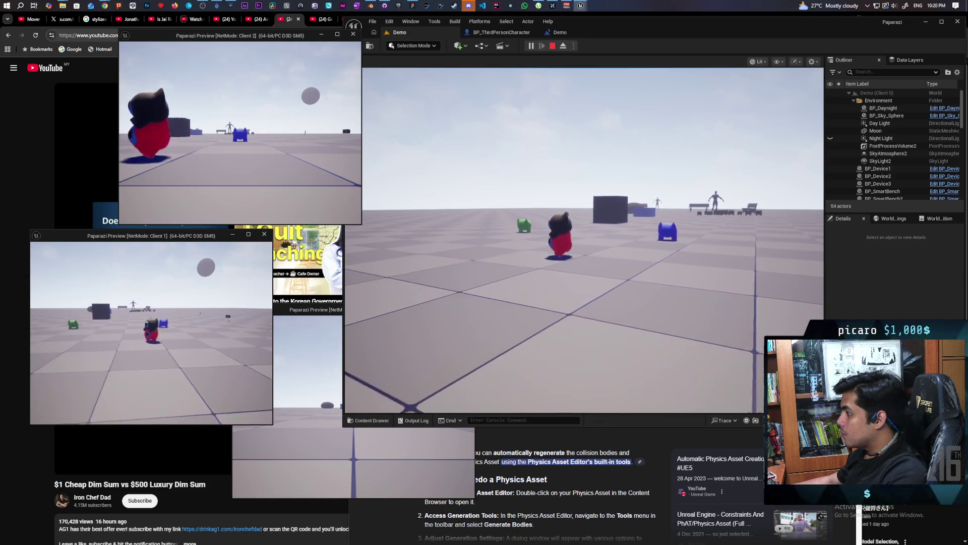
key(Escape)
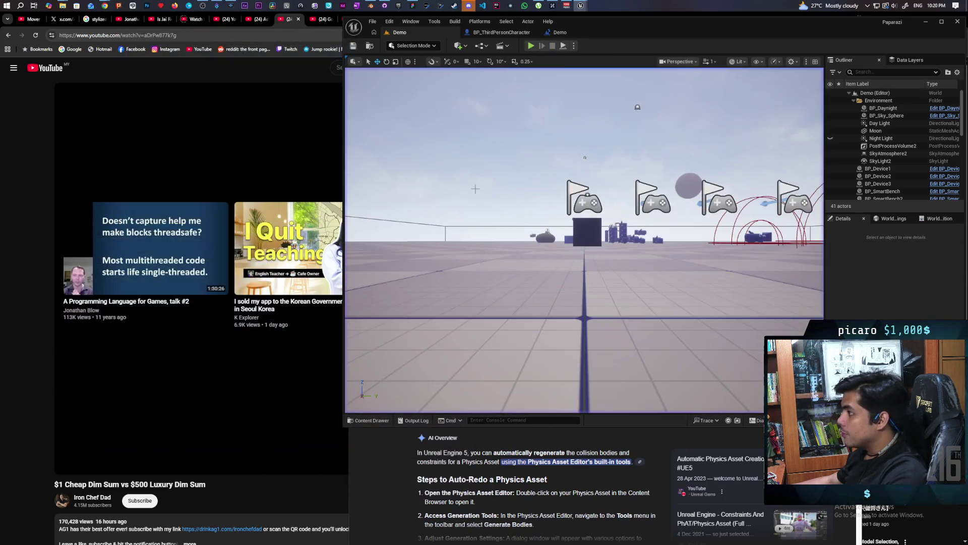
click(486, 33)
mouse_move(541, 246)
mouse_down()
mouse_move(725, 243)
mouse_move(700, 268)
mouse_move(693, 226)
mouse_move(724, 316)
mouse_up()
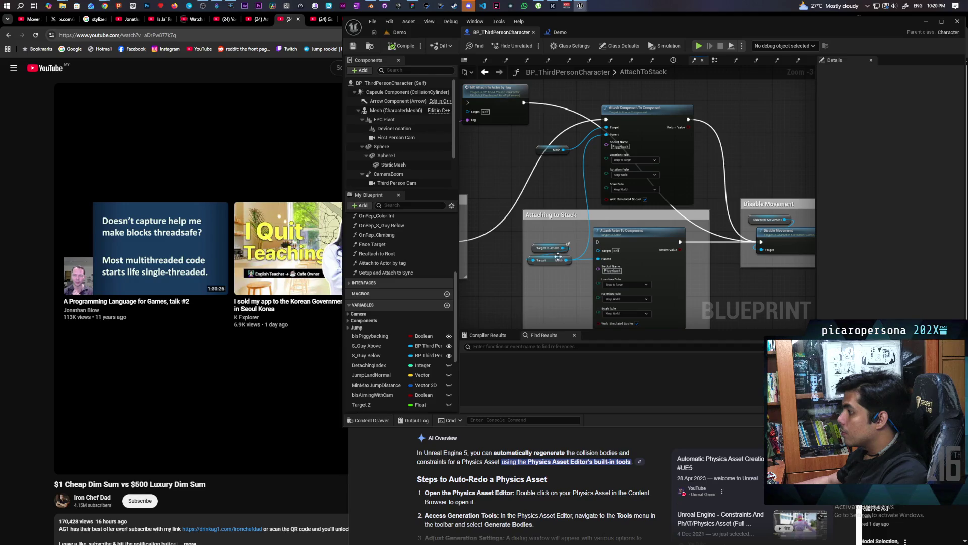
- Go back from AttachToStack to the EventGraph and nudge the Play Montage node into place
scroll(559, 259, up, 1)
mouse_move(588, 179)
mouse_down()
mouse_move(585, 192)
mouse_move(568, 186)
mouse_up()
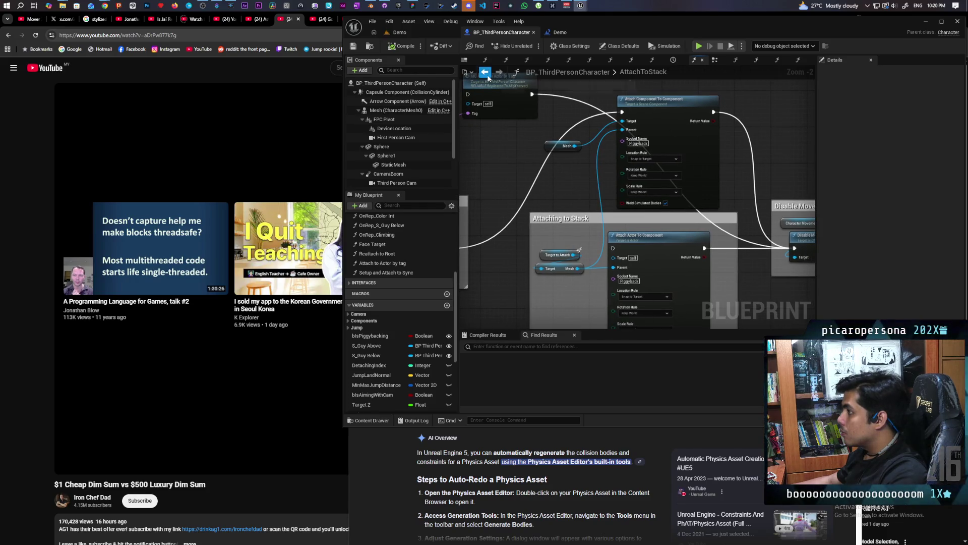
click(485, 72)
scroll(573, 219, down, 2)
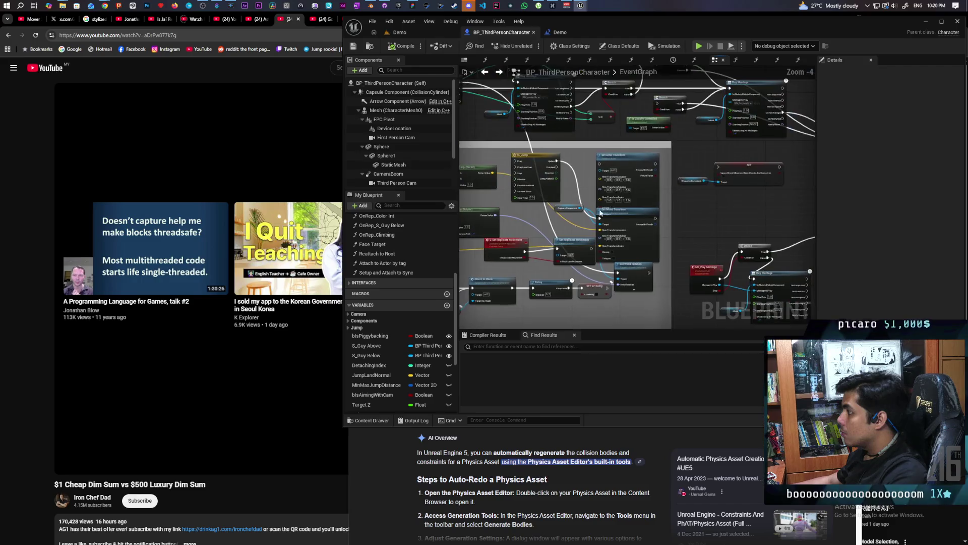
scroll(631, 209, down, 1)
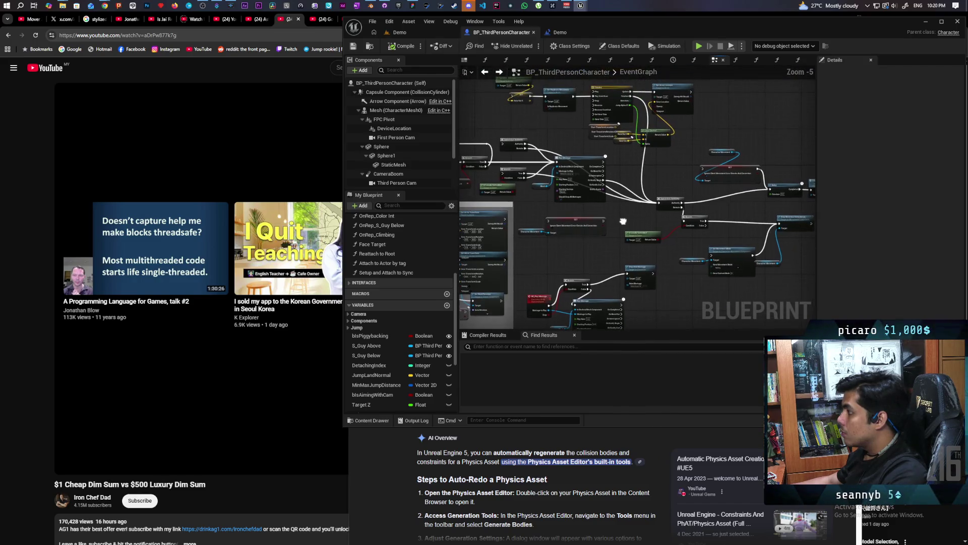
scroll(617, 215, up, 2)
mouse_move(620, 212)
mouse_down()
mouse_move(553, 212)
mouse_move(638, 201)
mouse_up()
mouse_move(574, 169)
mouse_down()
mouse_move(572, 195)
mouse_move(578, 170)
mouse_move(463, 186)
mouse_move(573, 155)
mouse_move(417, 223)
mouse_up()
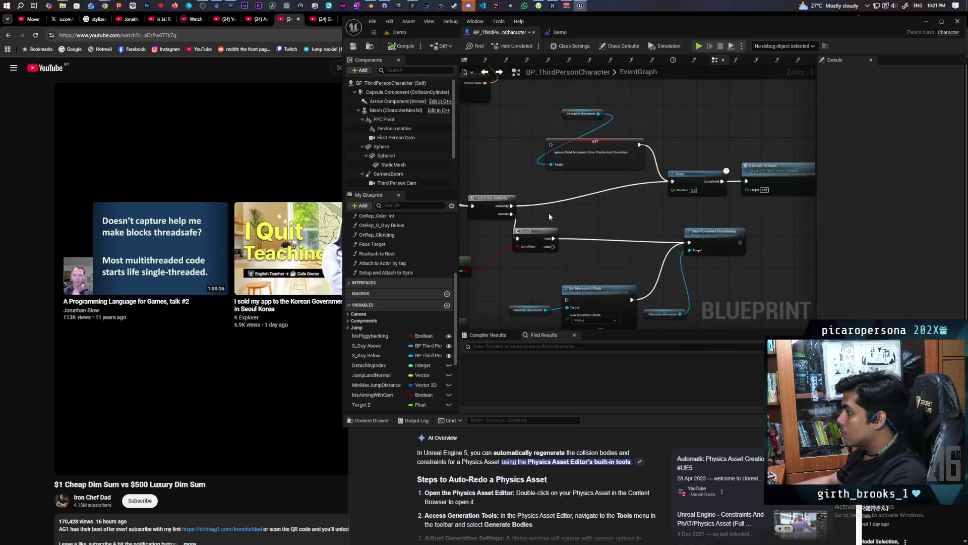
- Move the Delay node up-left and S Attach To Stack down-left, then return to Demo
scroll(601, 218, down, 2)
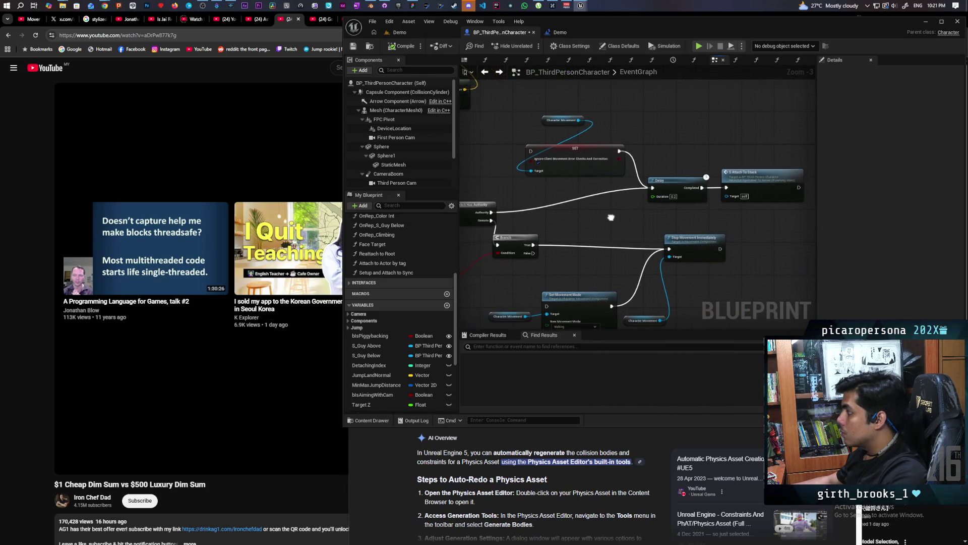
scroll(600, 220, up, 2)
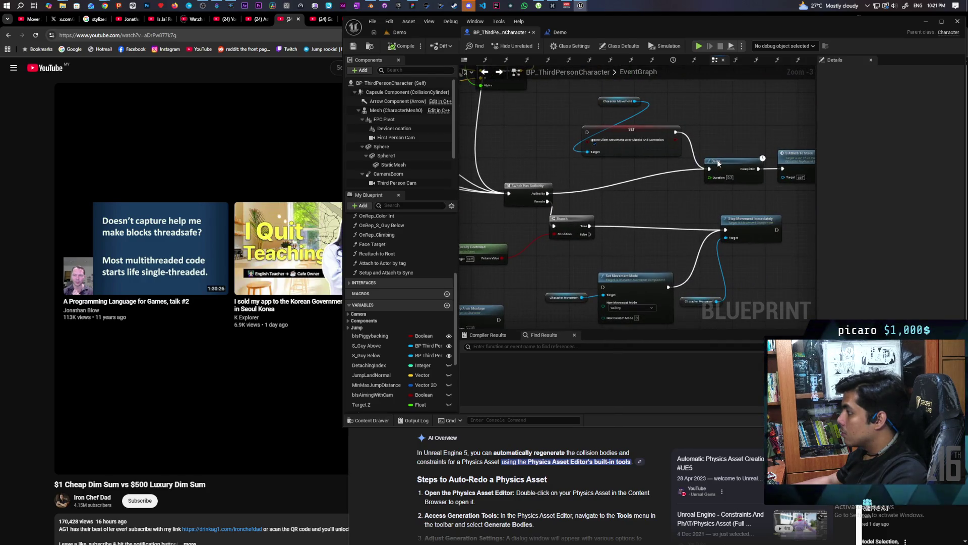
drag(721, 164, 709, 135)
drag(794, 155, 765, 180)
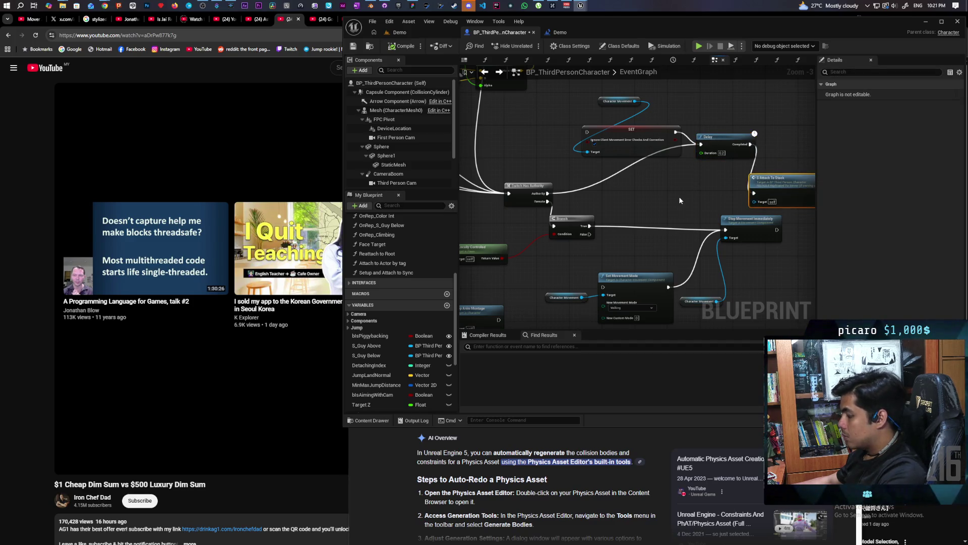
click(398, 31)
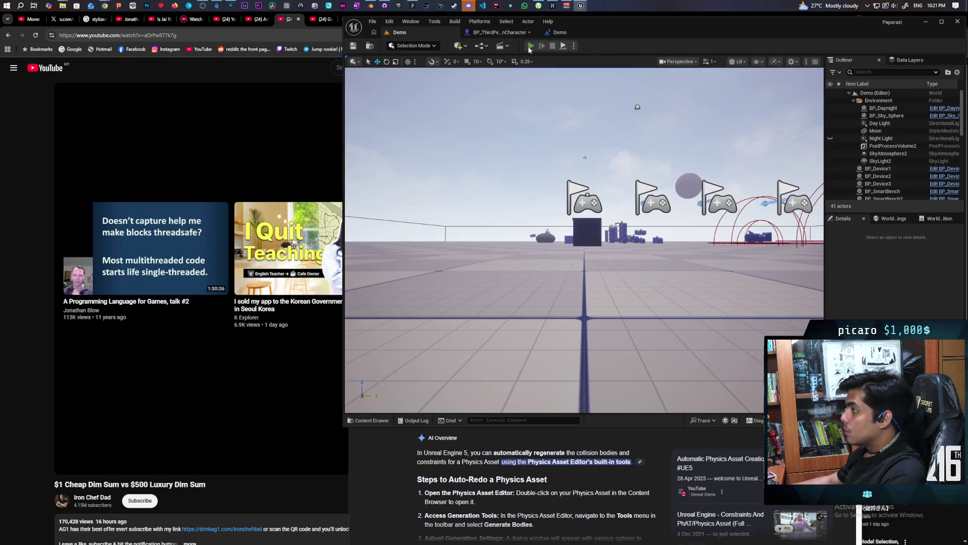
- Start a multiplayer session and walk the cat onto the red character to hit the breakpoint
click(528, 46)
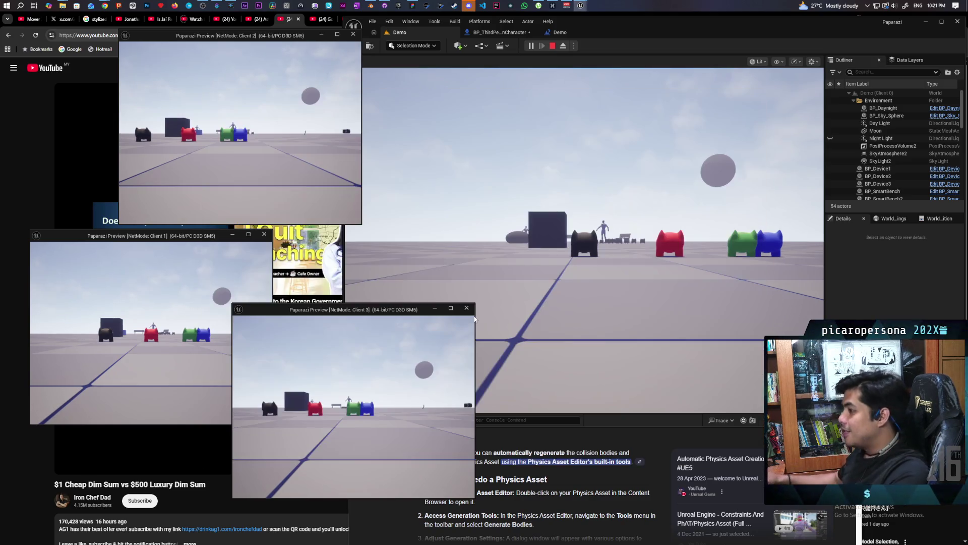
click(585, 242)
key(w)
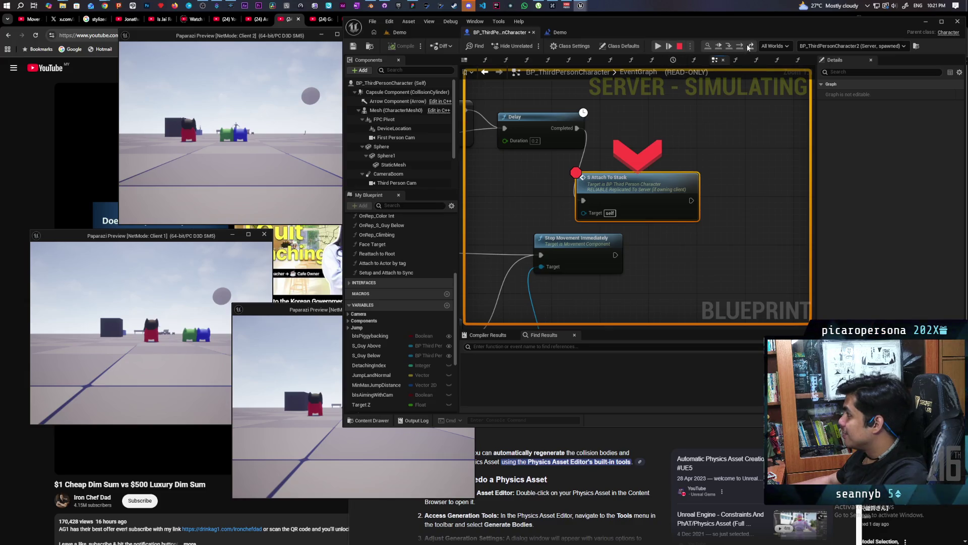
- Step through the S_Attach to Stack server event on to the Delay node in the debugger
click(729, 46)
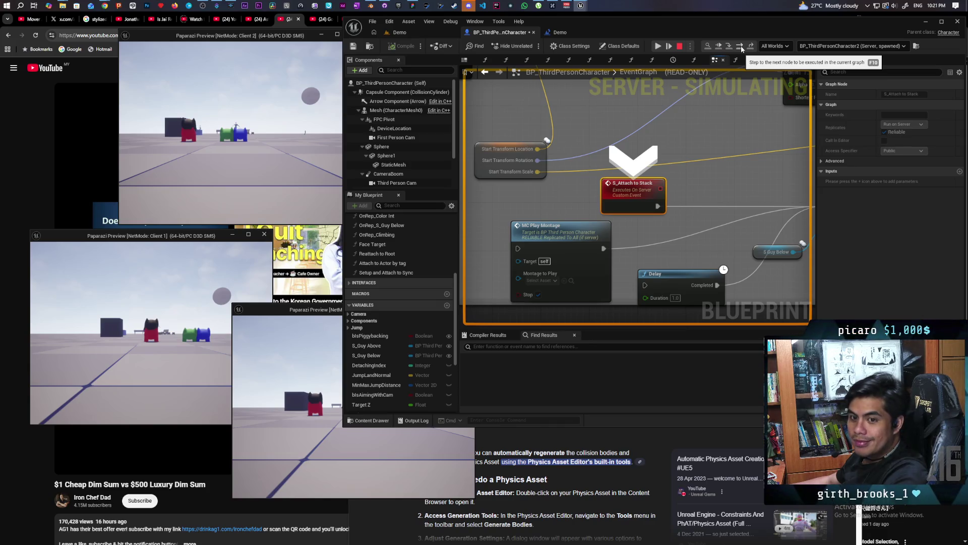
click(740, 46)
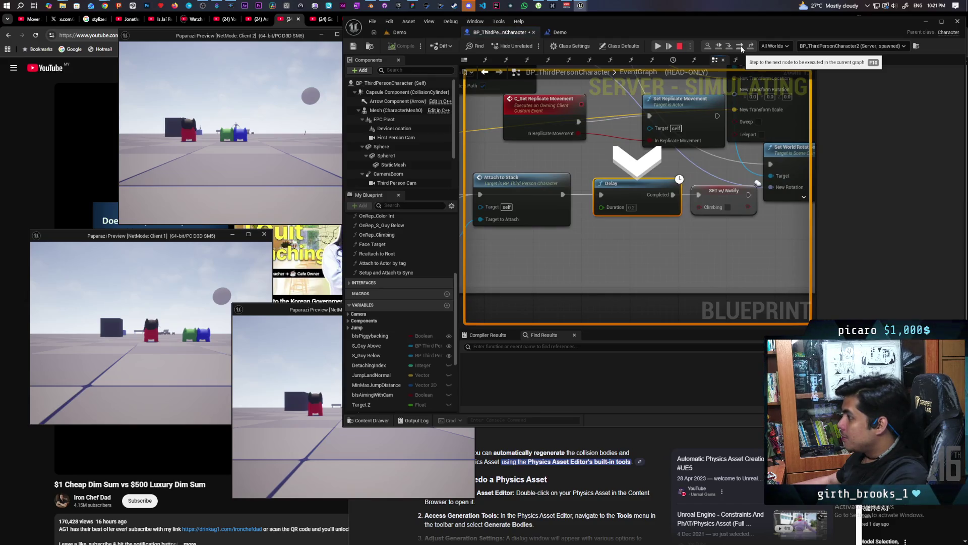
drag(576, 236, 687, 193)
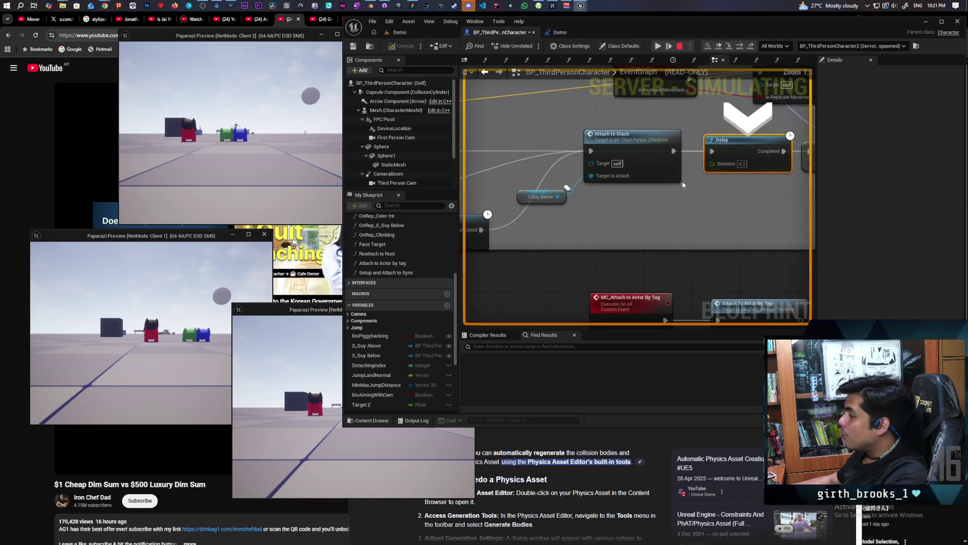
- Stop the simulation and wire the event directly into Attach to Stack, bypassing the Delay
click(680, 46)
scroll(652, 202, down, 1)
drag(680, 159, 686, 195)
drag(496, 166, 640, 192)
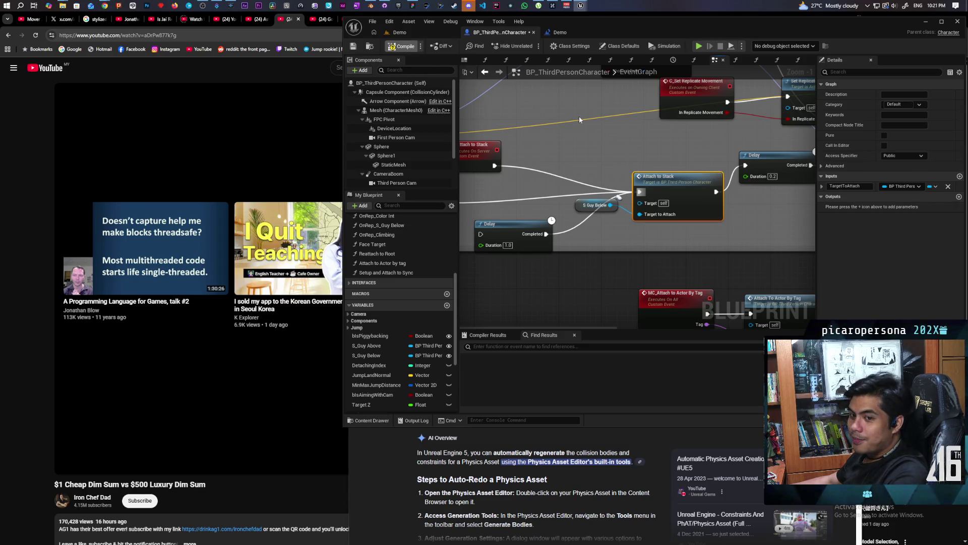
- Compile the blueprint with F7 and start a three-client session, walking the character forward
key(F7)
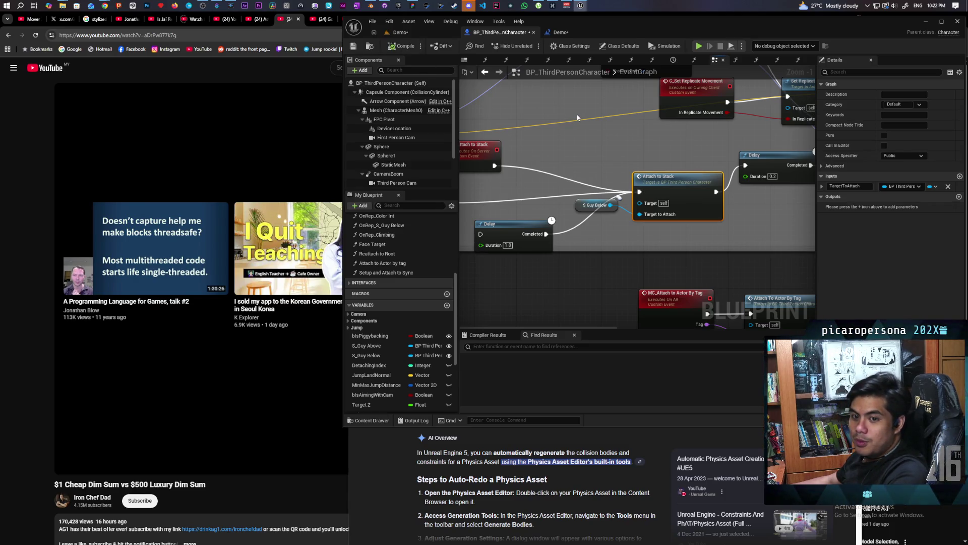
click(416, 30)
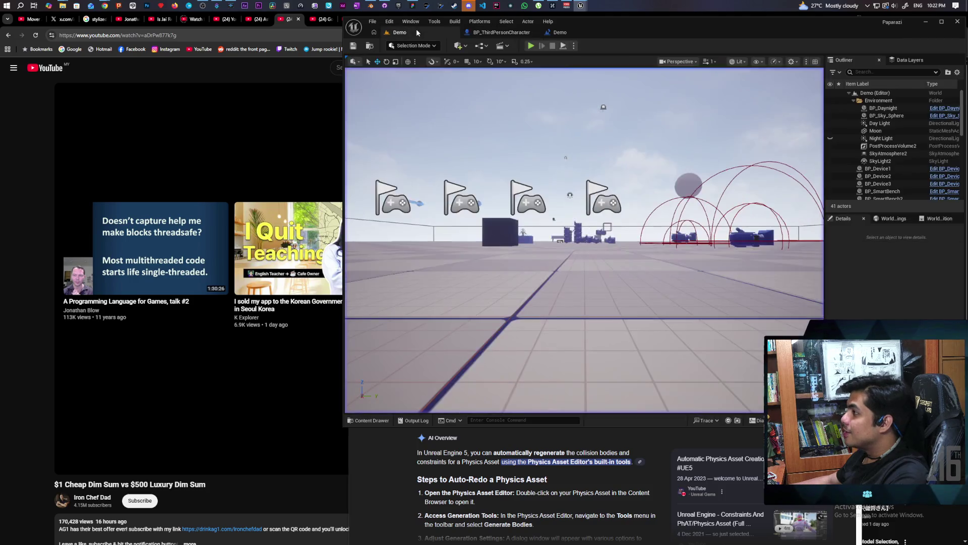
click(531, 46)
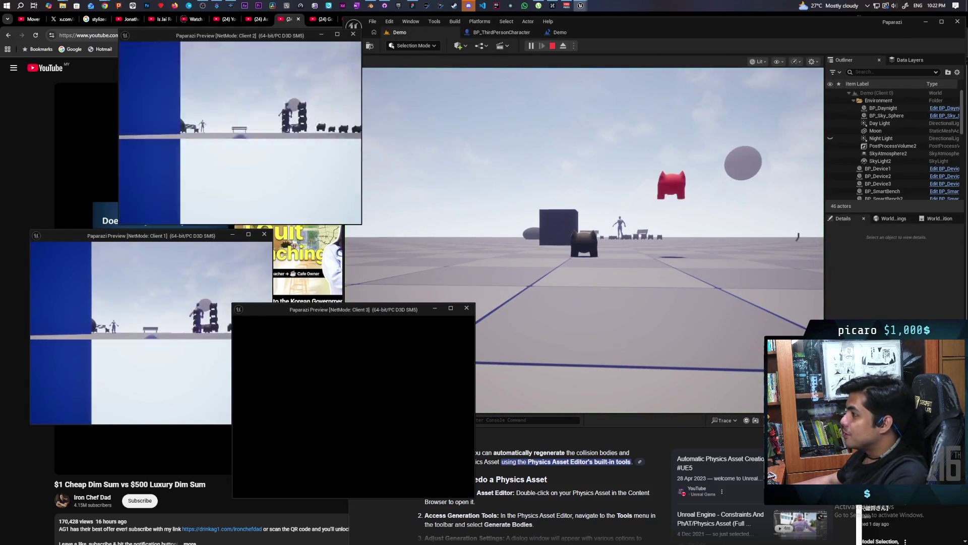
click(585, 242)
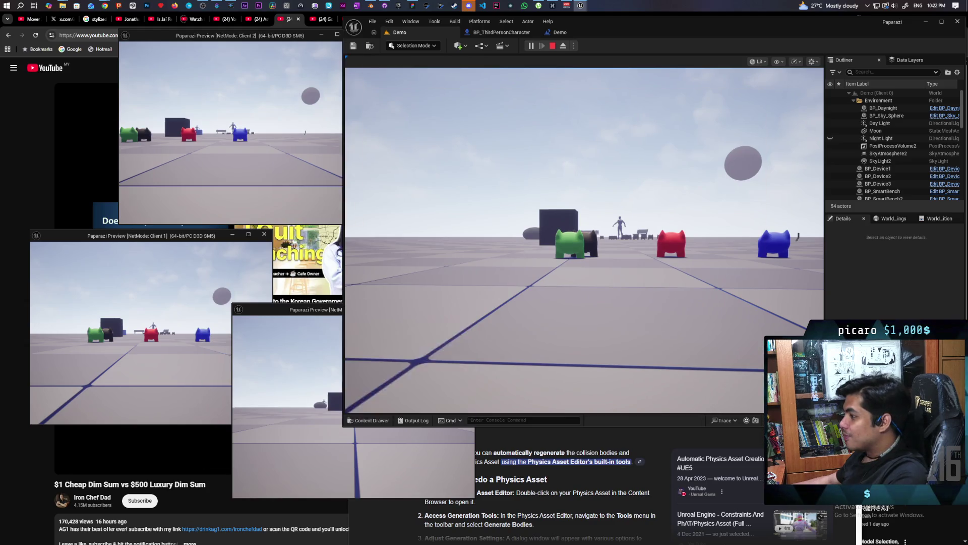
key(w)
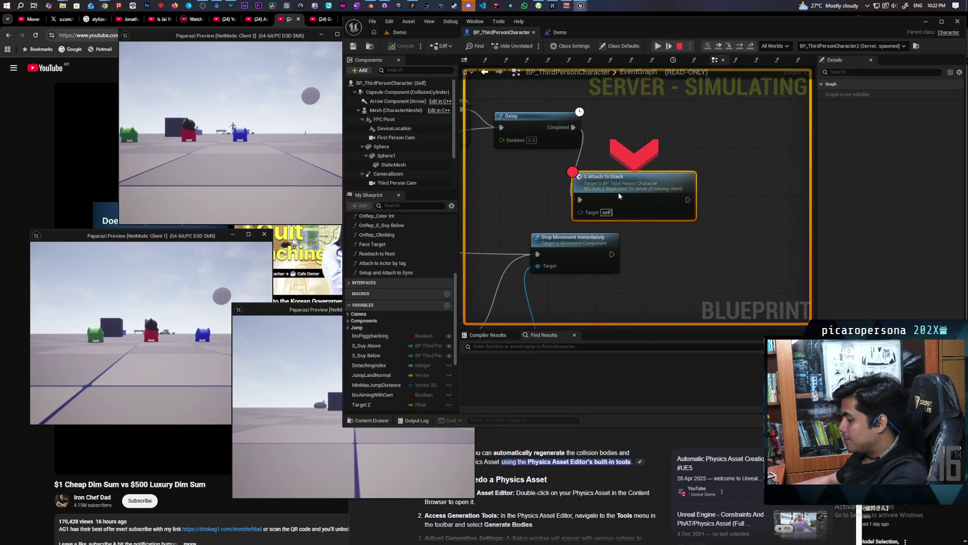
- Remove the S Attach To Stack breakpoint with F9, resume, end the session and reopen the EventGraph
key(F9)
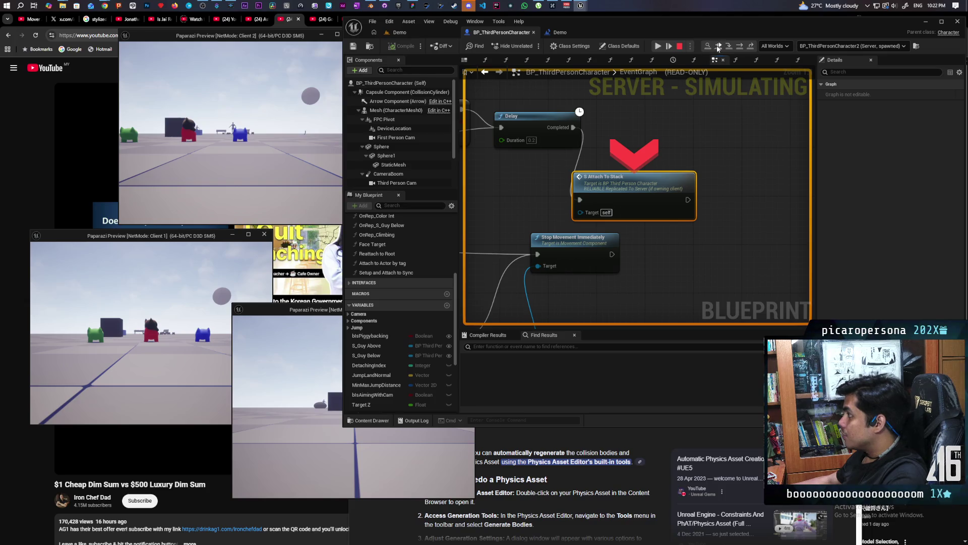
click(718, 47)
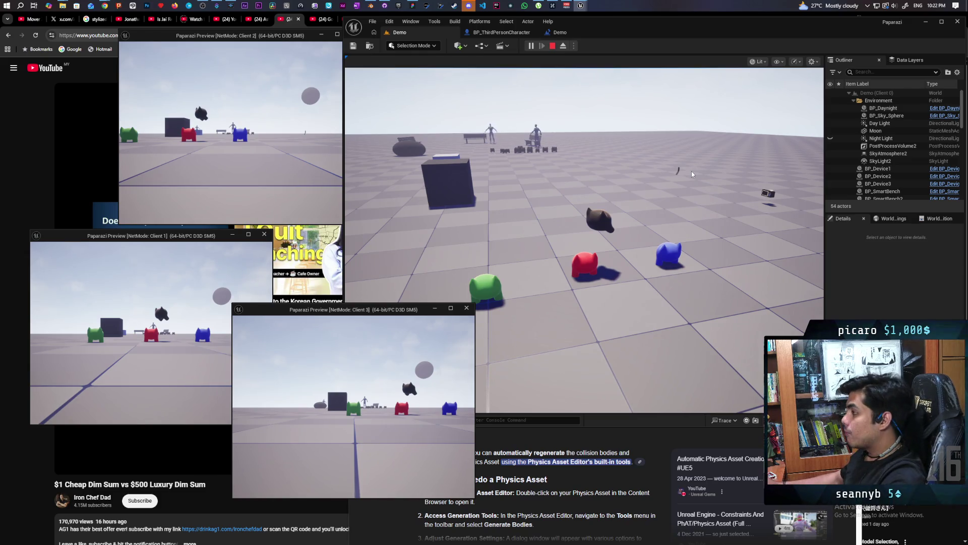
key(Escape)
click(484, 33)
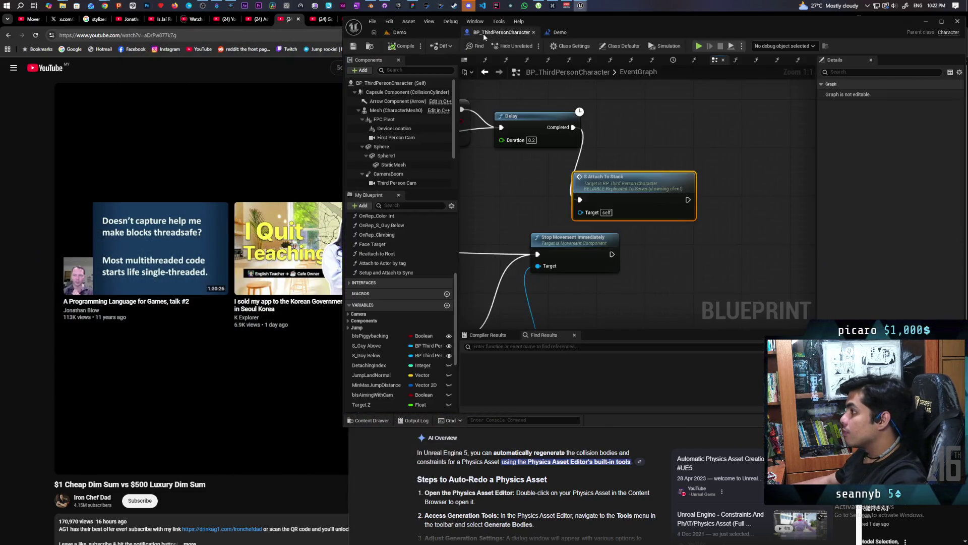
- In the AttachToStack function, set the attach node's Location Rule to Keep Relative
scroll(526, 200, down, 6)
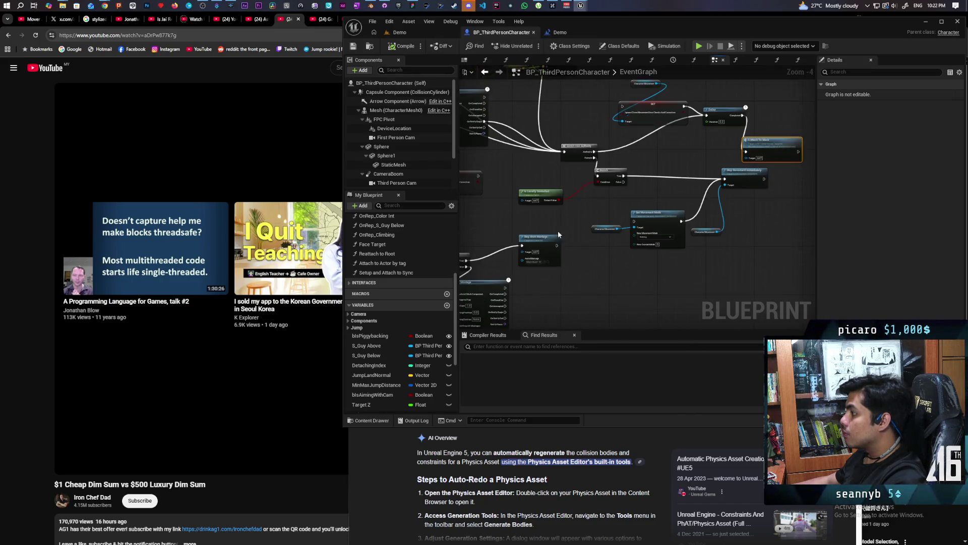
click(695, 59)
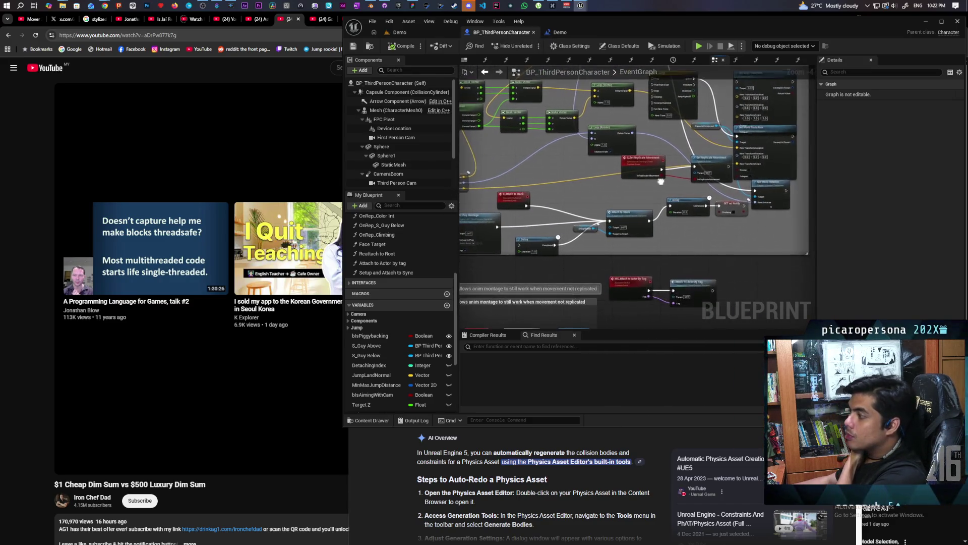
scroll(629, 236, up, 4)
scroll(628, 235, up, 3)
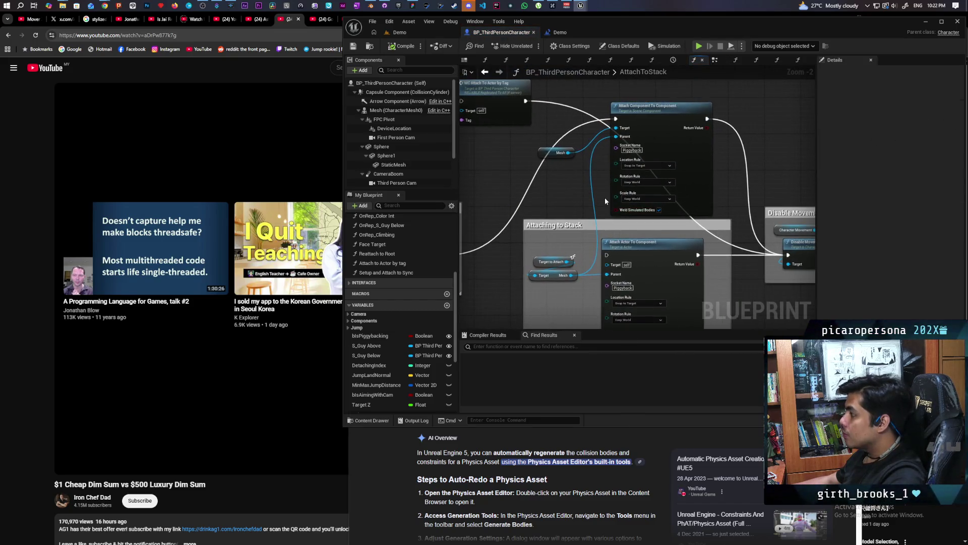
click(660, 159)
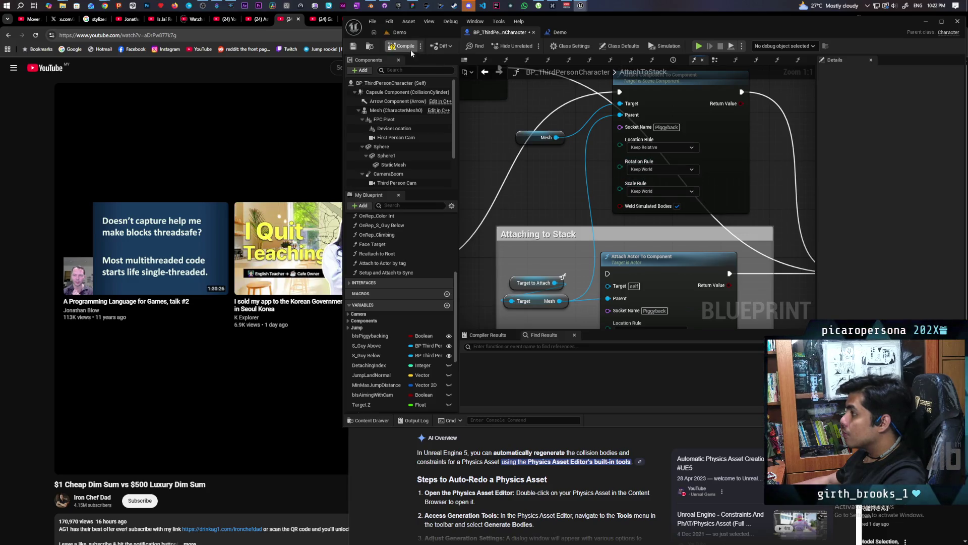
- Play-test the Keep Relative attachment in a multiplayer session on the Demo level
click(419, 34)
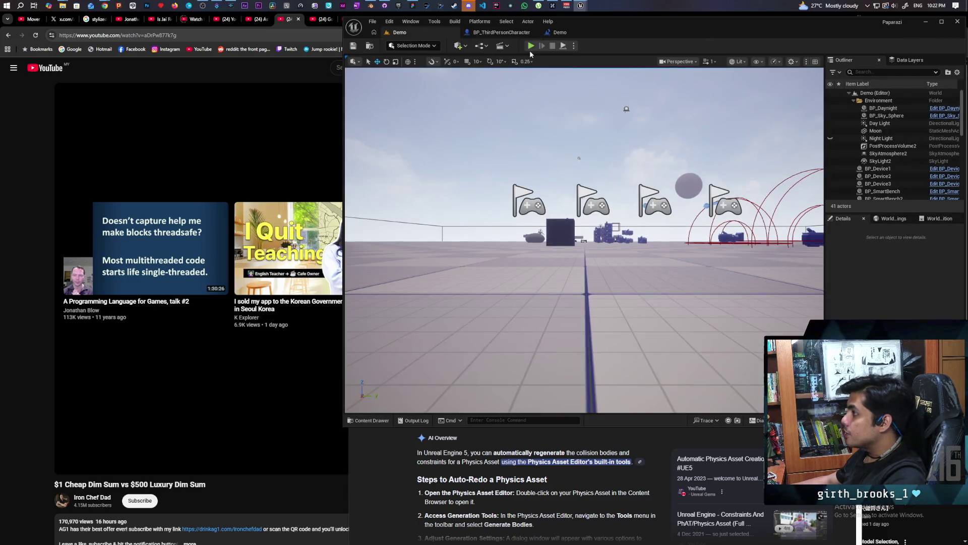
key(alt+p)
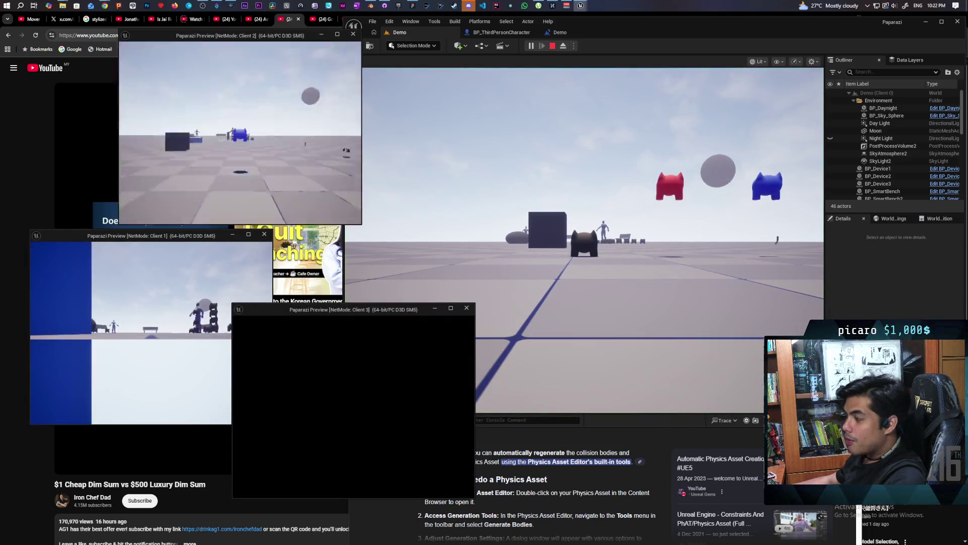
click(590, 268)
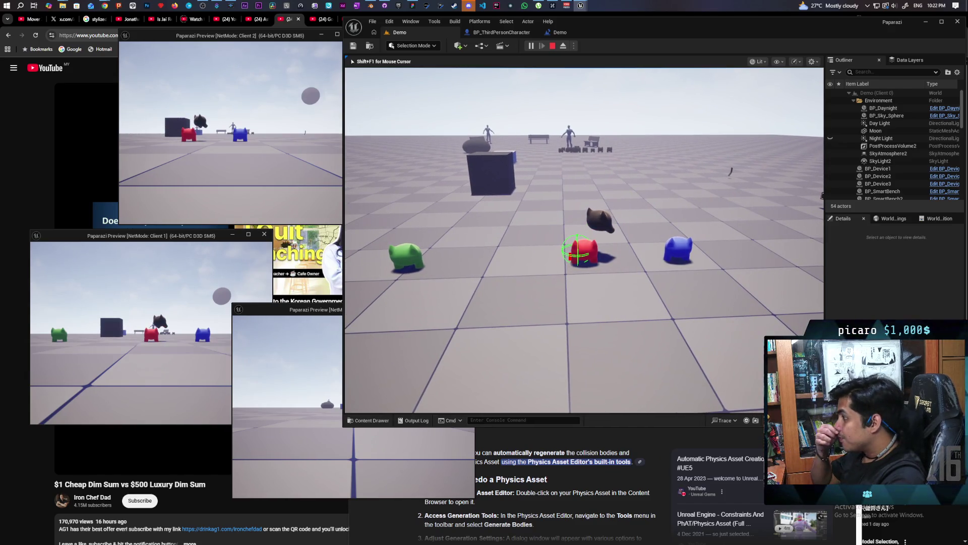
key(Escape)
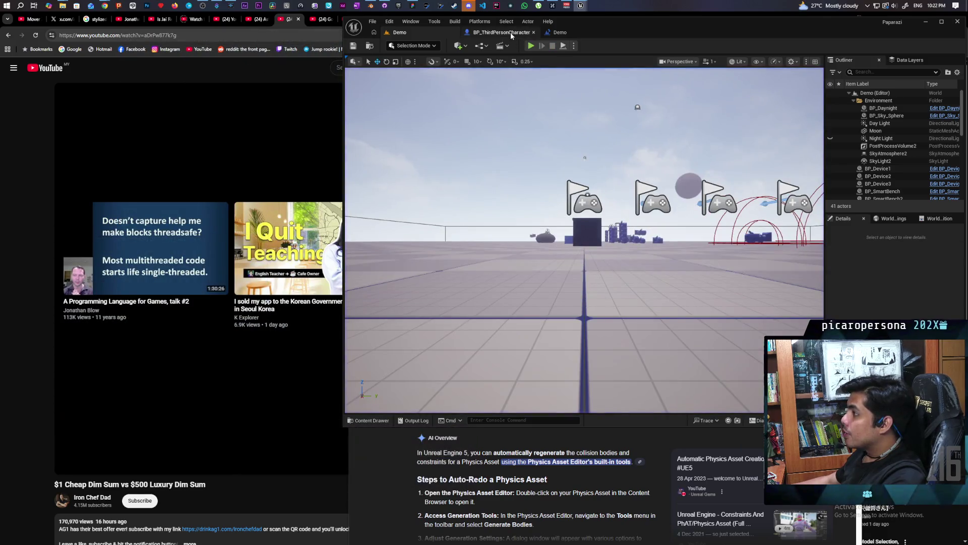
- Change the Location Rule to Keep World and save the blueprint and level
click(510, 32)
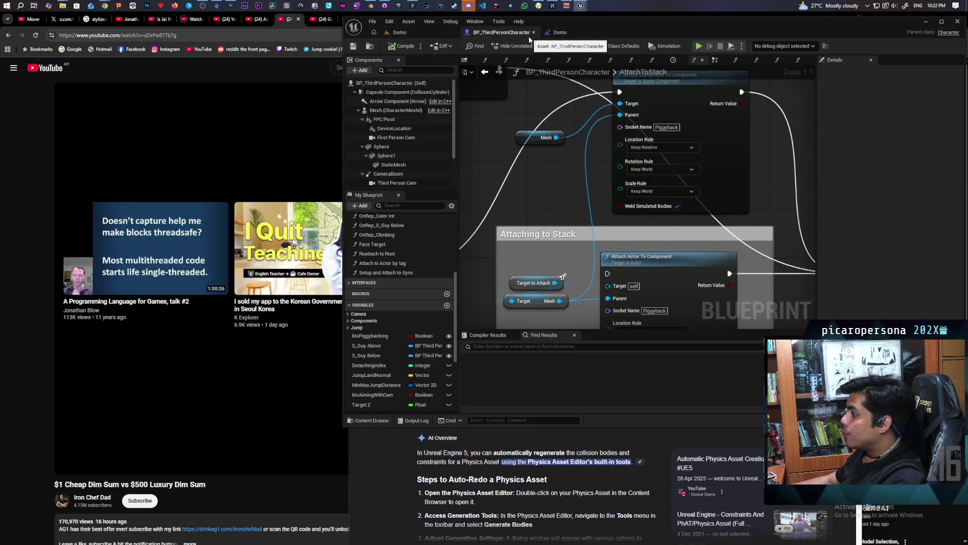
click(662, 147)
click(661, 165)
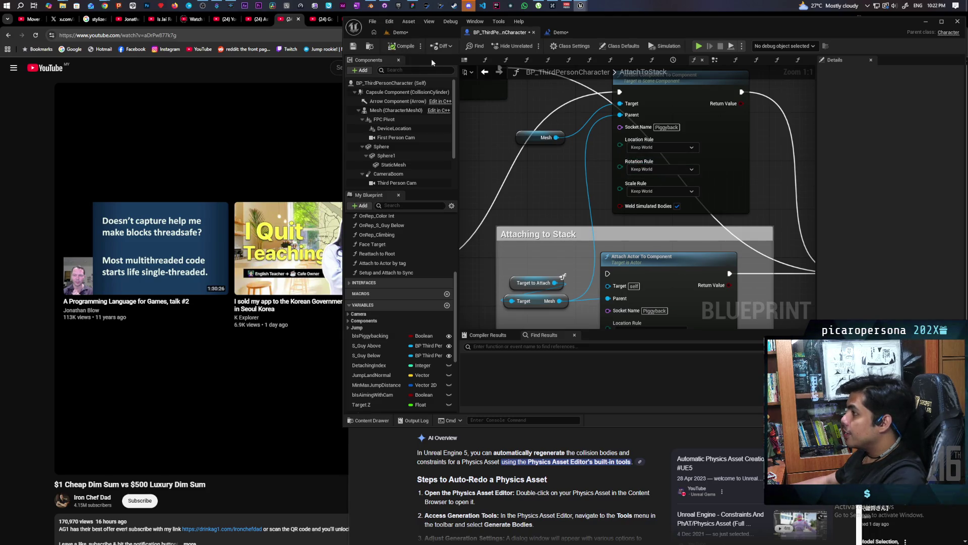
key(ctrl+shift+s)
click(418, 33)
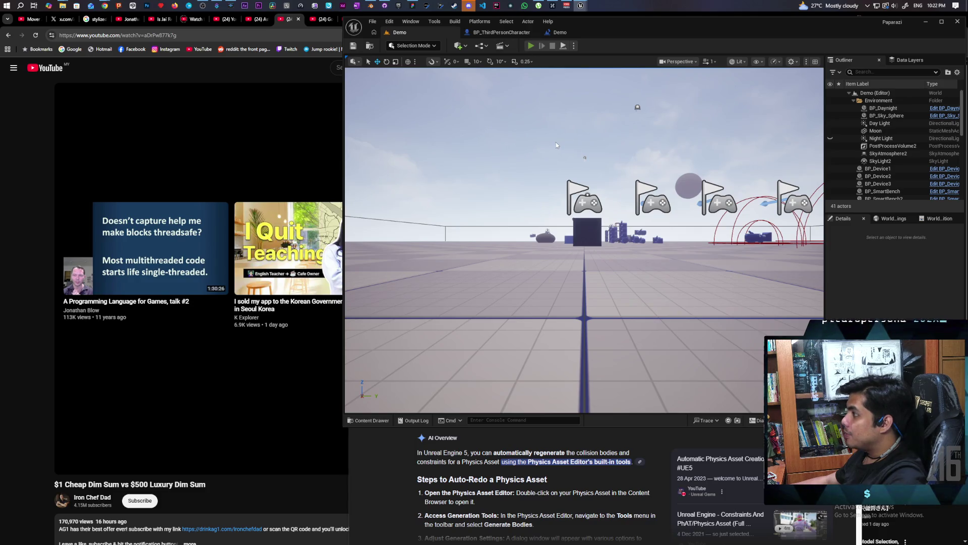
- Start multiplayer play and walk the cat stacked on the red cat toward the benches
key(alt+p)
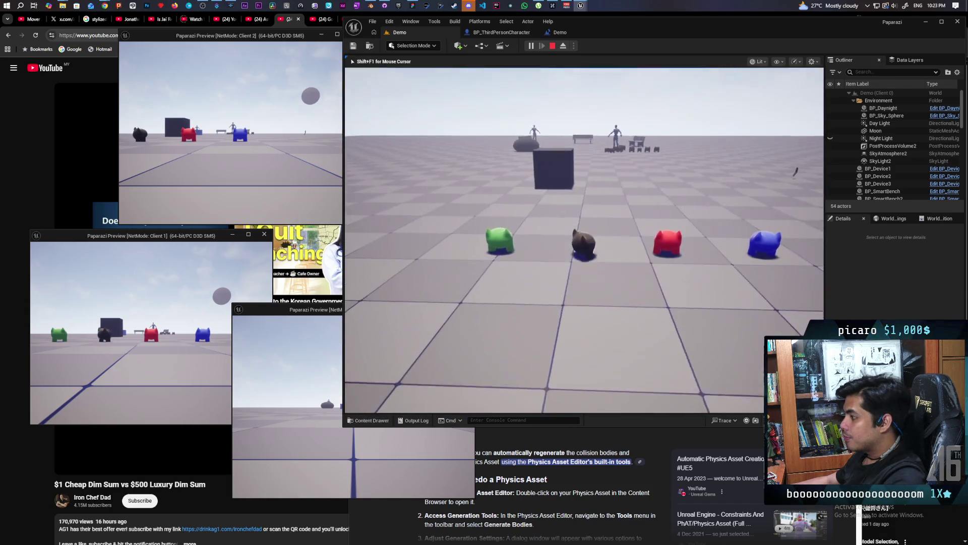
key(w)
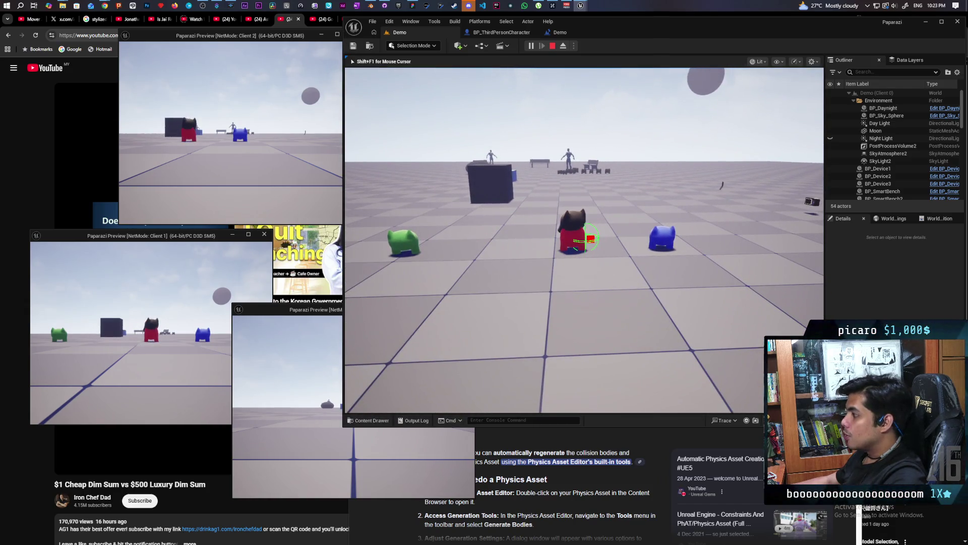
key(w)
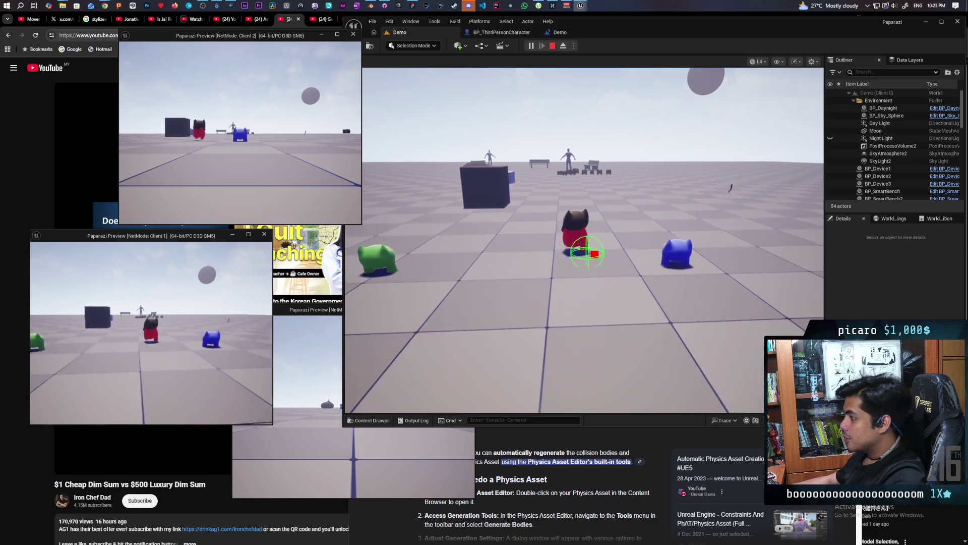
key(w)
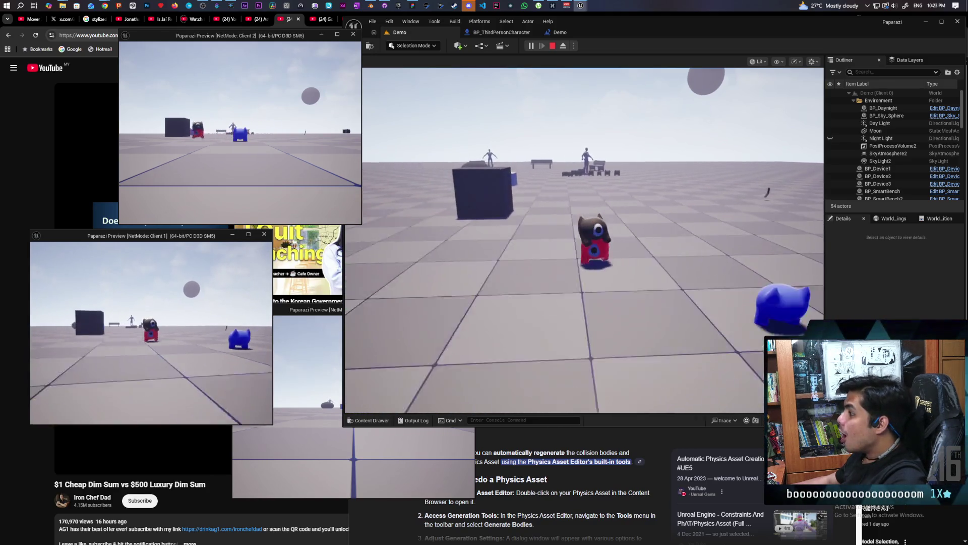
key(w)
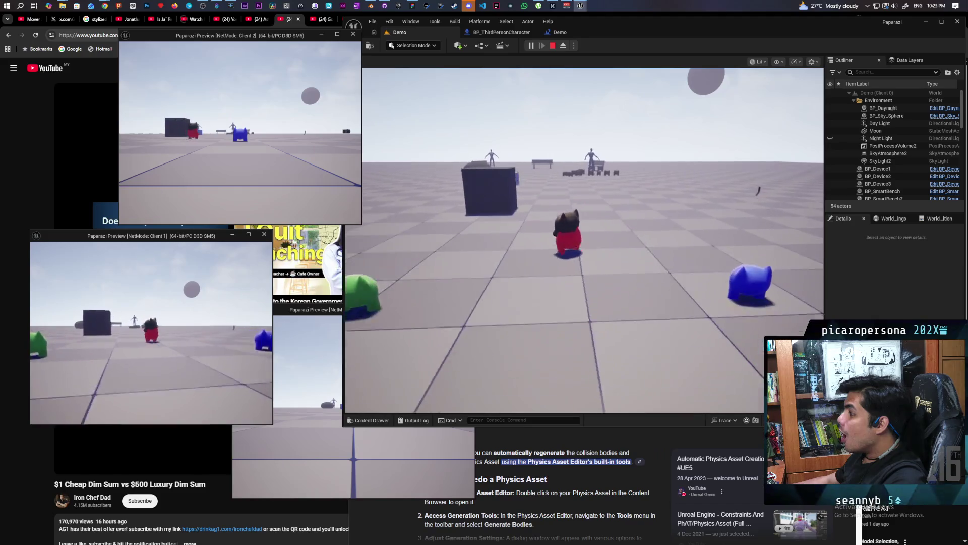
key(w)
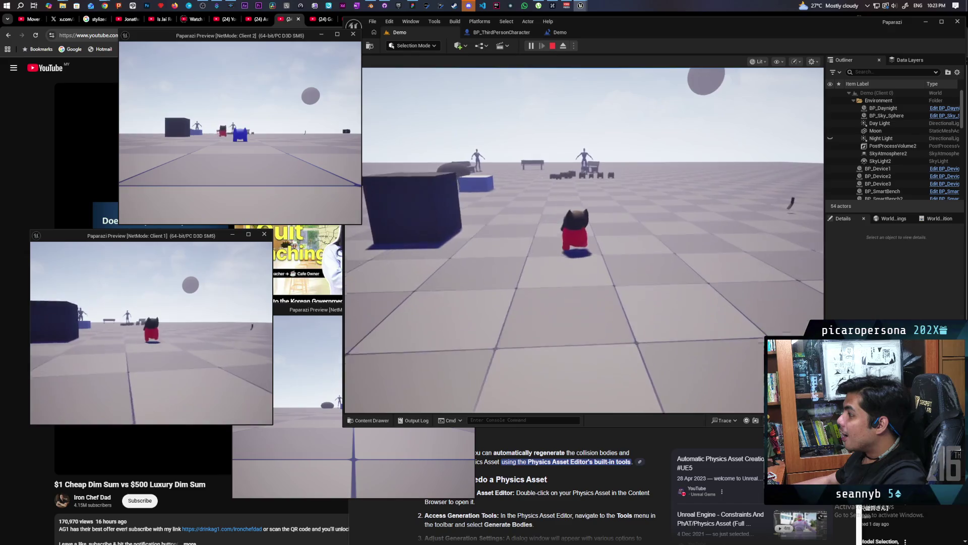
key(w)
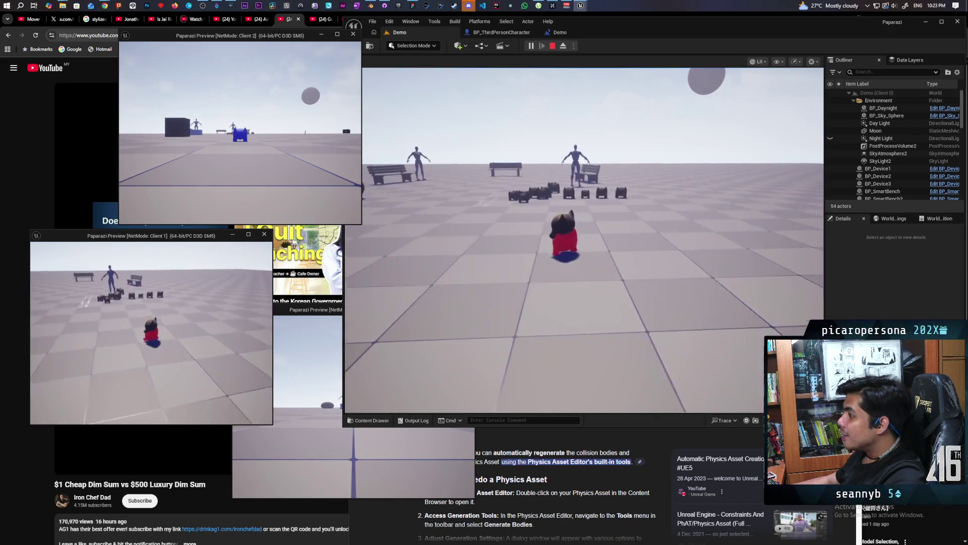
key(w)
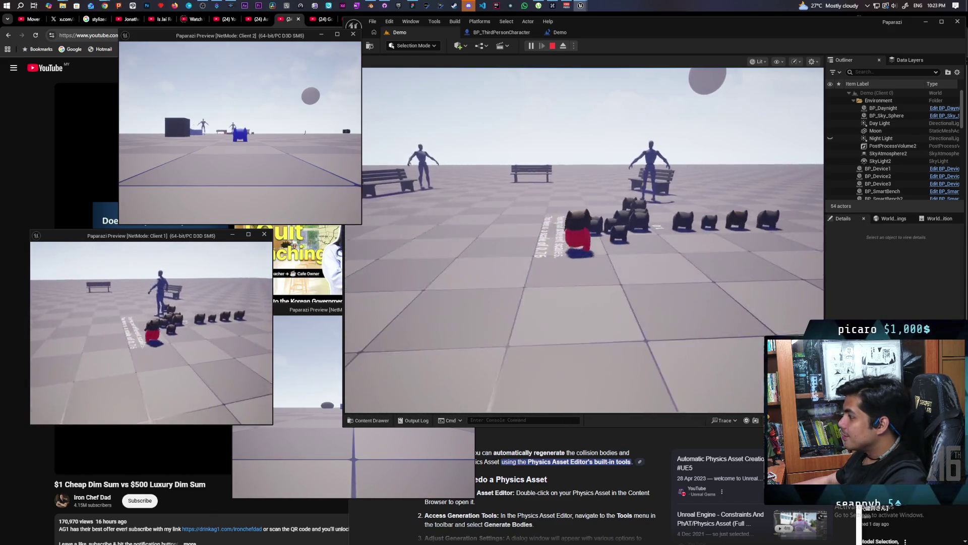
- Steer the red cat around the blue box and run it forward
key(s)
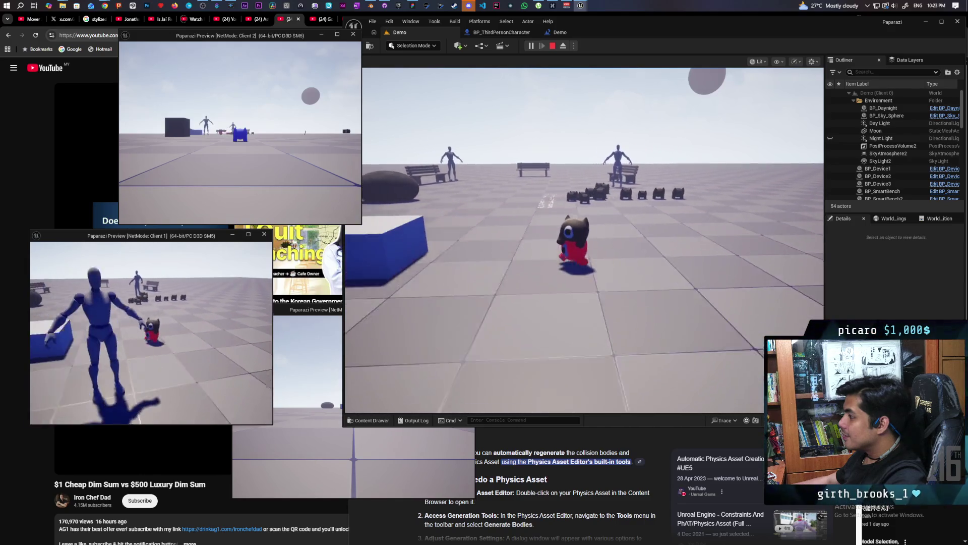
key(d)
key(e)
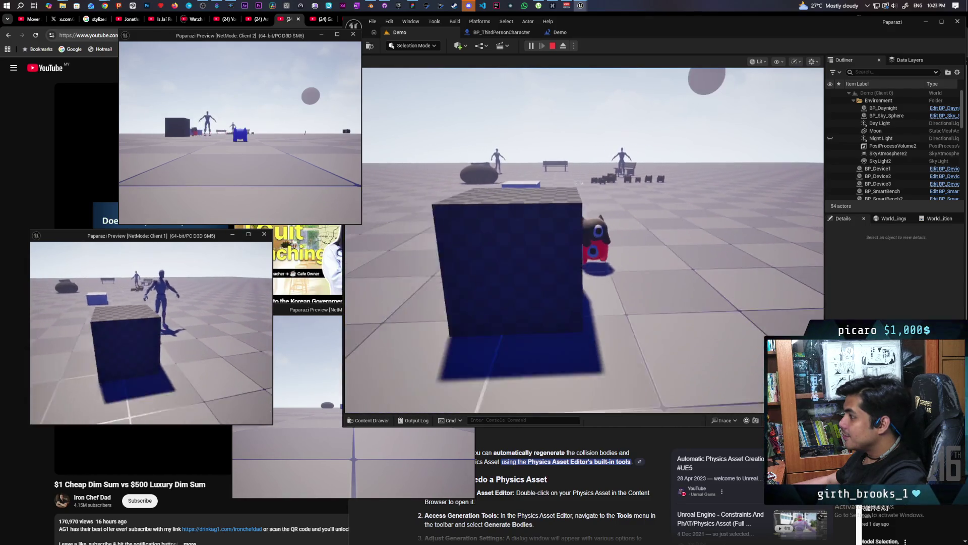
key(w)
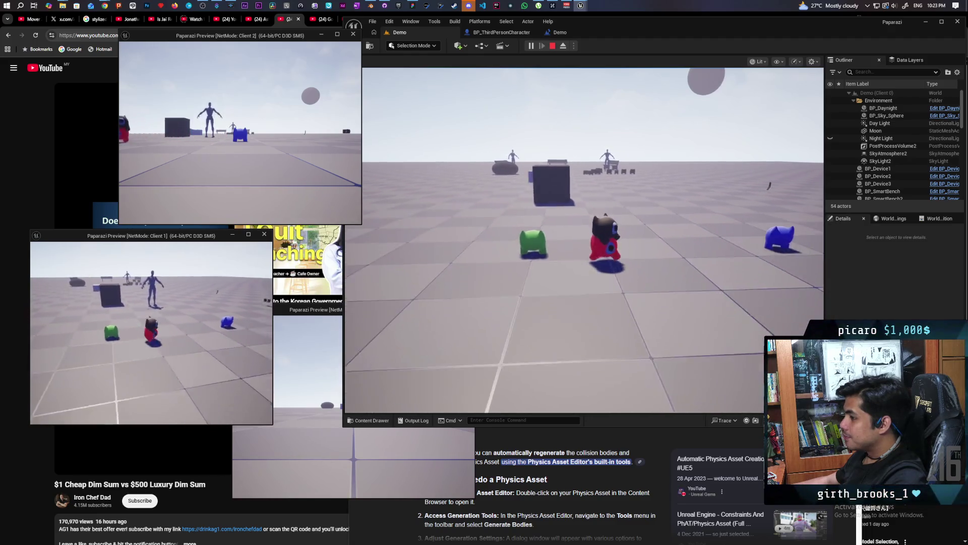
key(w)
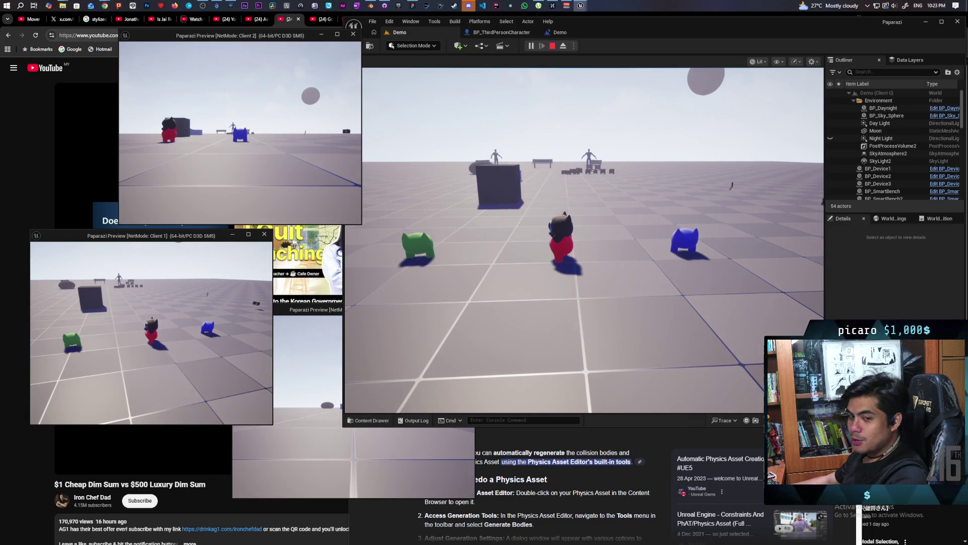
- Walk the black cat beside the red cat, aim at both, then stop and return to BP_ThirdPersonCharacter
key(alt+Tab)
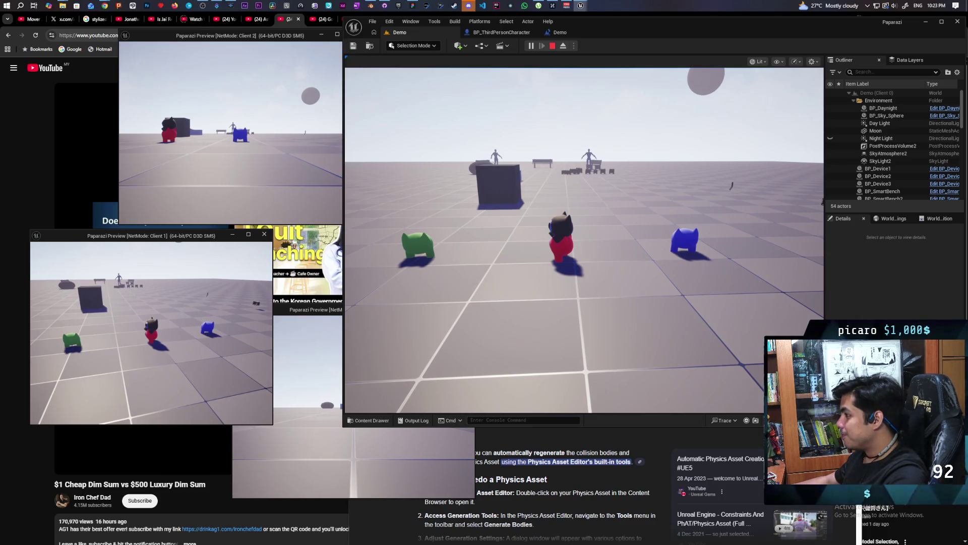
key(w)
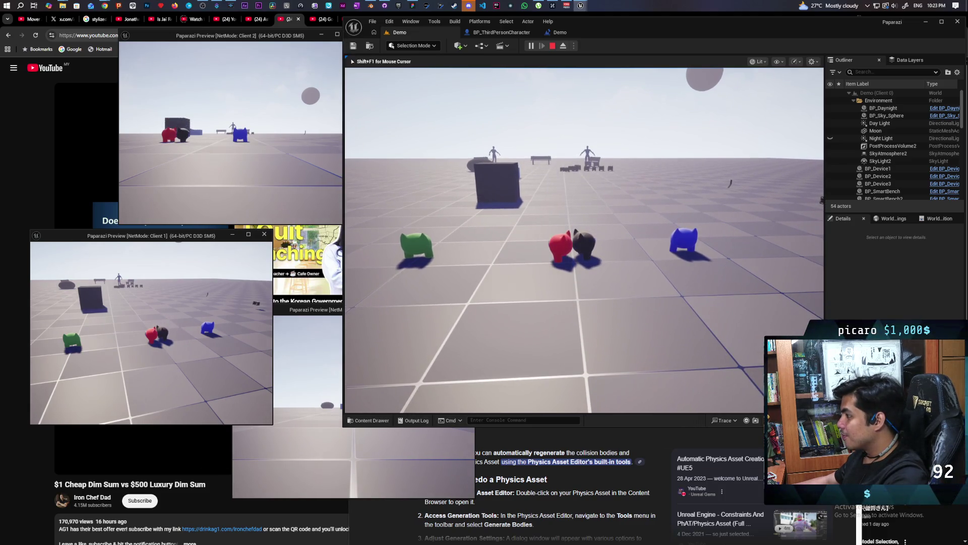
key(w)
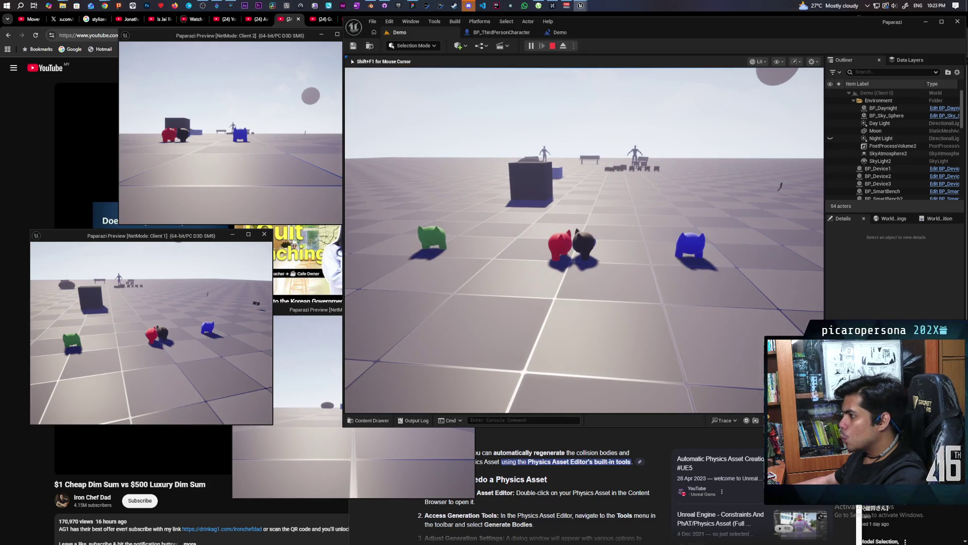
right_click(604, 242)
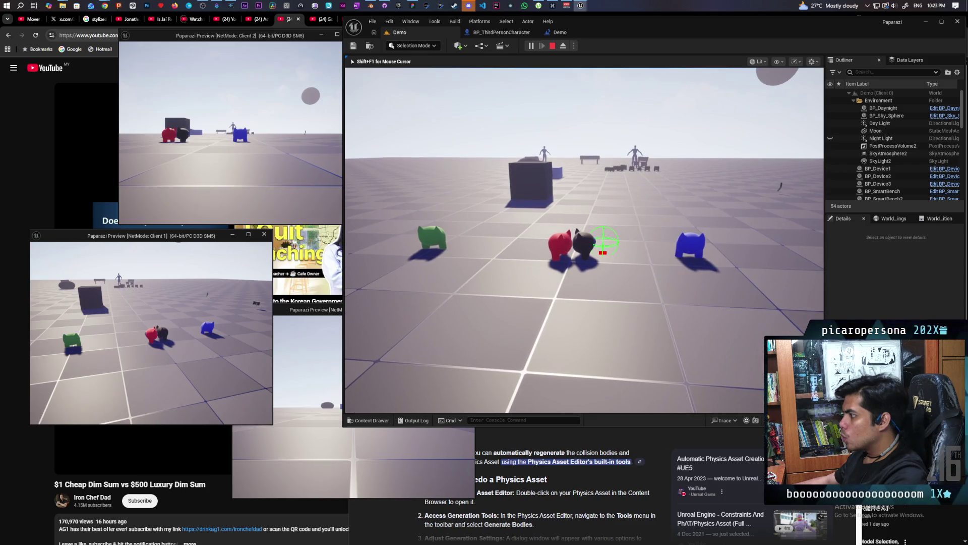
key(Escape)
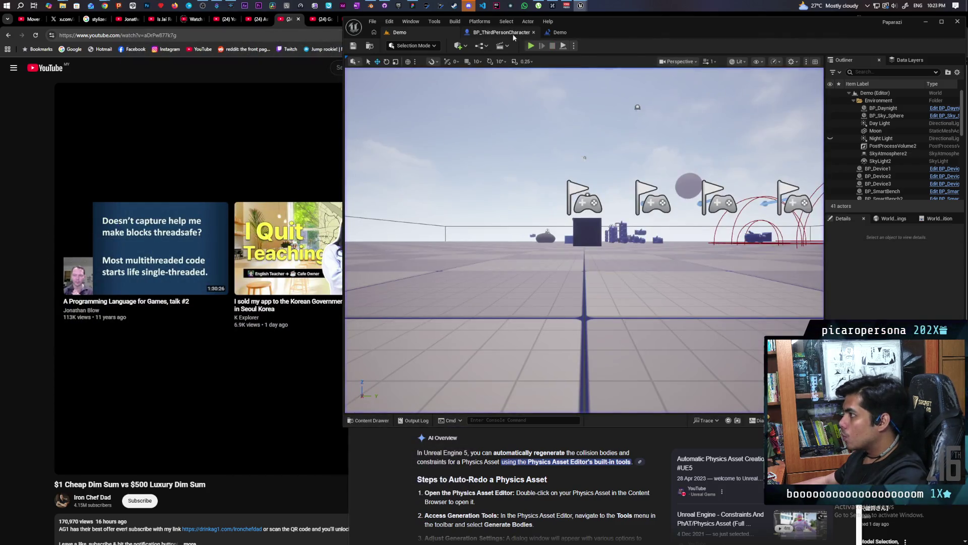
click(510, 32)
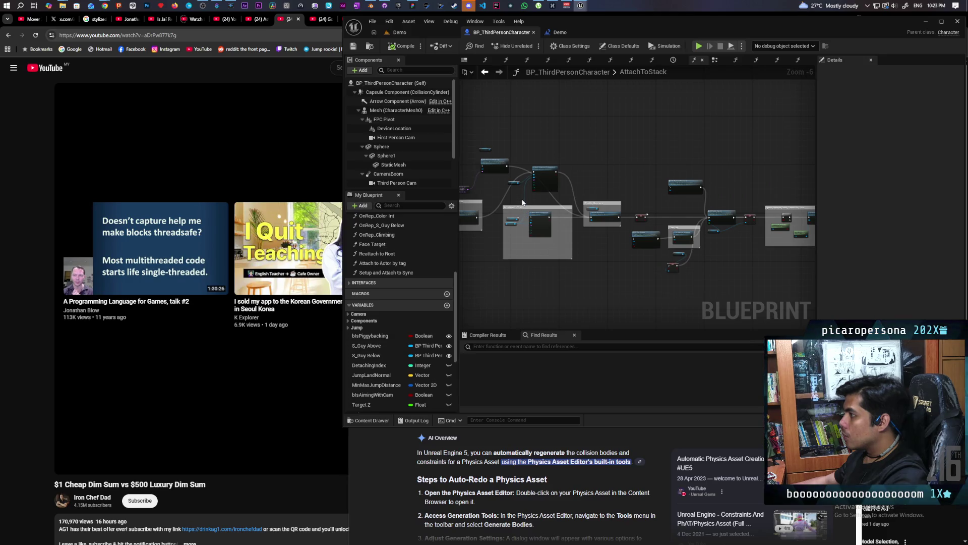
- Zoom and pan the AttachToStack graph to the Set Ignore Move Input node under Ignore Input for Local Controlled Pawn
scroll(522, 203, up, 3)
mouse_move(535, 226)
mouse_down()
mouse_move(648, 200)
mouse_move(571, 207)
mouse_up()
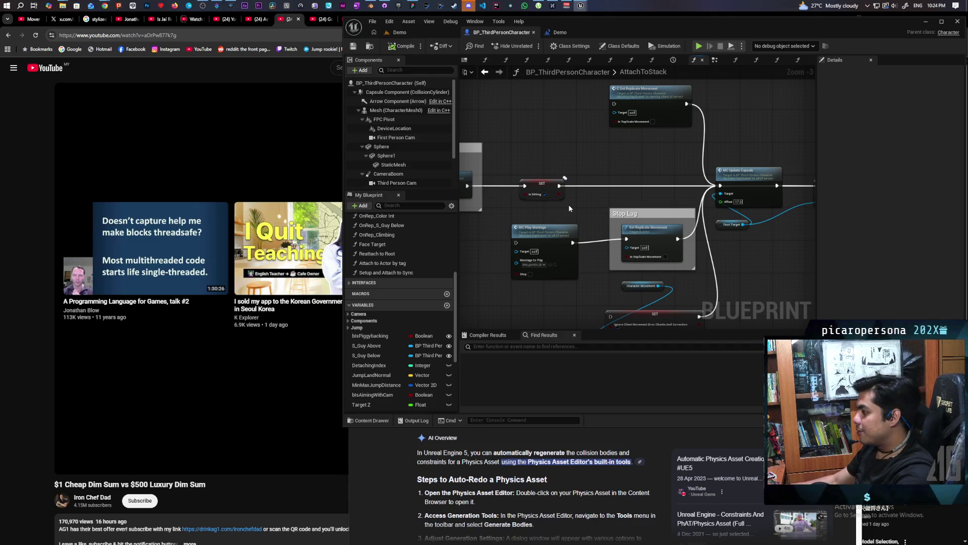
mouse_move(724, 273)
mouse_down()
mouse_move(638, 286)
mouse_move(665, 288)
mouse_move(643, 249)
mouse_move(515, 246)
mouse_up()
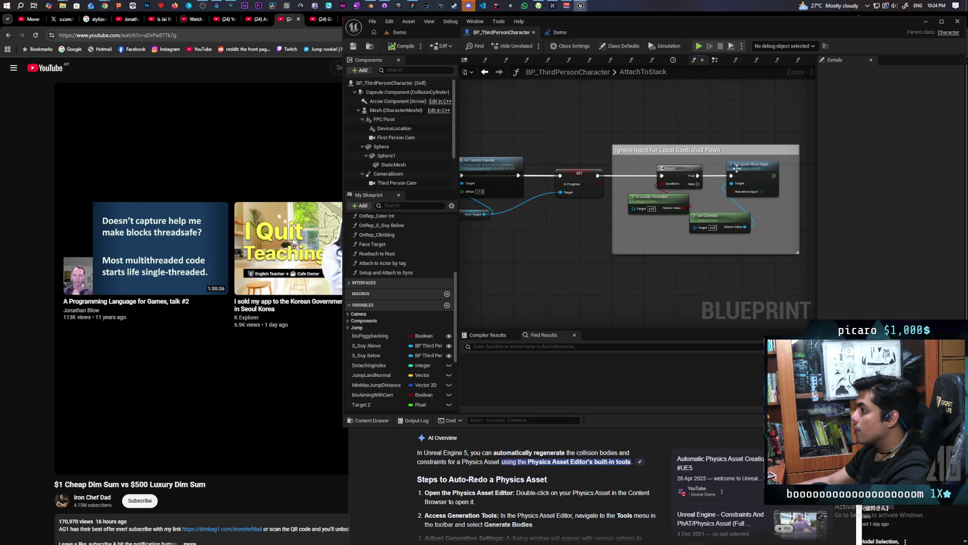
right_click(752, 176)
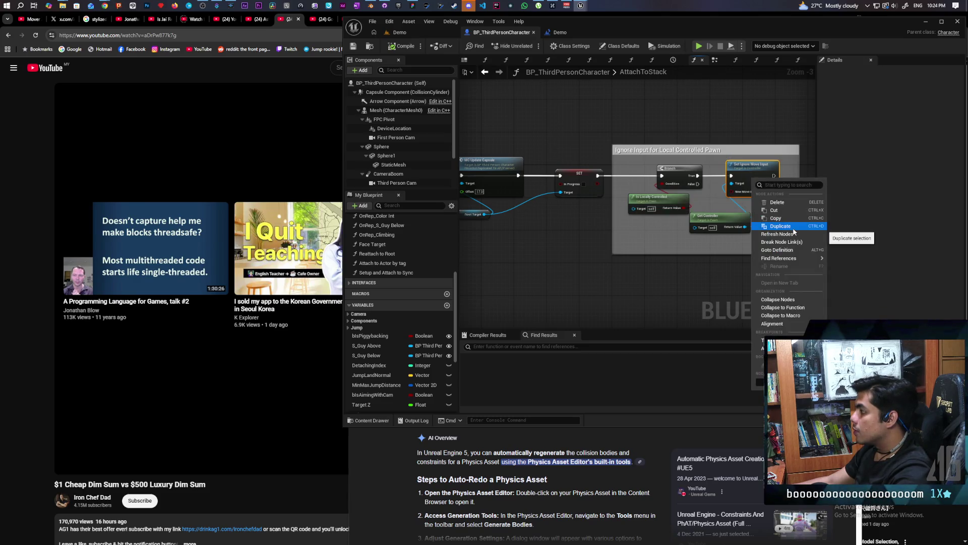
- Find all references to Set Ignore Move Input by name and jump to the DetachFromStack one
mouse_move(807, 259)
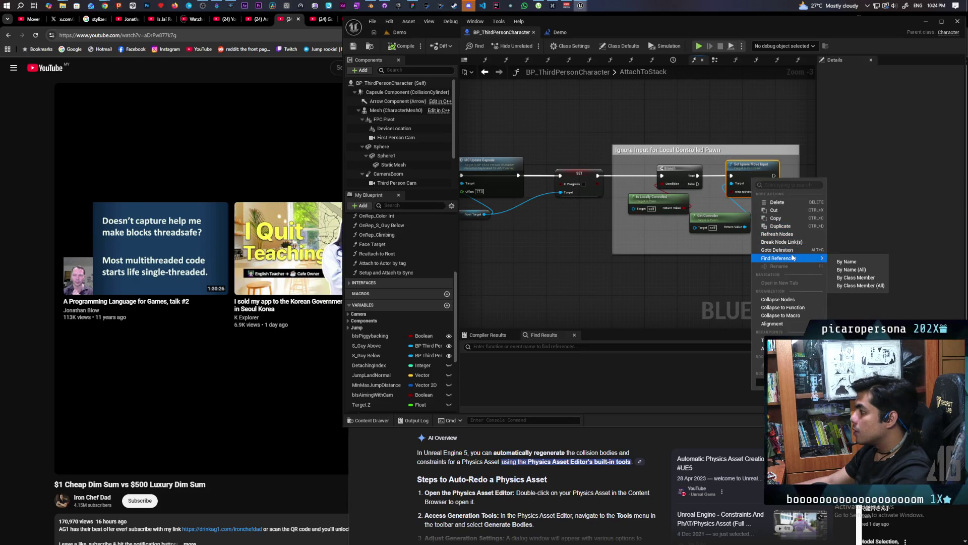
click(870, 271)
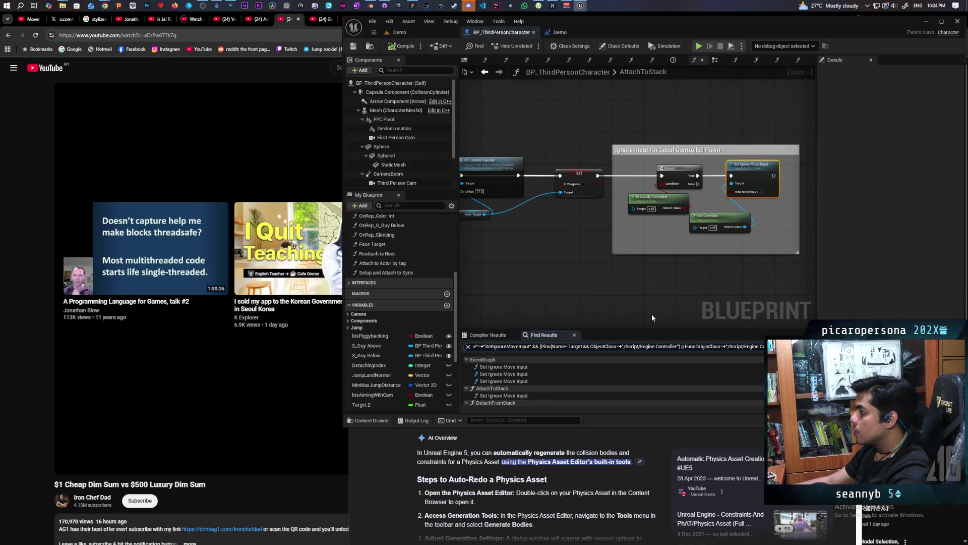
click(516, 407)
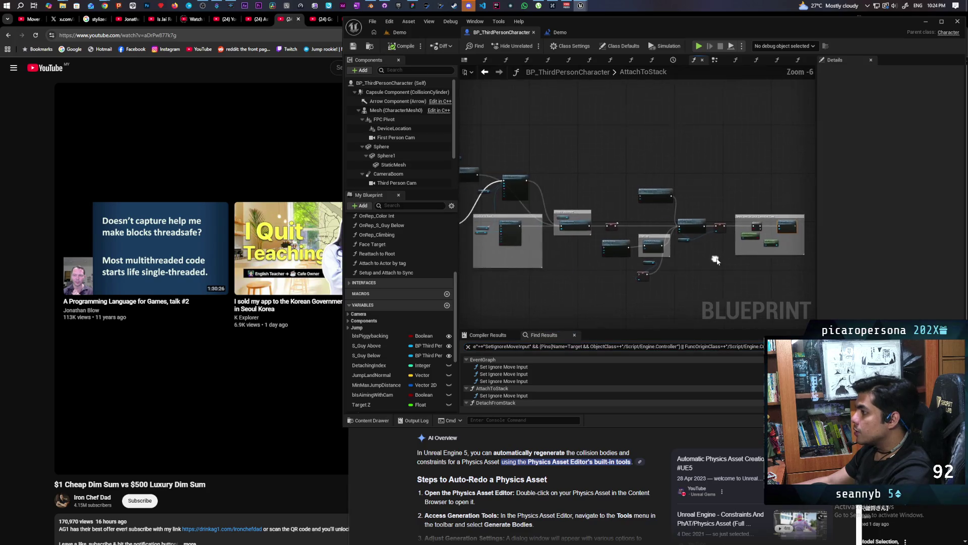
mouse_move(652, 257)
mouse_down()
mouse_move(478, 244)
mouse_move(618, 253)
mouse_up()
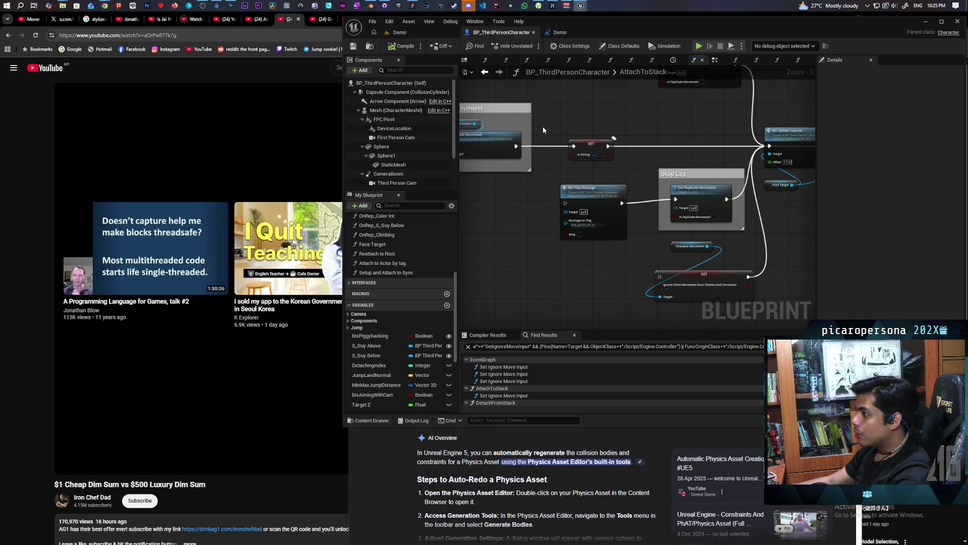
mouse_move(546, 189)
mouse_down()
mouse_move(718, 213)
mouse_move(692, 291)
mouse_move(605, 227)
mouse_move(486, 271)
mouse_move(670, 161)
mouse_up()
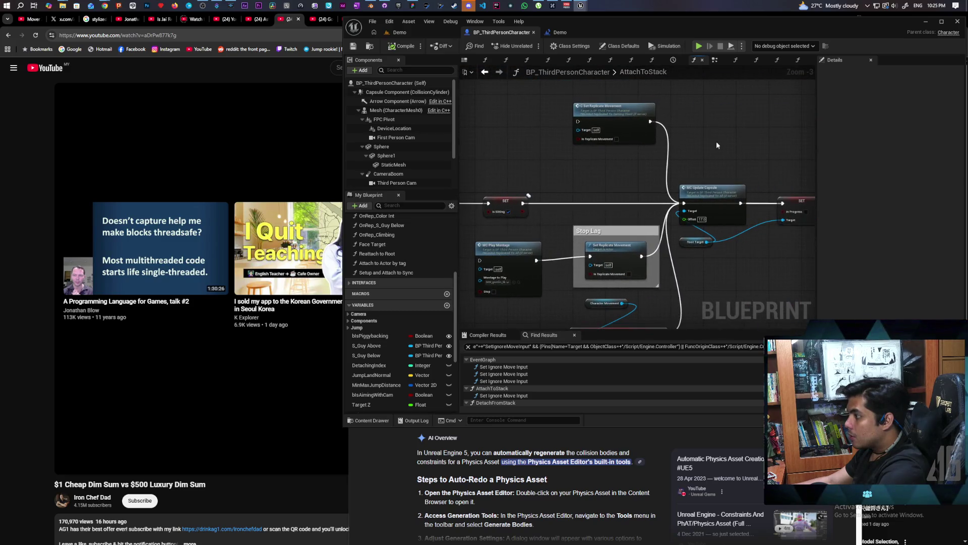
- In the EventGraph, move the Delay and SET Climbing nodes down so they line up
click(715, 59)
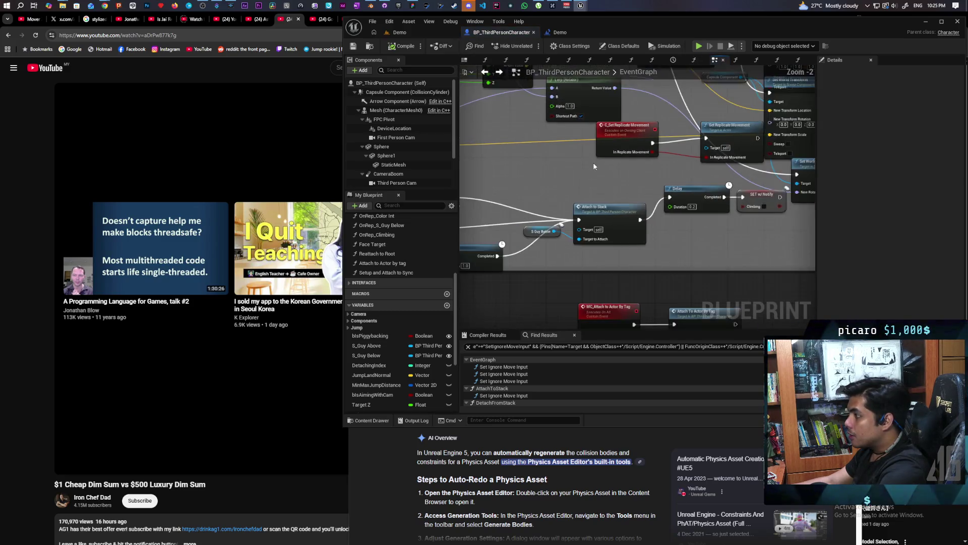
scroll(564, 187, up, 2)
drag(623, 207, 613, 239)
drag(701, 224, 698, 236)
scroll(616, 210, down, 3)
drag(615, 210, 655, 207)
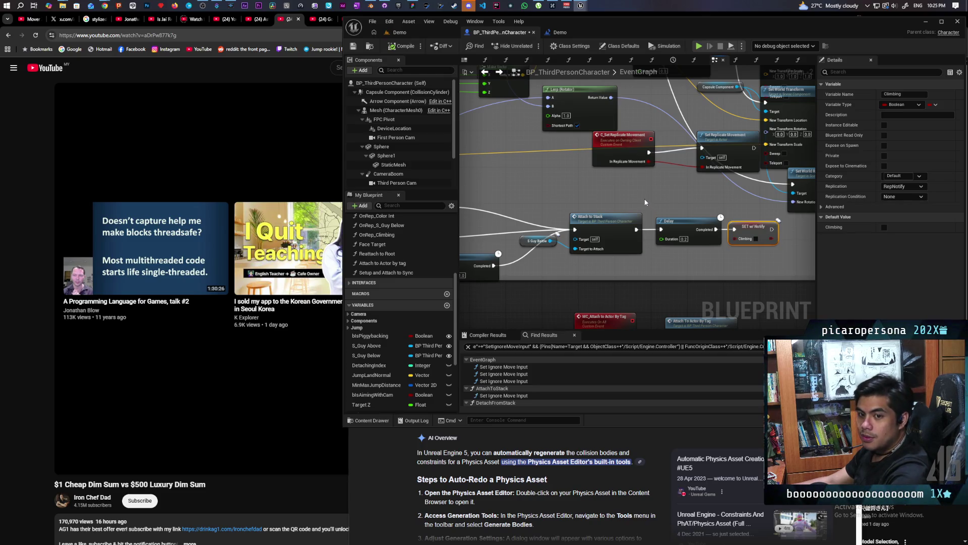
click(404, 32)
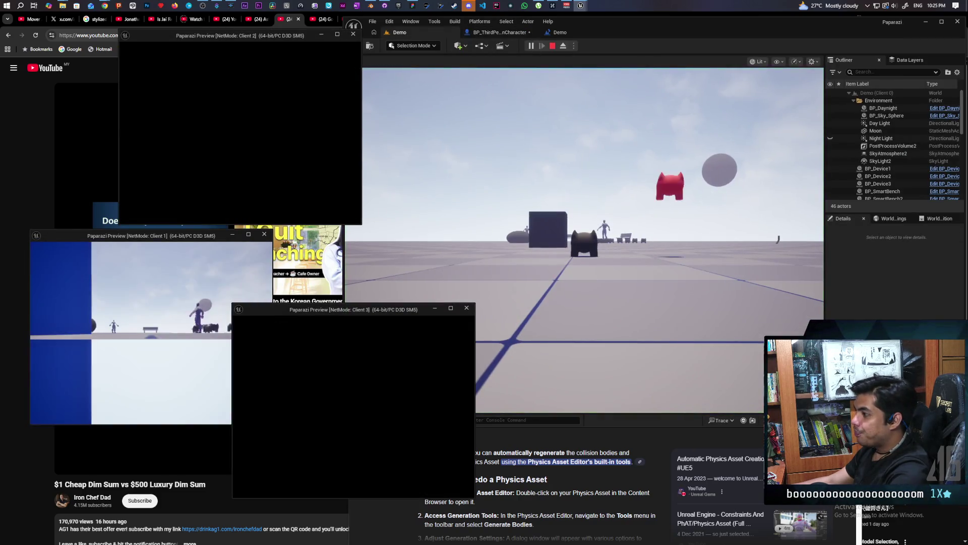
- Walk the character forward in play, bring out the photo camera, then eject with F8
click(594, 311)
key(w)
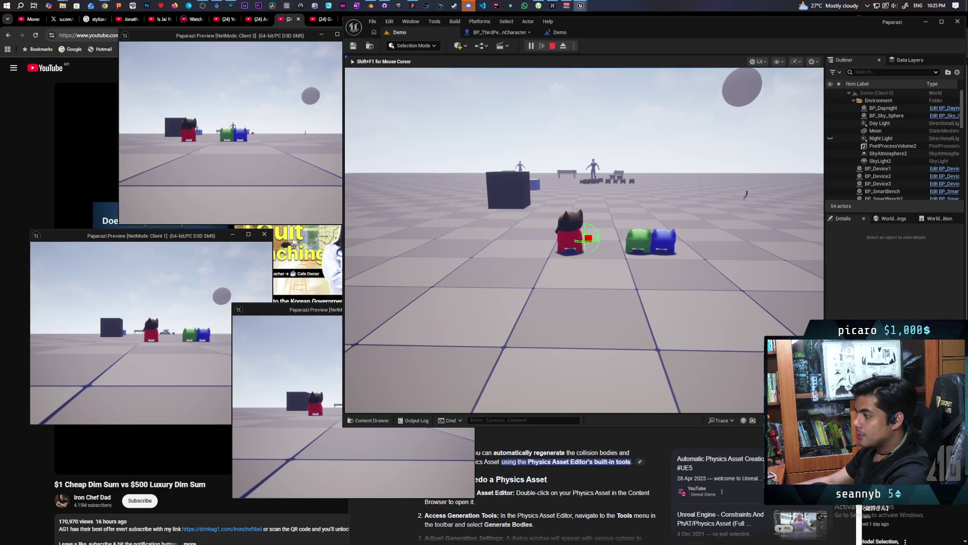
key(e)
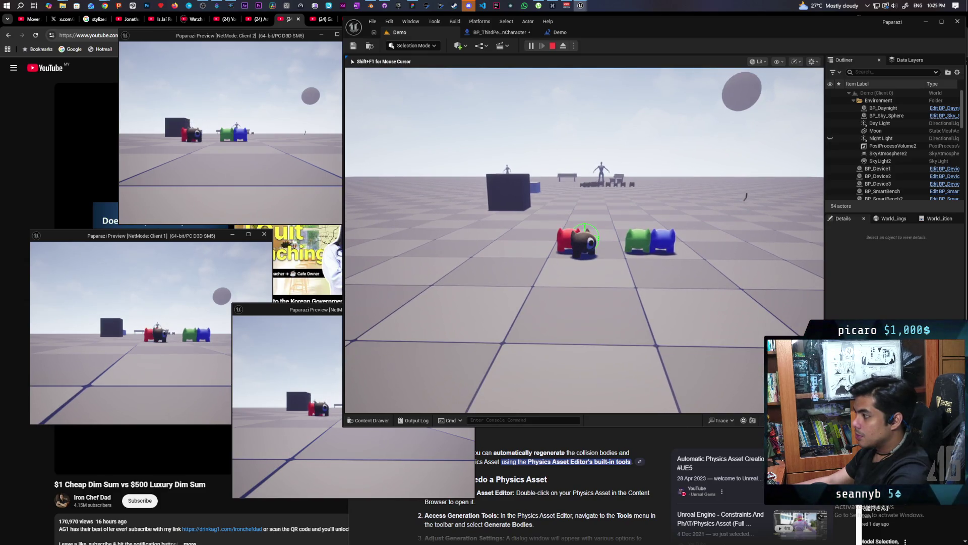
key(F8)
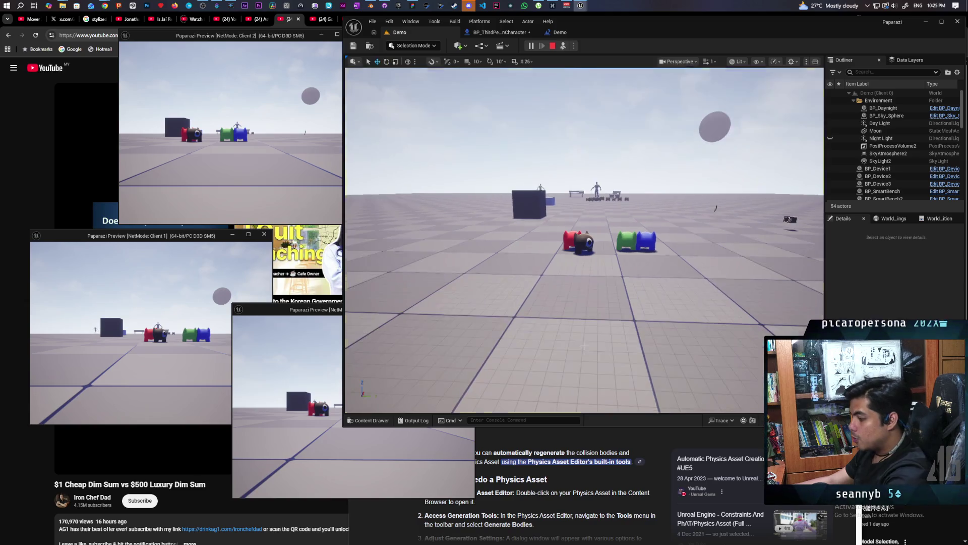
- Select the IA_Move event in Movement Input so the server character halts at its breakpoint
click(502, 32)
scroll(568, 168, down, 3)
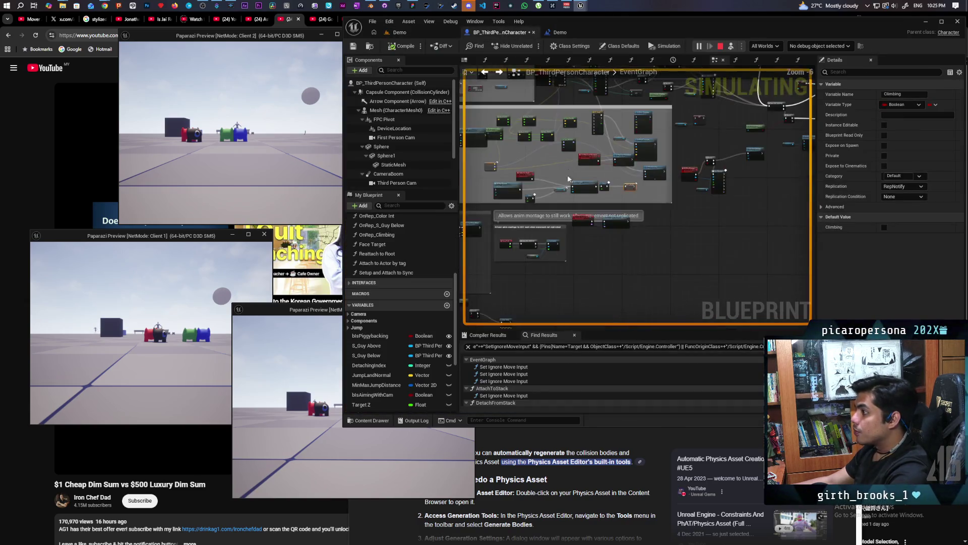
scroll(636, 229, up, 3)
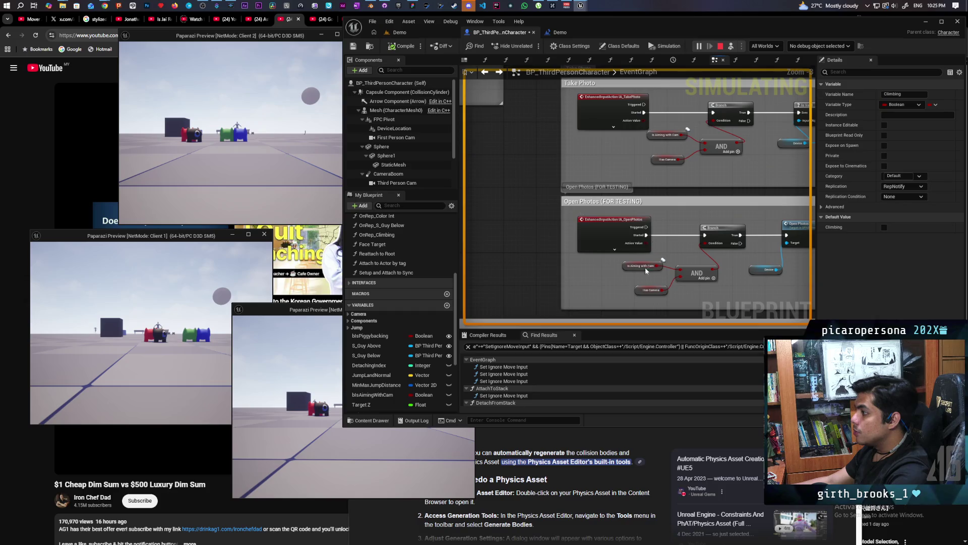
scroll(648, 268, down, 2)
scroll(655, 253, up, 2)
scroll(658, 249, down, 3)
scroll(654, 295, up, 3)
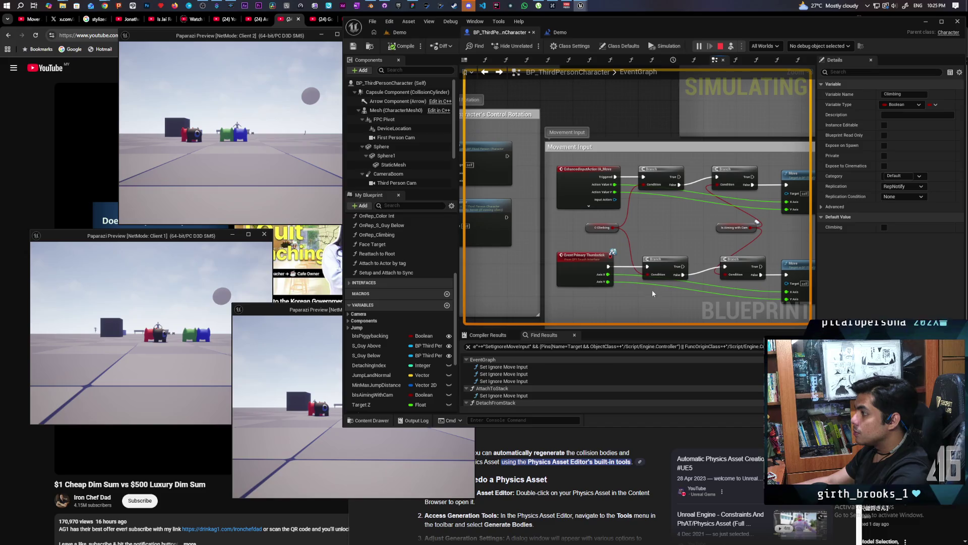
click(580, 202)
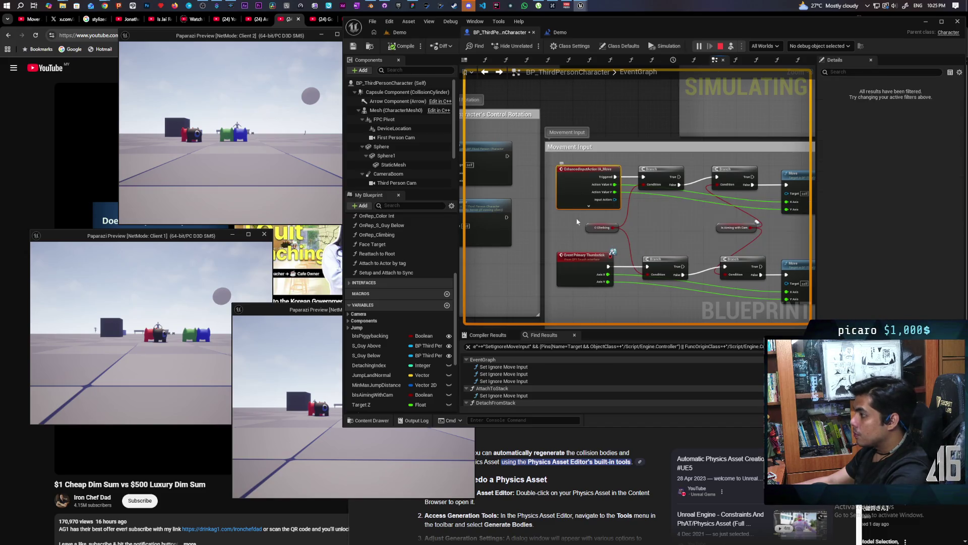
click(424, 32)
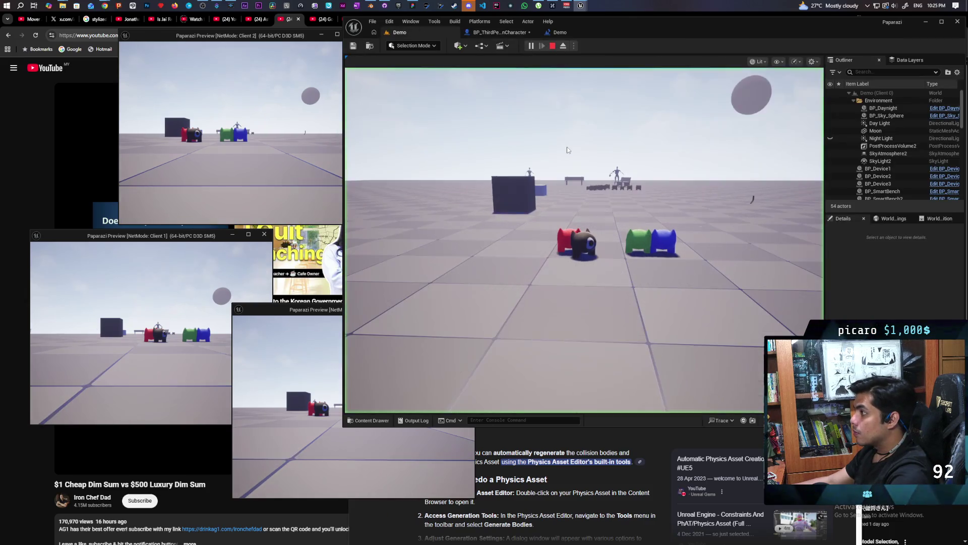
click(500, 31)
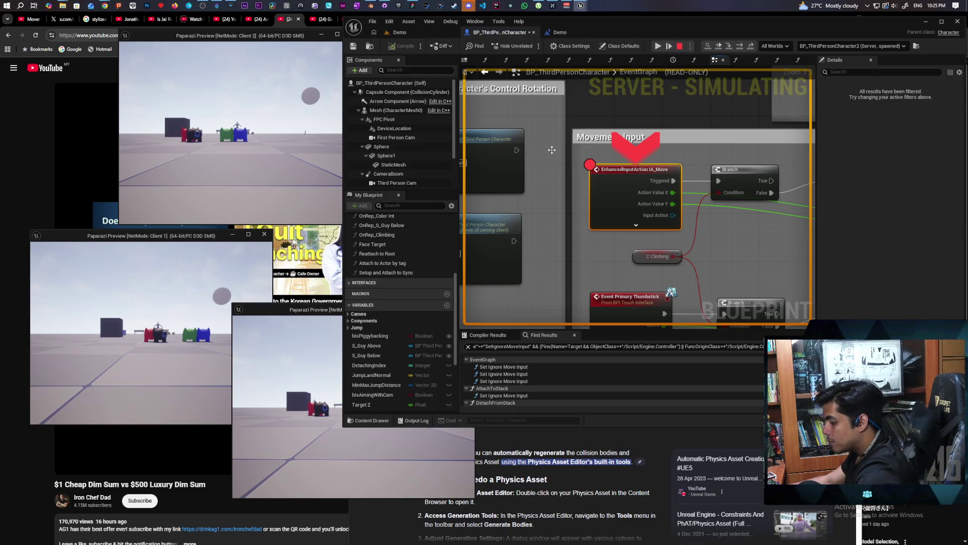
- Step over the IA_Move Branch and Move nodes four times with F10, resume, then stop play
key(F10)
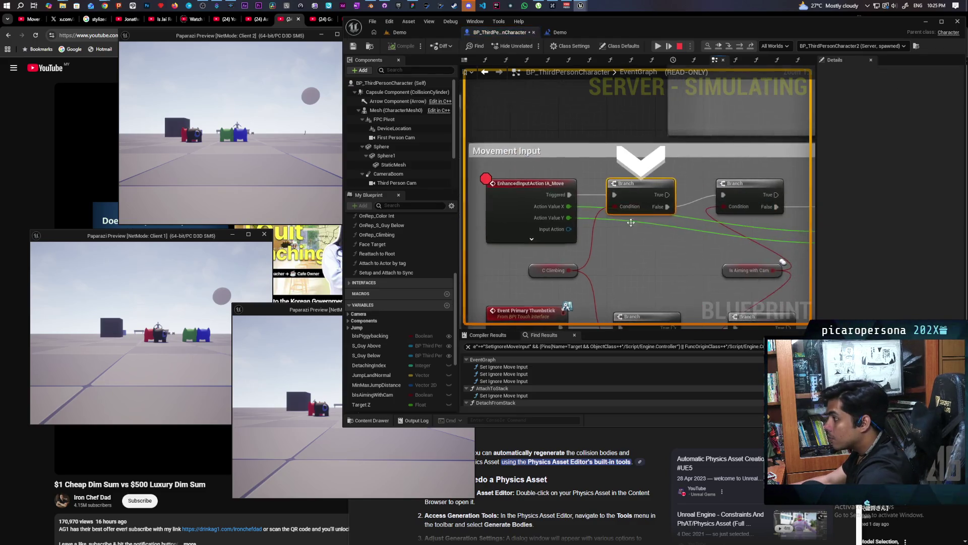
mouse_move(611, 206)
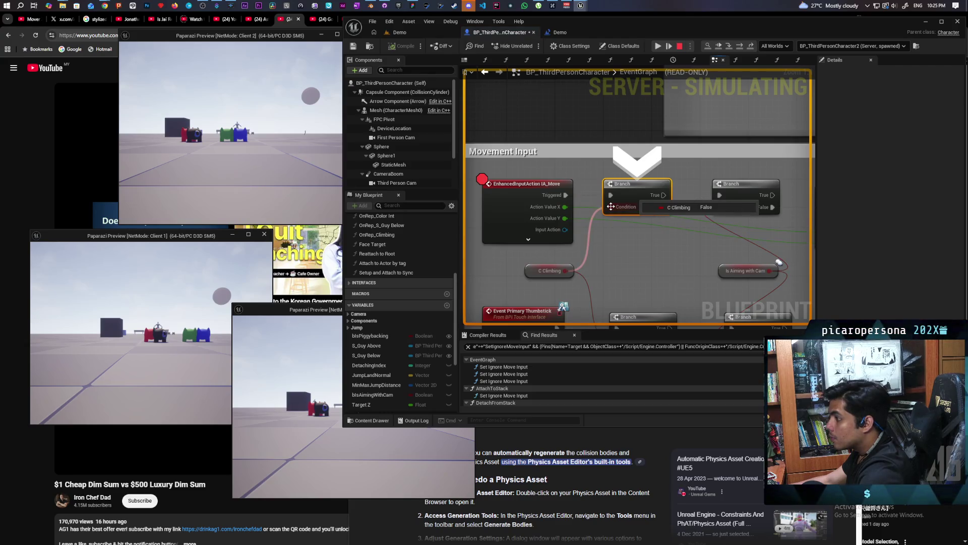
key(F10)
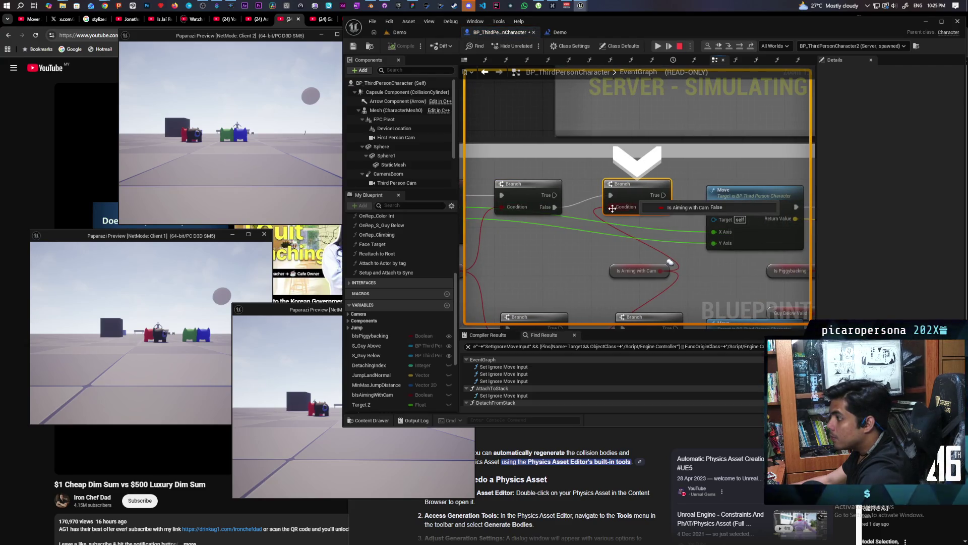
key(F10)
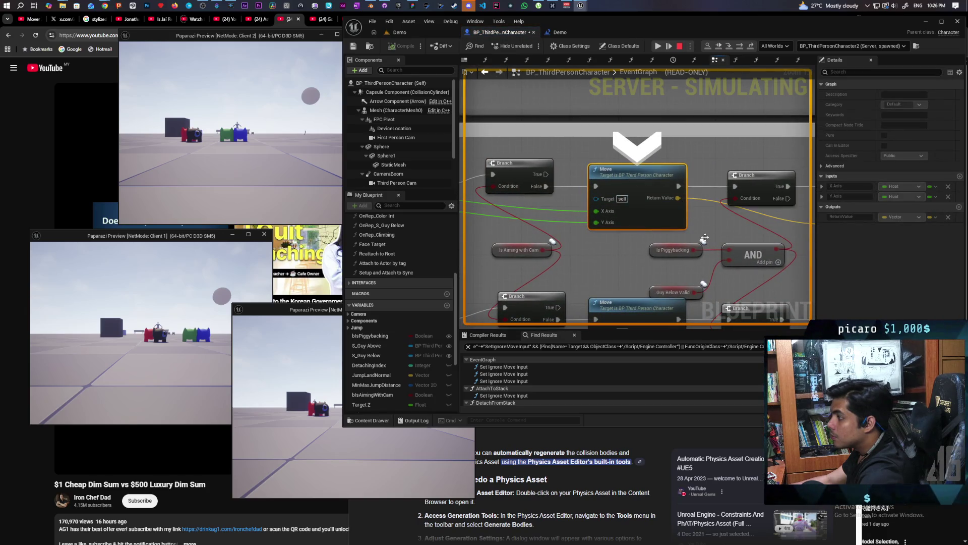
key(F10)
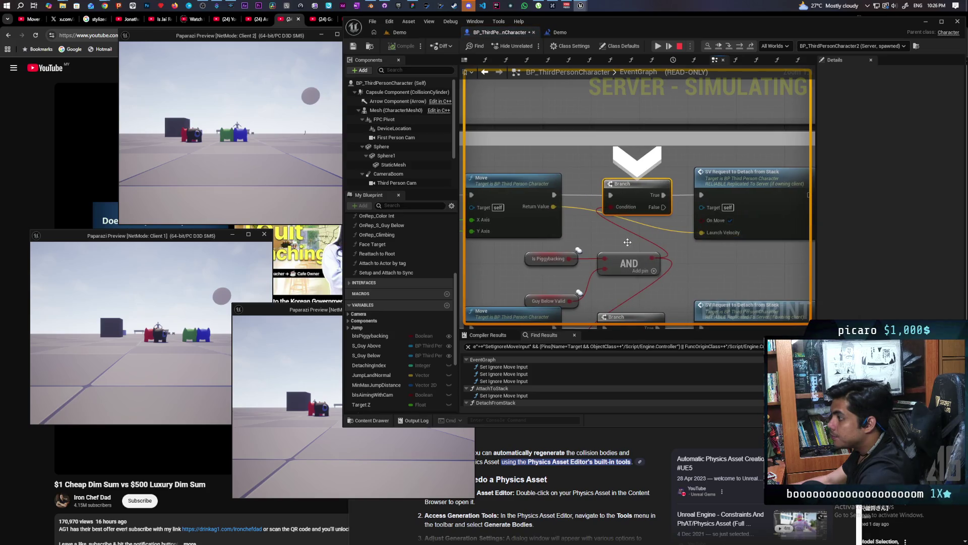
key(F5)
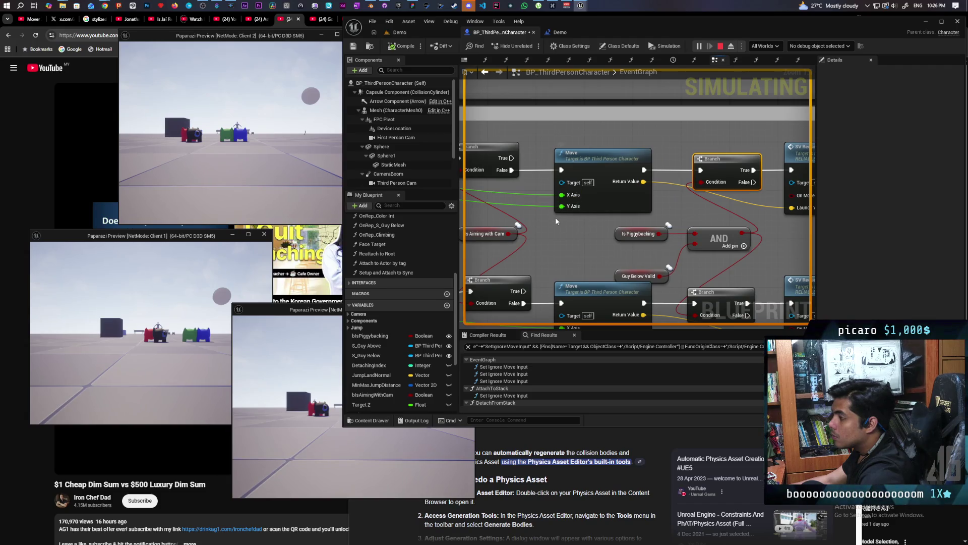
click(722, 46)
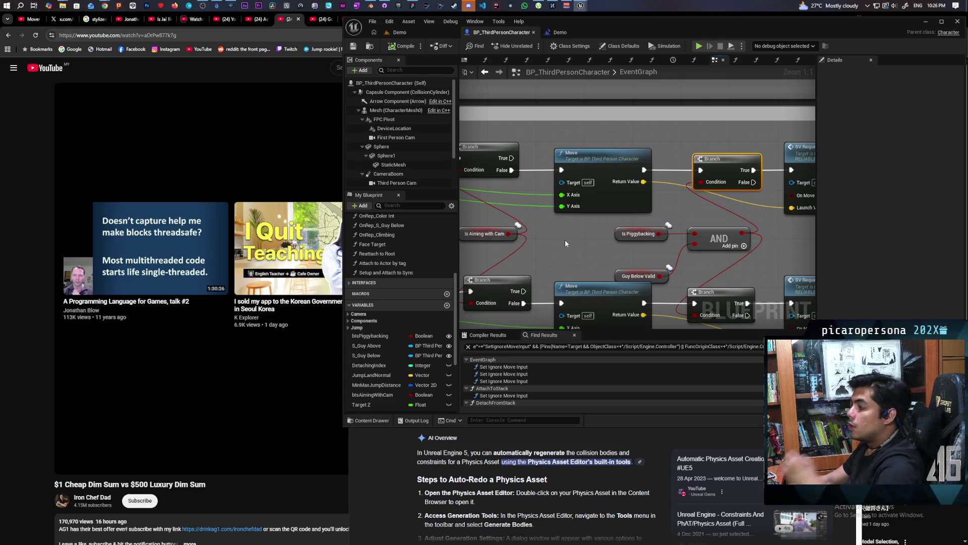
- Open the Detach from Stack function graph and select its MC Reattach To Root node
scroll(581, 241, down, 10)
scroll(519, 127, up, 6)
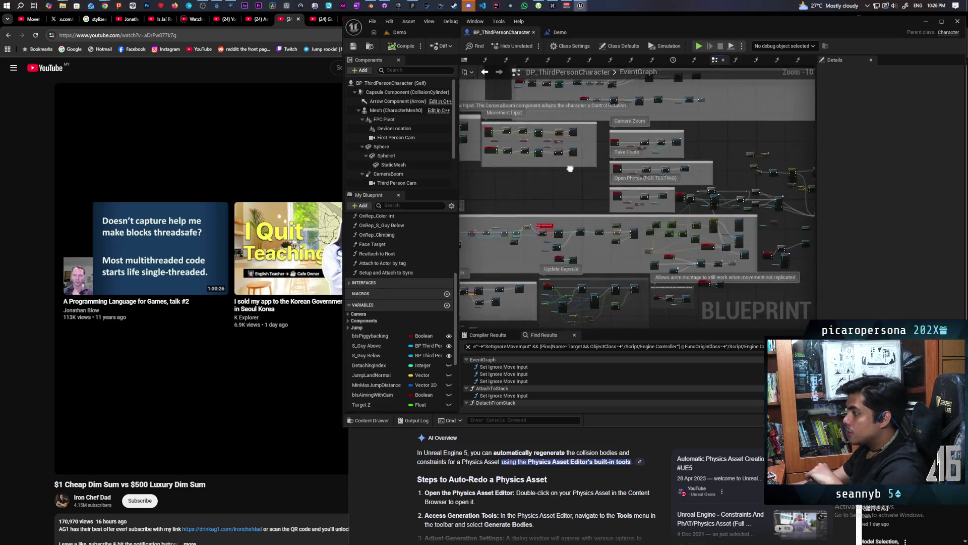
scroll(518, 128, down, 3)
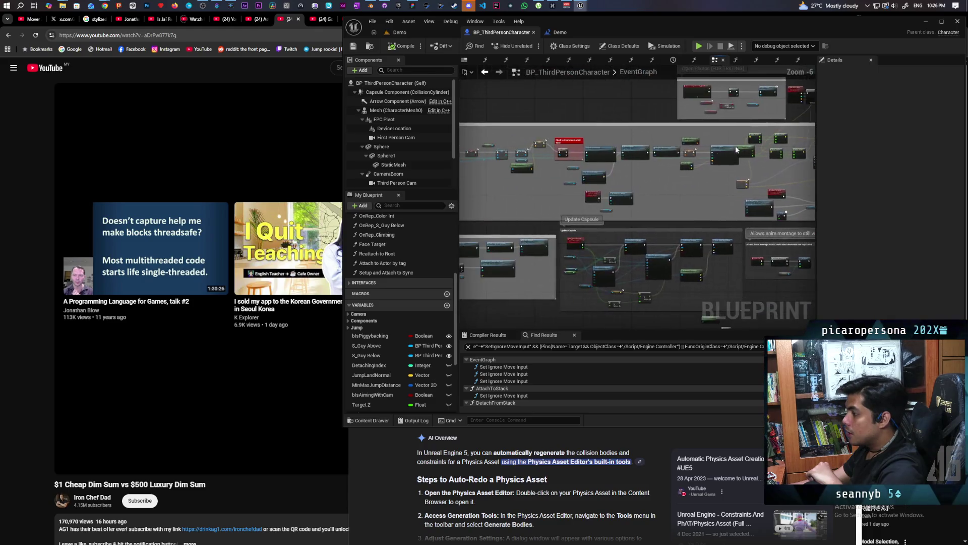
scroll(608, 220, up, 4)
scroll(608, 220, down, 2)
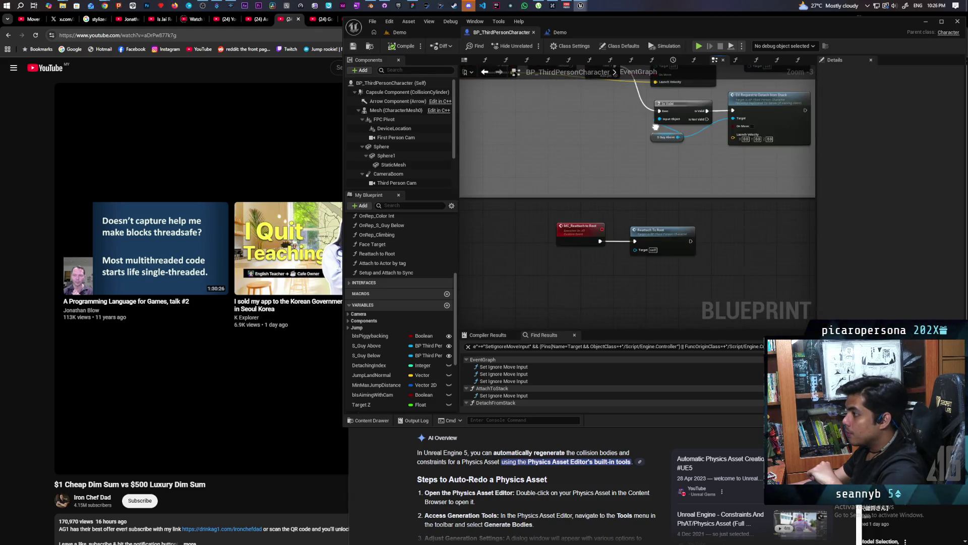
scroll(615, 216, up, 2)
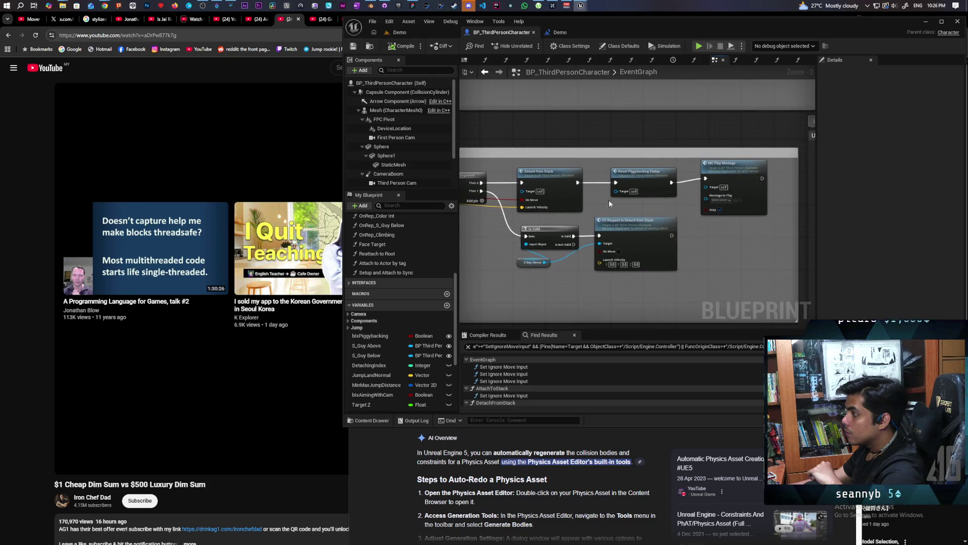
double_click(552, 182)
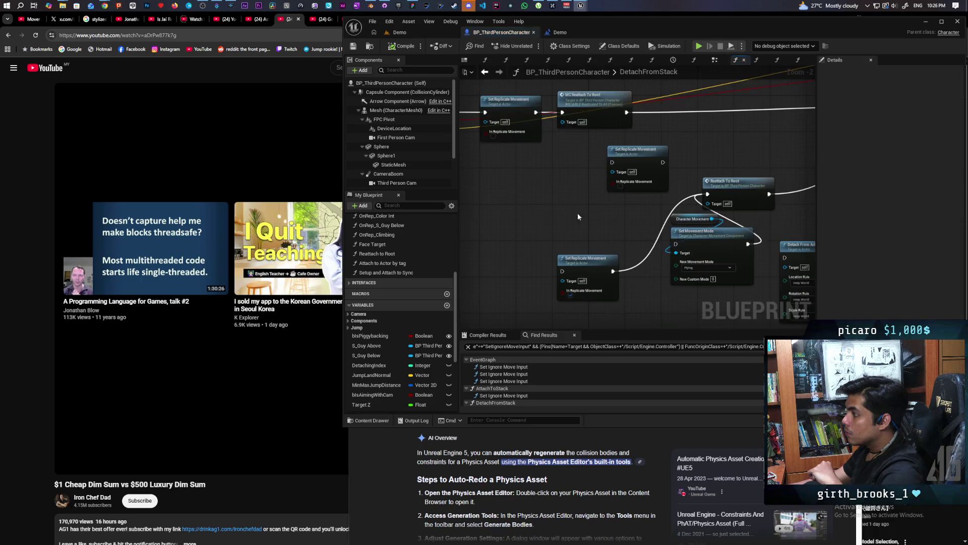
mouse_move(589, 280)
mouse_down()
mouse_move(714, 259)
mouse_move(623, 266)
mouse_move(551, 239)
mouse_move(632, 235)
mouse_move(600, 222)
mouse_move(754, 210)
mouse_move(756, 227)
mouse_move(538, 207)
mouse_move(633, 199)
mouse_up()
click(579, 194)
- Pan across the function to the Is Valid node and toggle a breakpoint on it with F9
scroll(578, 201, down, 2)
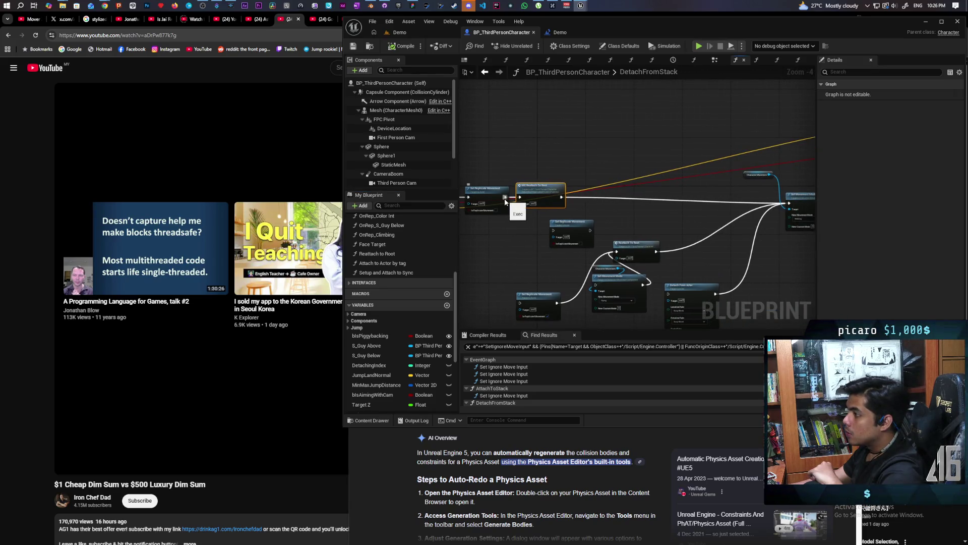
drag(657, 216, 580, 190)
scroll(580, 190, up, 3)
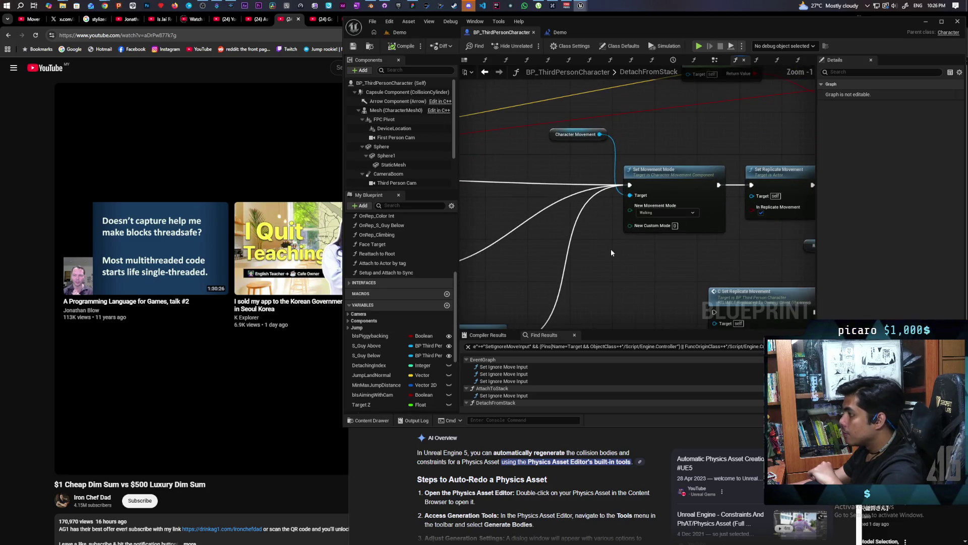
drag(610, 249, 570, 271)
scroll(685, 190, down, 2)
mouse_move(583, 222)
mouse_down()
mouse_move(600, 231)
mouse_move(671, 215)
mouse_up()
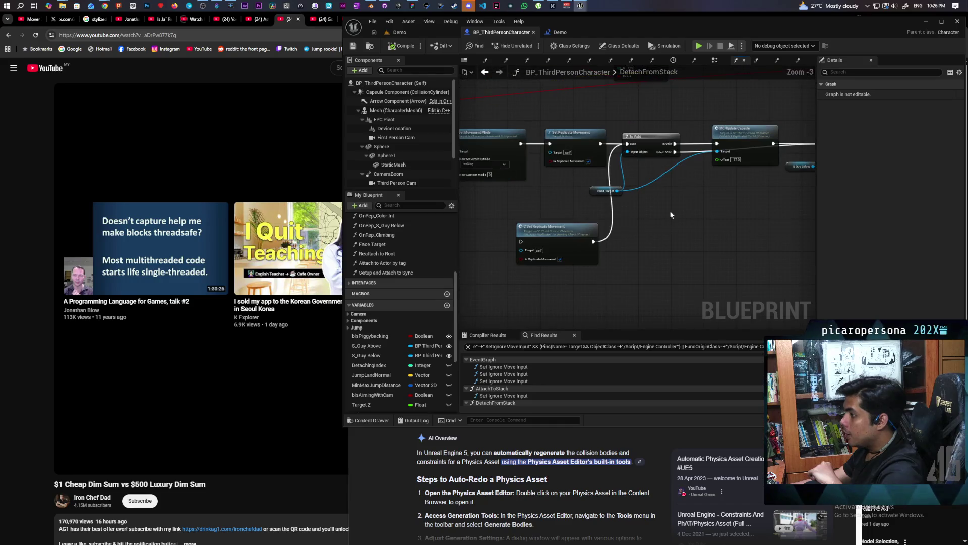
mouse_move(553, 210)
mouse_down()
mouse_move(574, 195)
mouse_move(469, 207)
mouse_move(627, 213)
mouse_move(649, 247)
mouse_move(446, 234)
mouse_move(530, 251)
mouse_move(537, 264)
mouse_move(497, 255)
mouse_move(466, 232)
mouse_up()
mouse_move(619, 241)
mouse_down()
mouse_move(606, 239)
mouse_move(628, 262)
mouse_move(689, 257)
mouse_move(686, 268)
mouse_up()
click(559, 223)
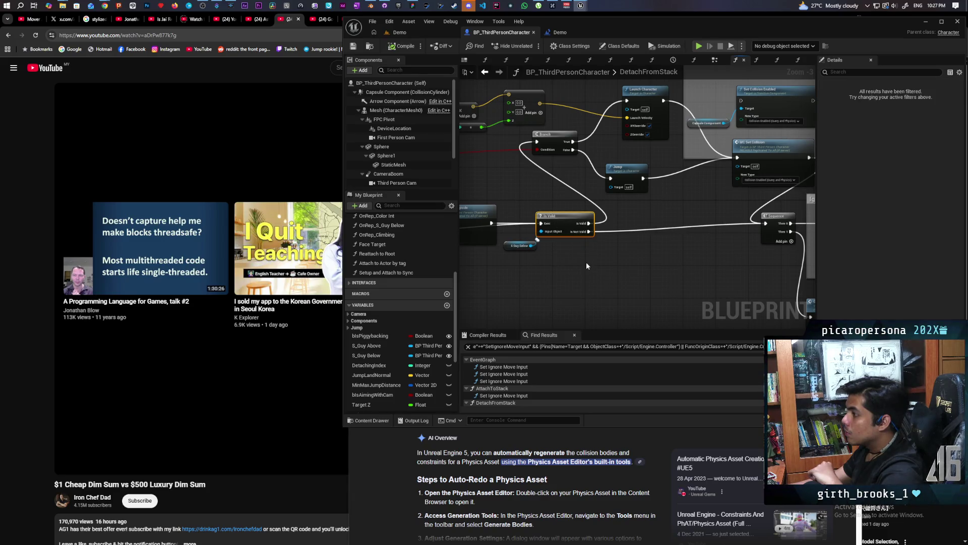
key(F9)
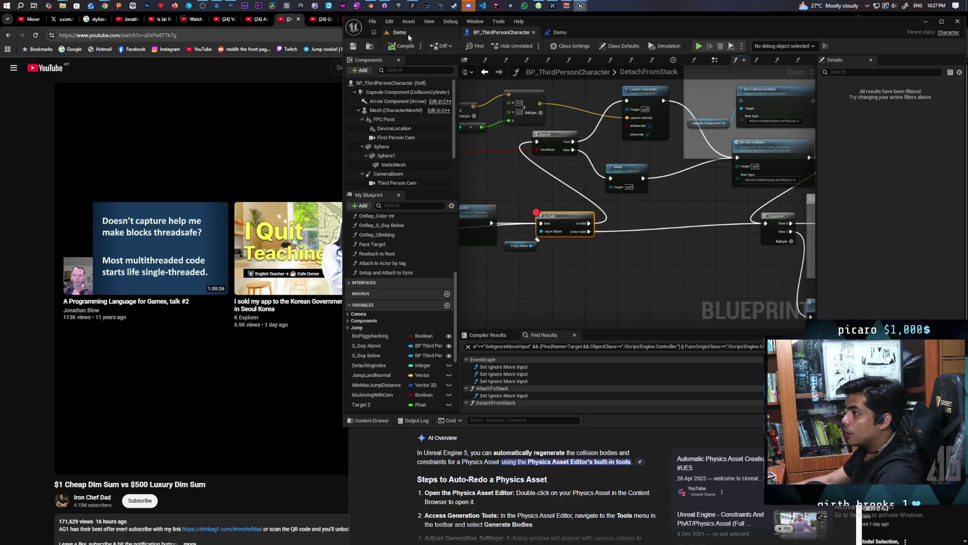
- Start multiplayer play, pass the IA_Move breakpoint, and walk the brown cat to the red cat
click(406, 33)
click(532, 46)
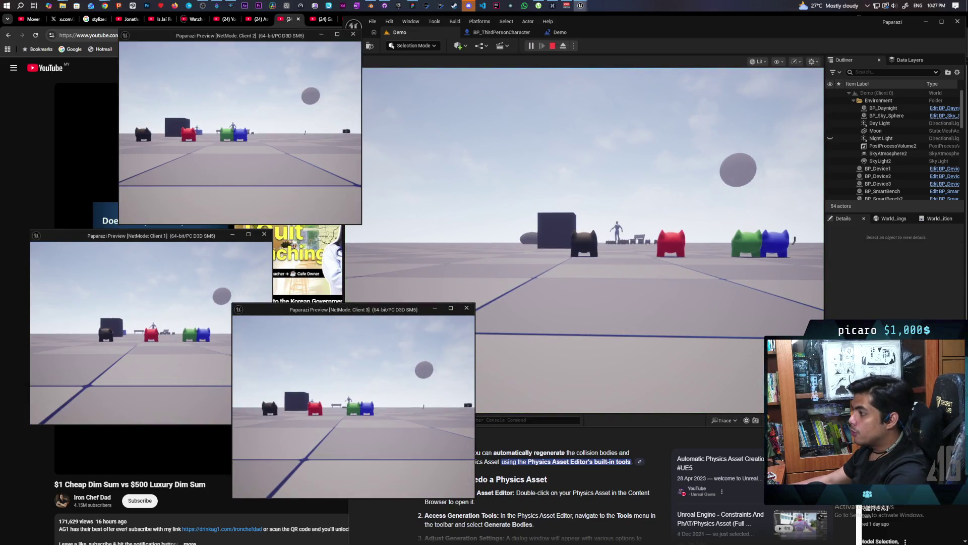
click(551, 296)
key(w)
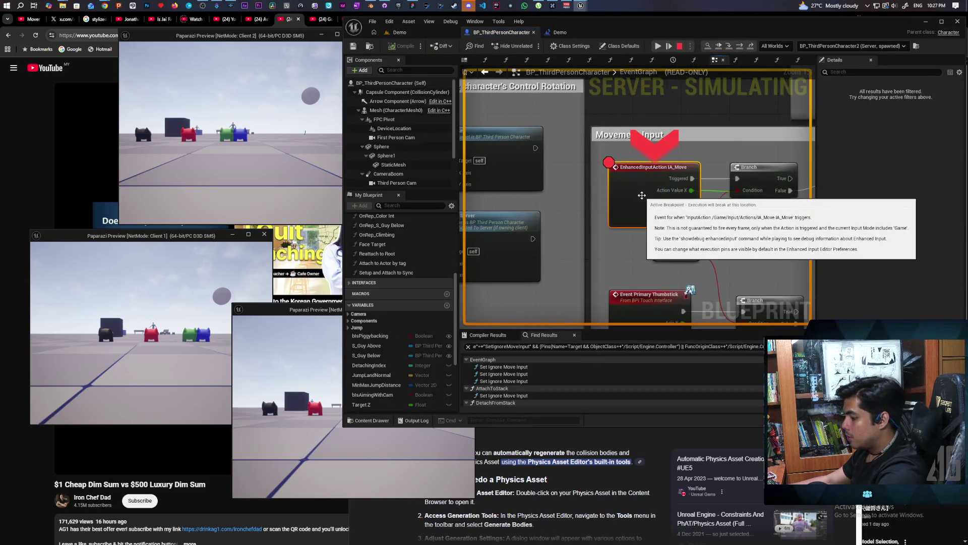
key(F8)
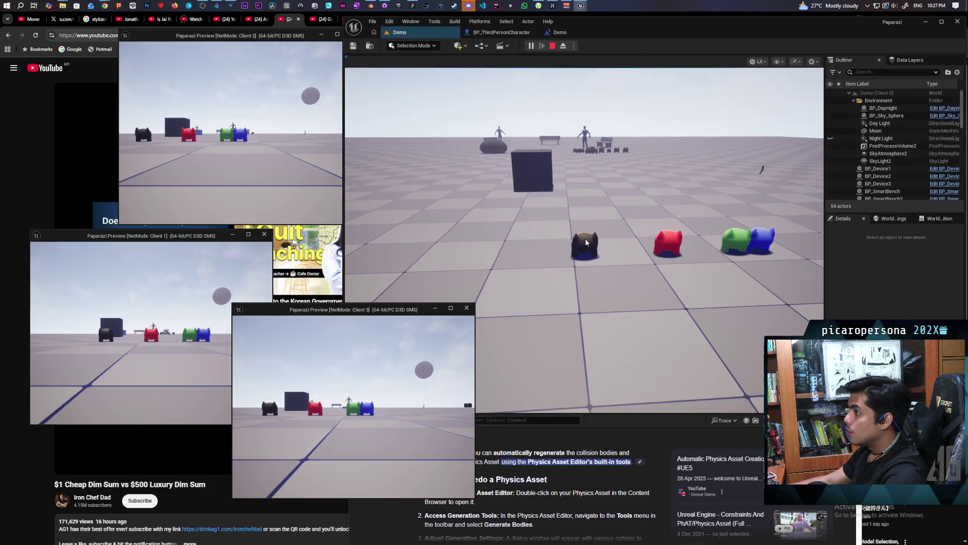
key(w)
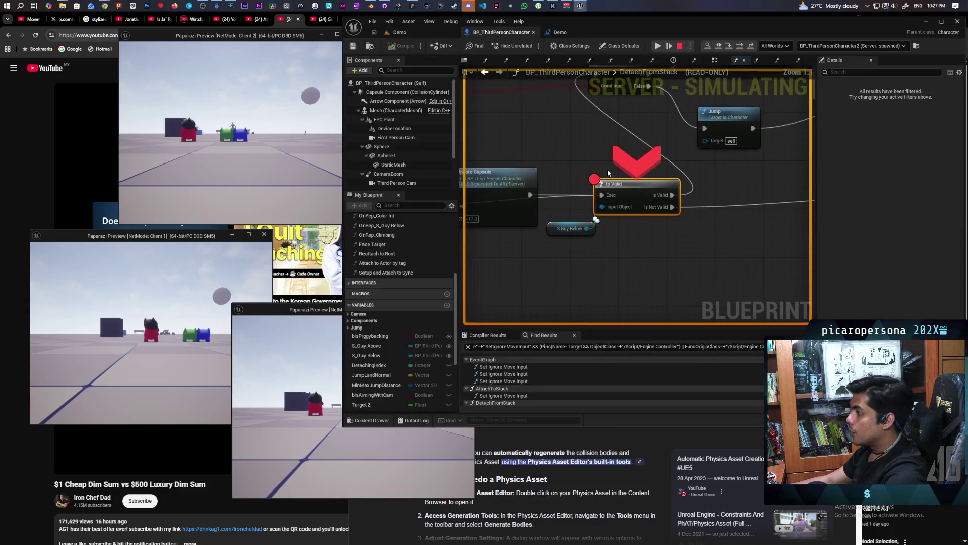
- Step from Is Valid through Branch, Jump, MC Set Collision and Sequence to C Set Ignore Move Input, then stop
key(F10)
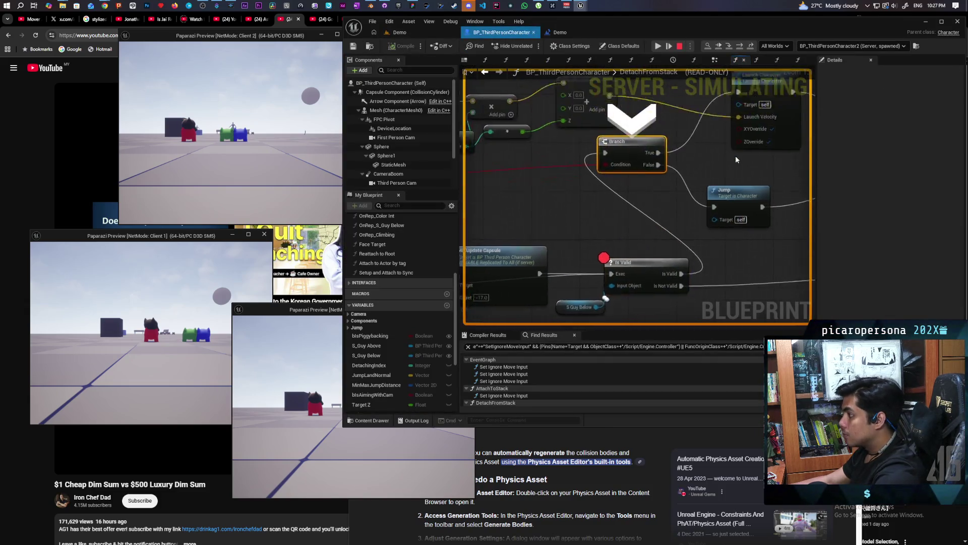
key(F10)
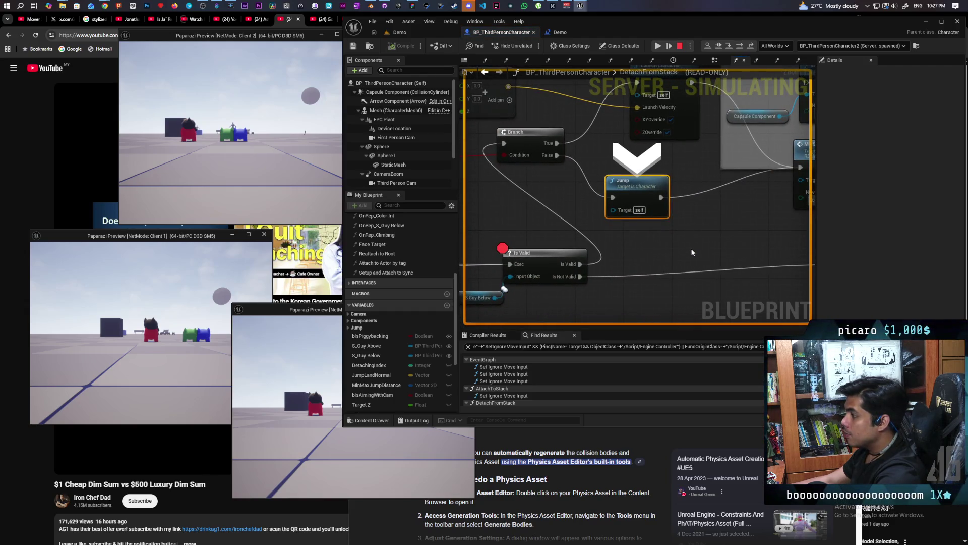
key(F10)
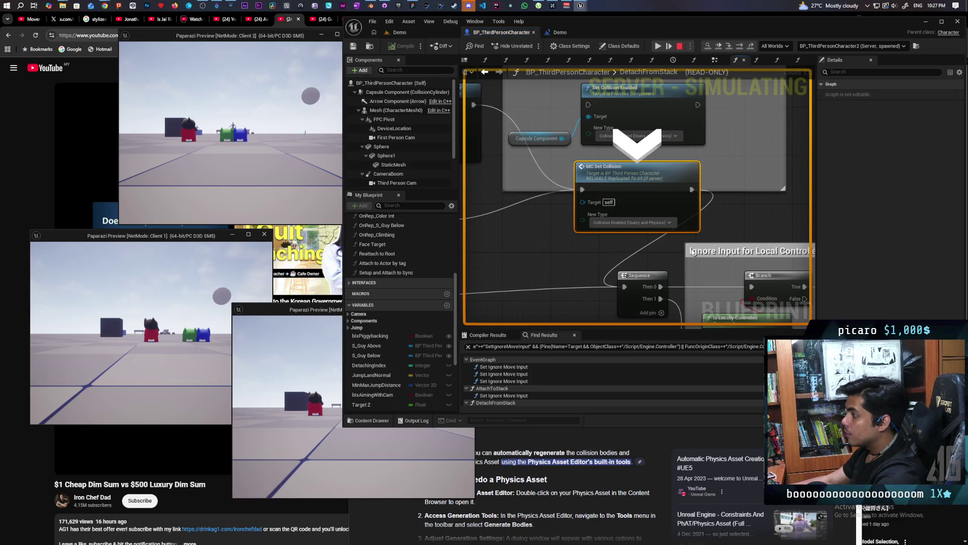
key(F10)
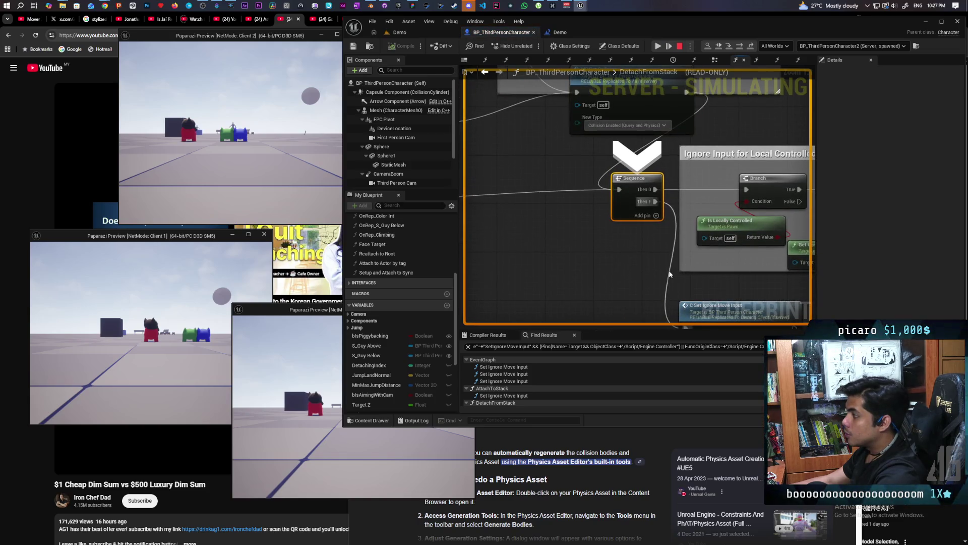
key(F10)
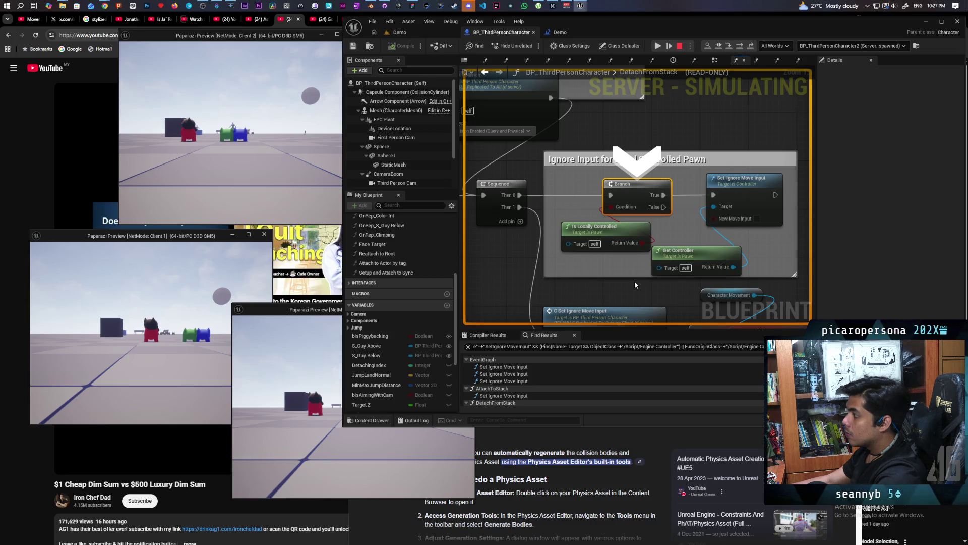
key(F10)
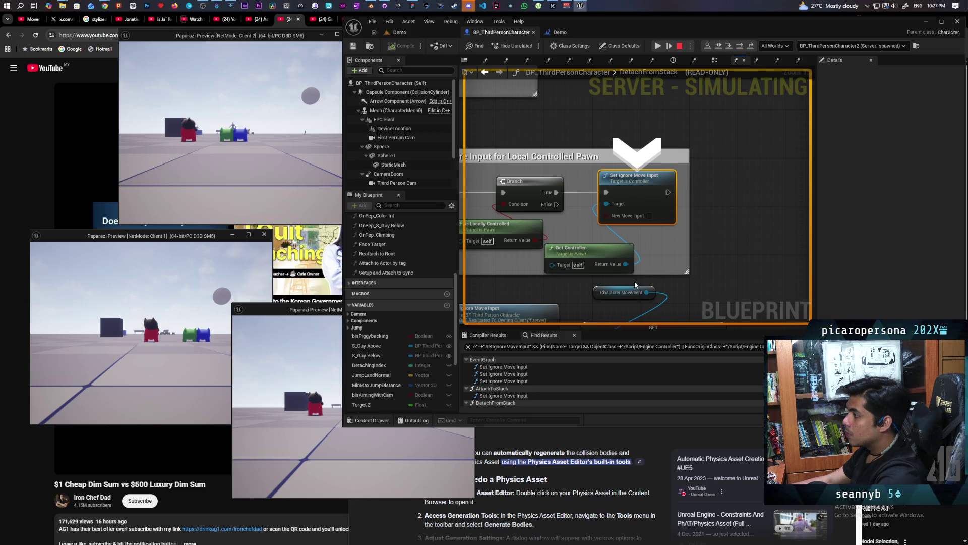
key(F10)
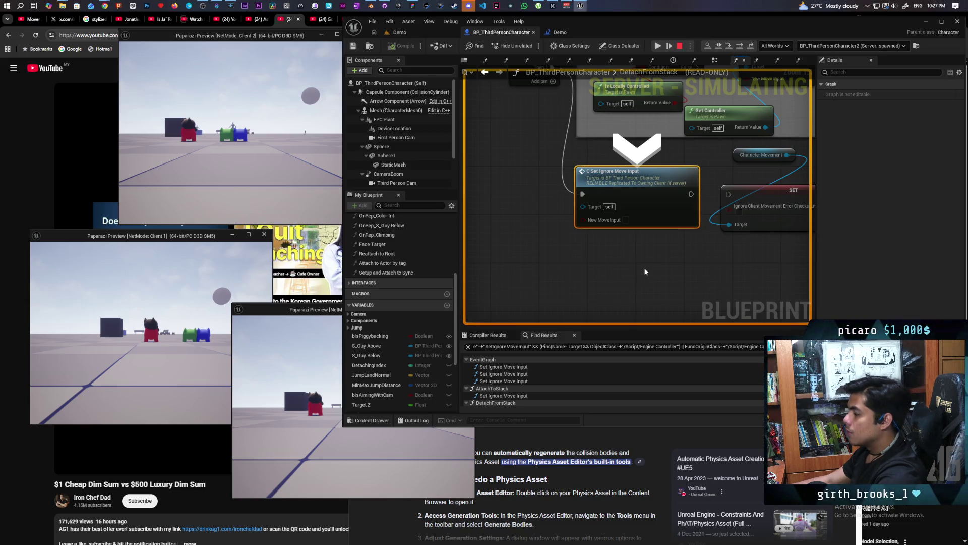
click(679, 47)
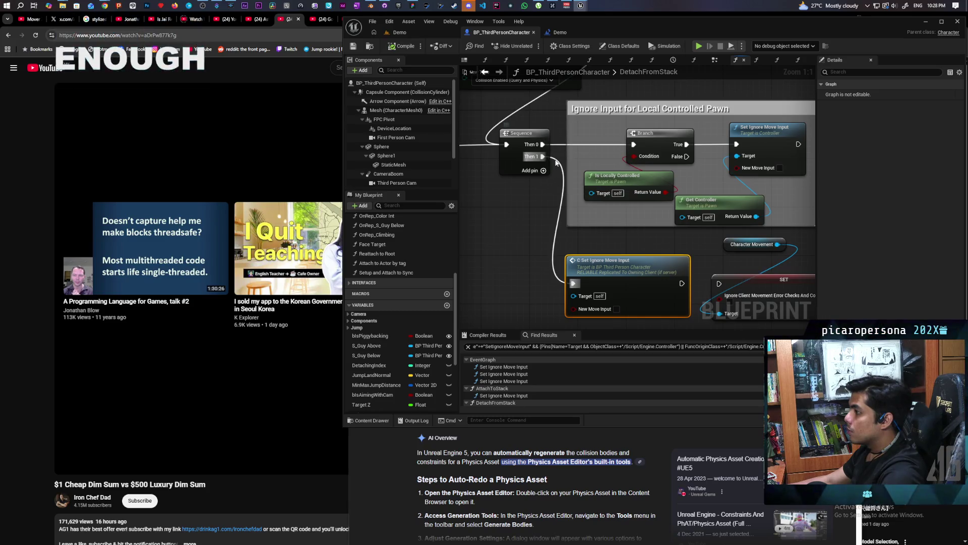
- Rewire the Sequence output to Set Ignore Move Input and compile the blueprint
drag(525, 145, 720, 147)
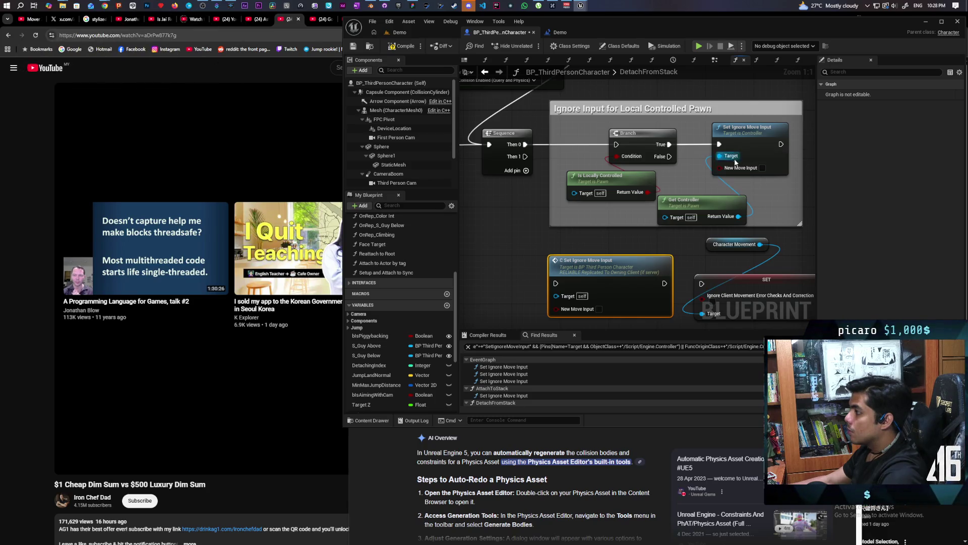
click(416, 47)
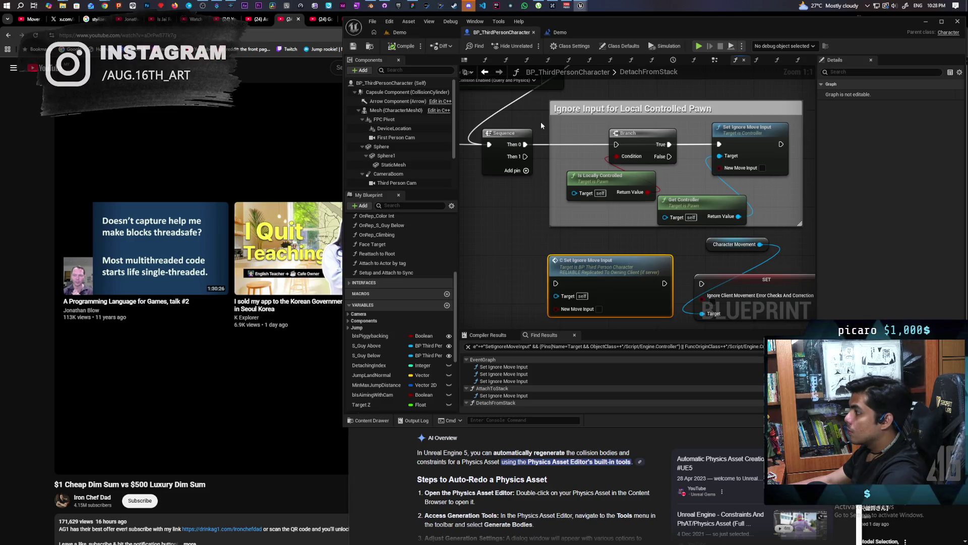
click(400, 32)
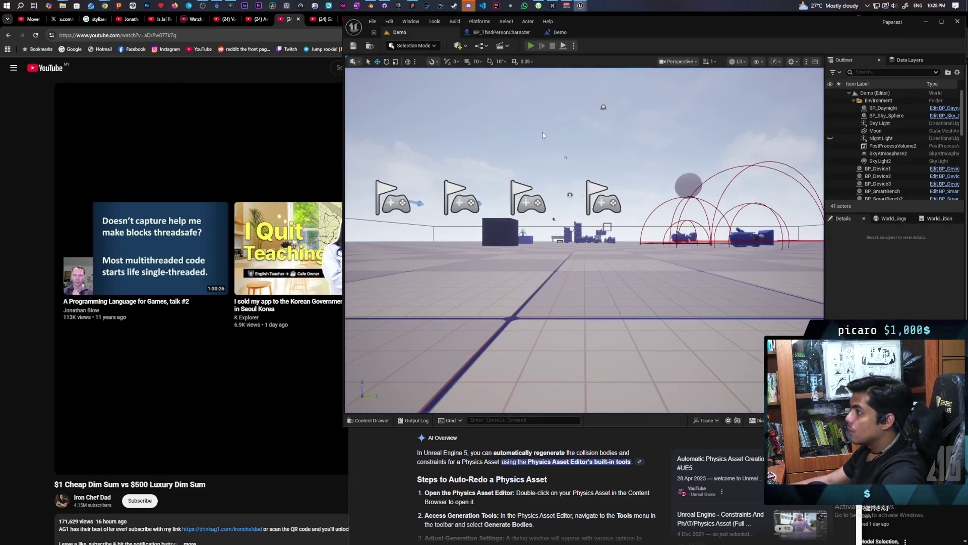
- Run multiplayer play, trigger the detach with space, resume past the breakpoint, then stop
key(alt+p)
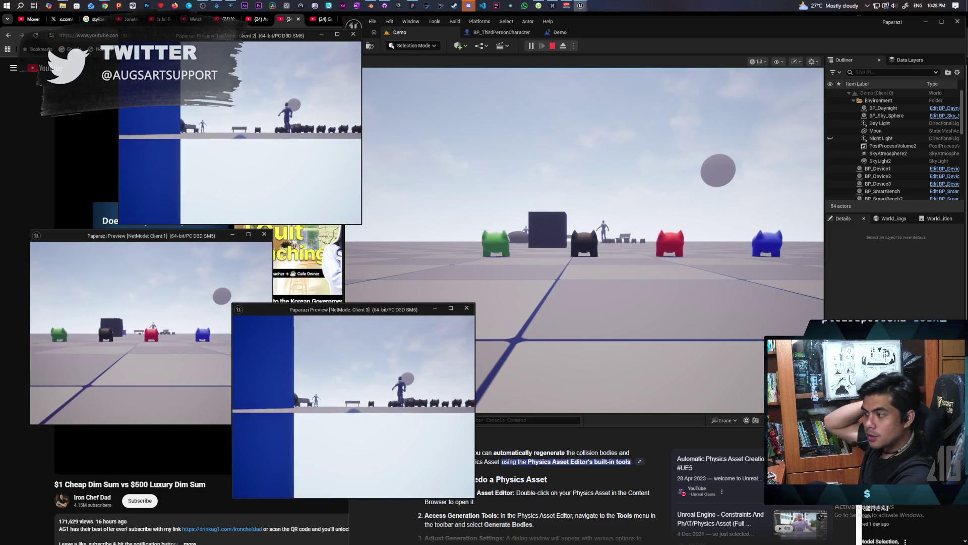
click(585, 242)
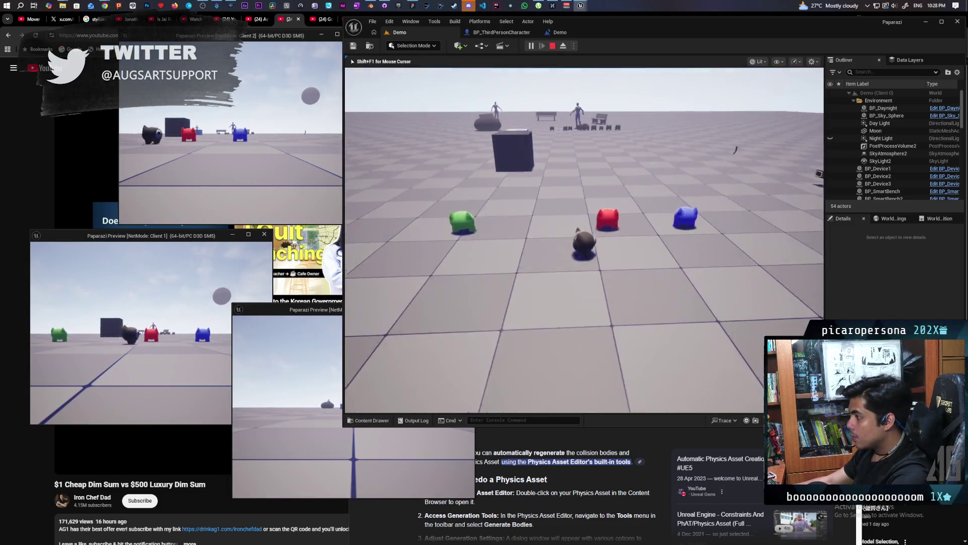
key(space)
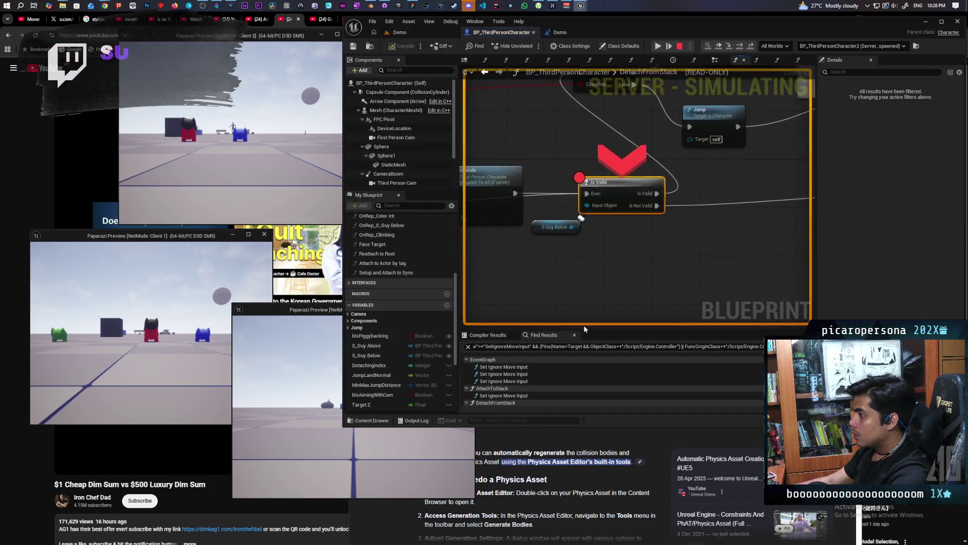
click(720, 46)
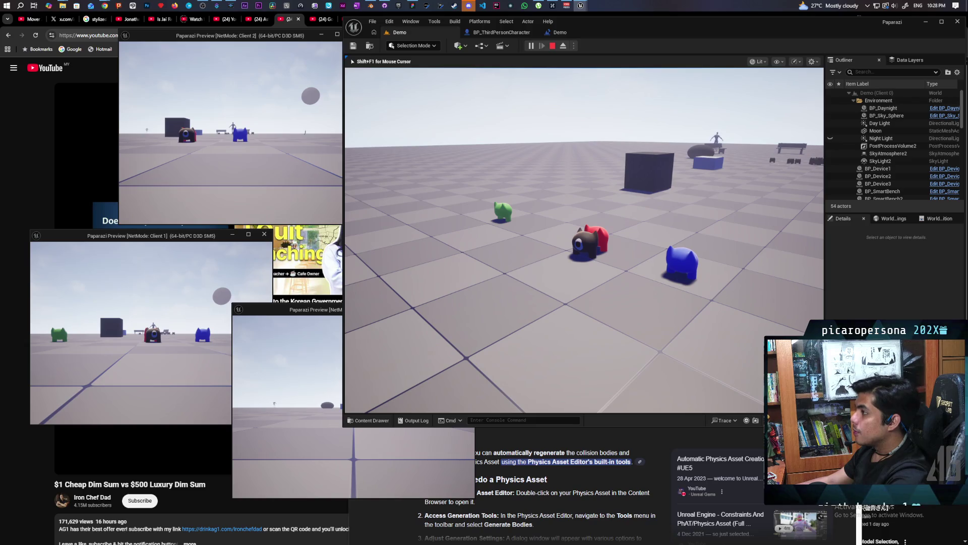
key(Escape)
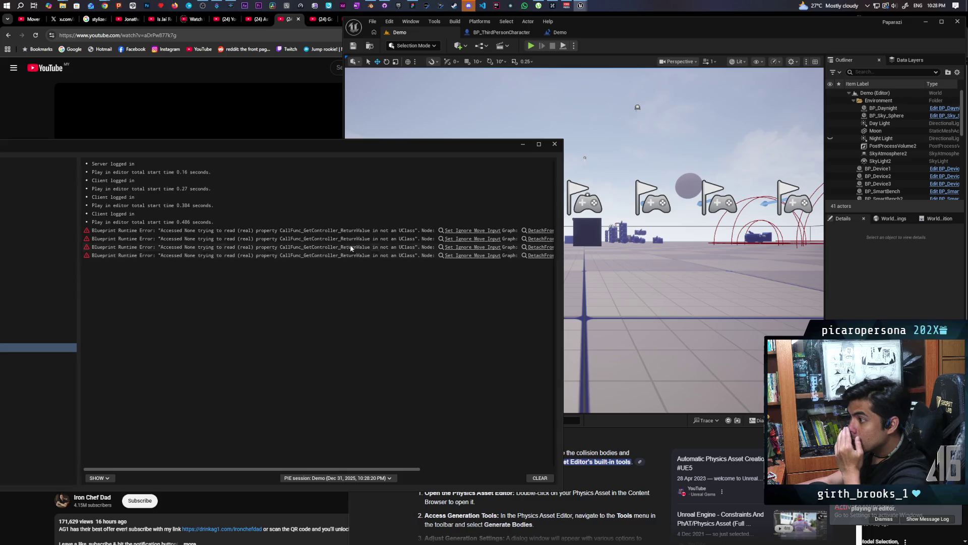
- From the error link, connect the Sequence's Then 1 output to C Set Ignore Move Input
click(470, 231)
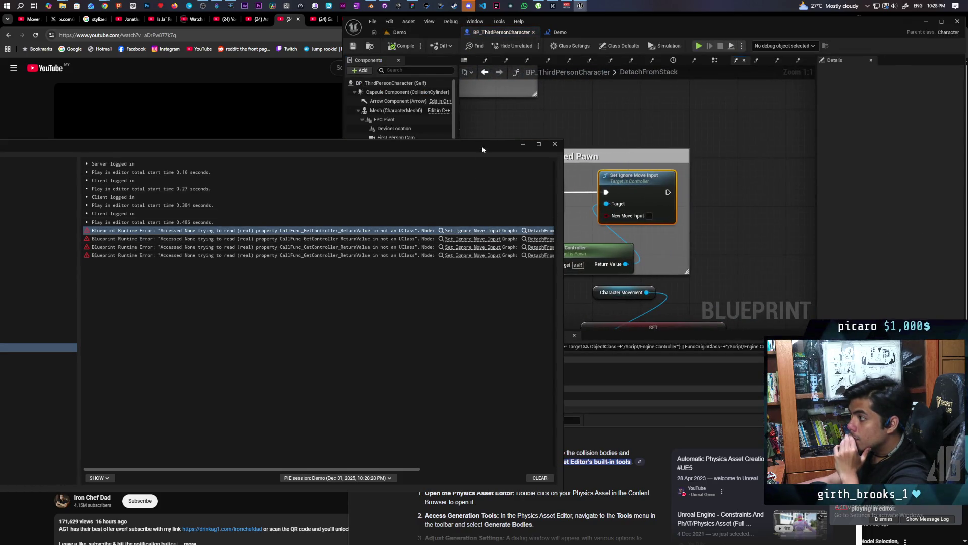
drag(482, 146, 437, 222)
mouse_move(615, 238)
mouse_down()
mouse_move(751, 184)
mouse_move(740, 202)
mouse_up()
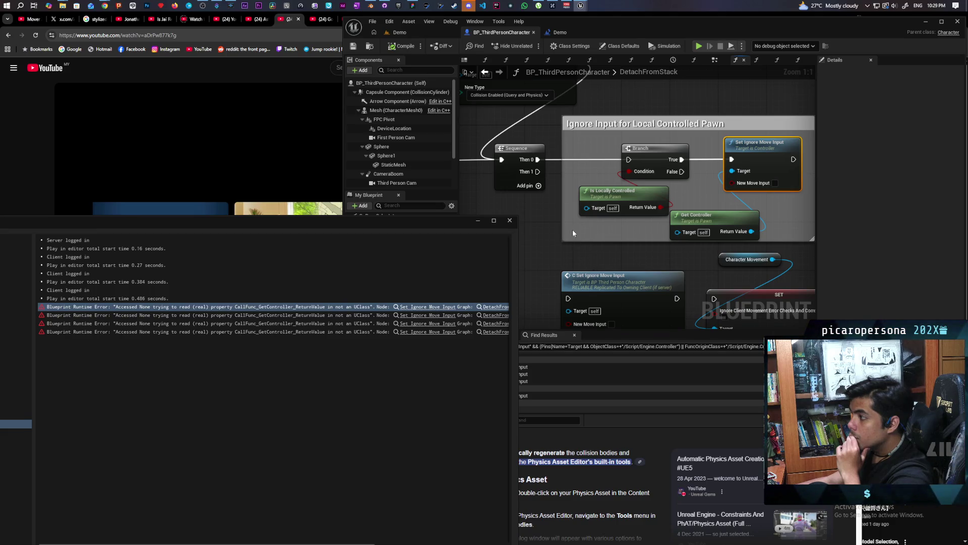
drag(537, 171, 568, 299)
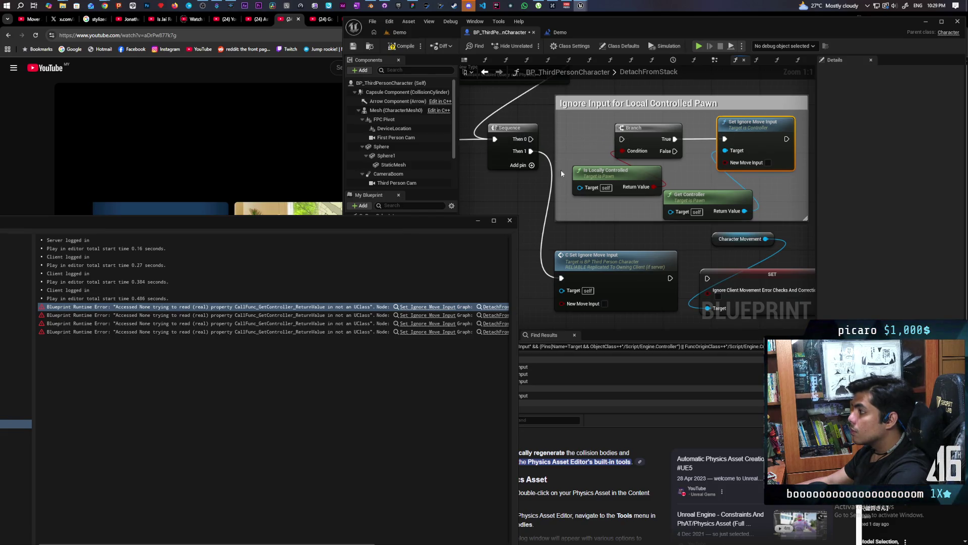
- Inspect the C_Set Ignore Move Input event definition, then compile, save and relaunch multiplayer play
double_click(605, 268)
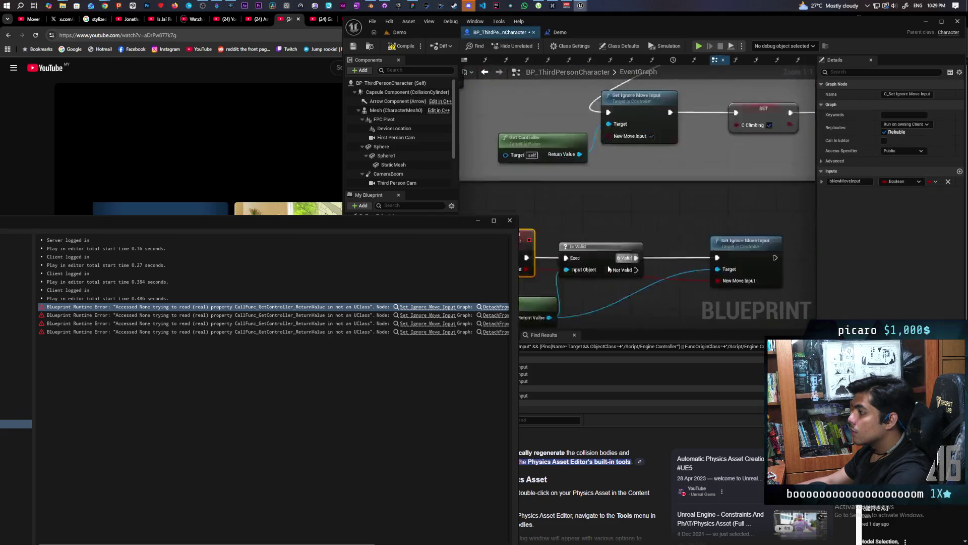
mouse_move(608, 269)
mouse_down()
mouse_move(639, 215)
mouse_move(608, 194)
mouse_move(633, 214)
mouse_up()
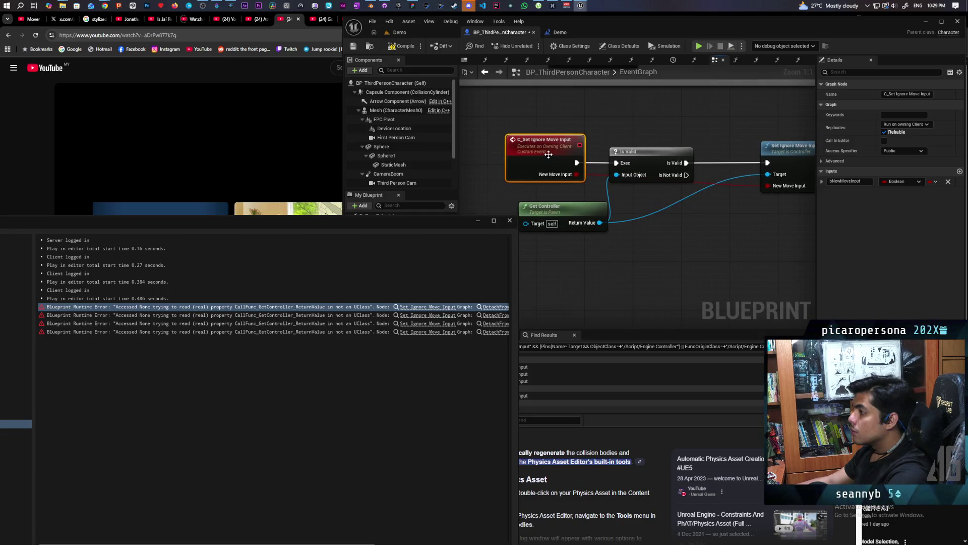
drag(616, 164, 553, 160)
click(403, 46)
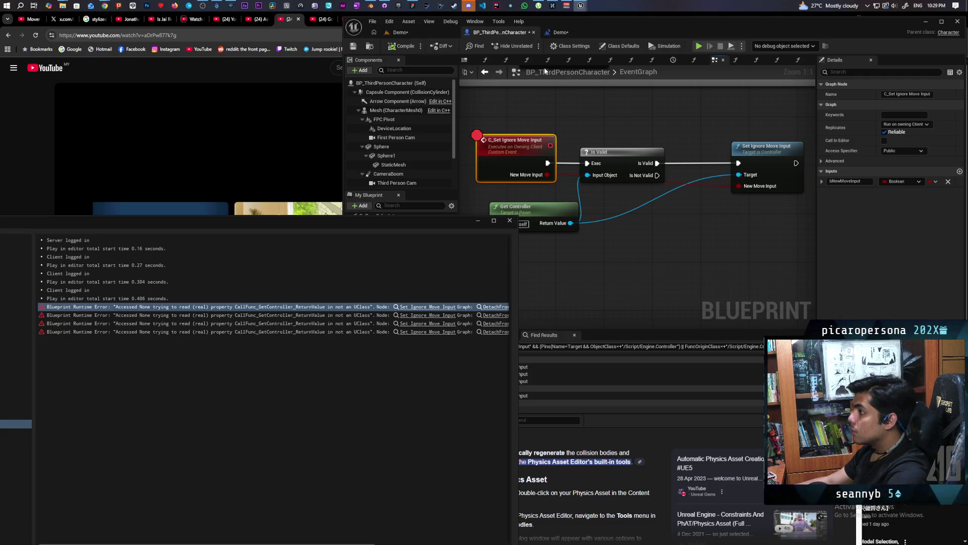
click(417, 32)
click(529, 46)
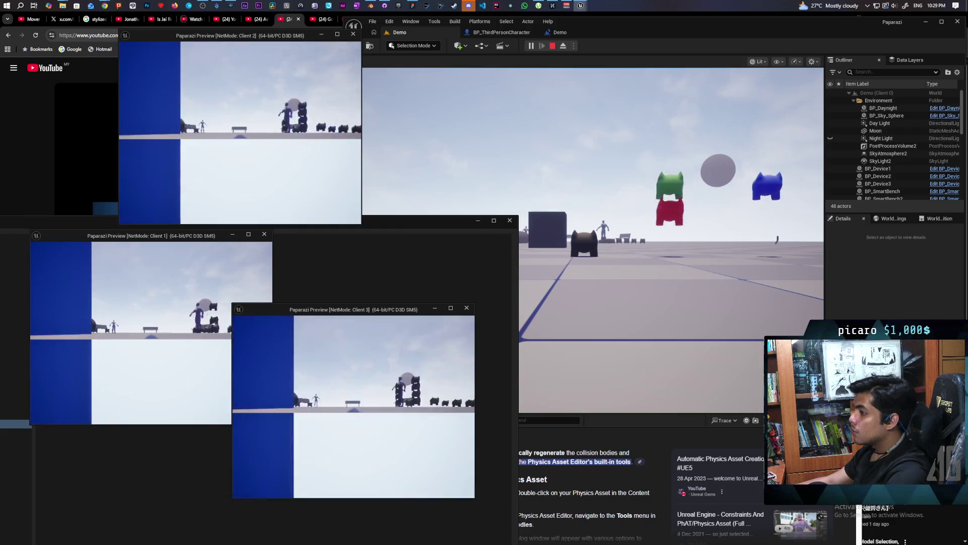
- Step through the detach breakpoints into C_Set Ignore Move Input, check Is Valid's Input Object, and resume
click(538, 313)
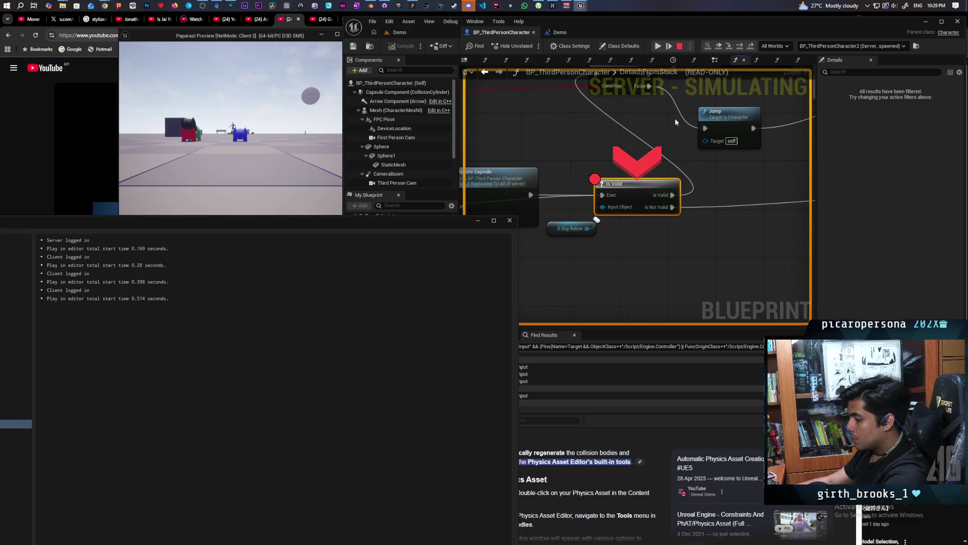
key(F10)
key(F10)
key(F10)
key(F10)
key(F10)
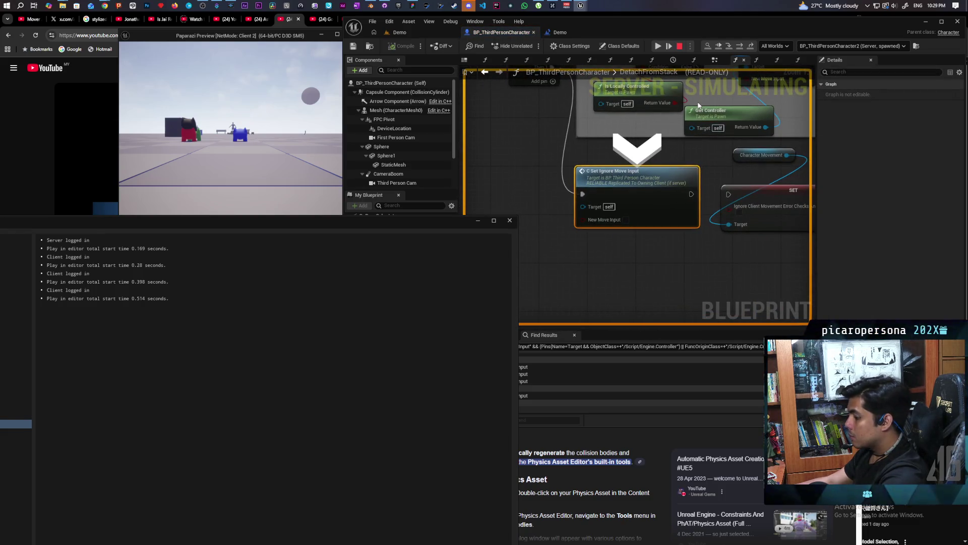
key(F10)
key(F10)
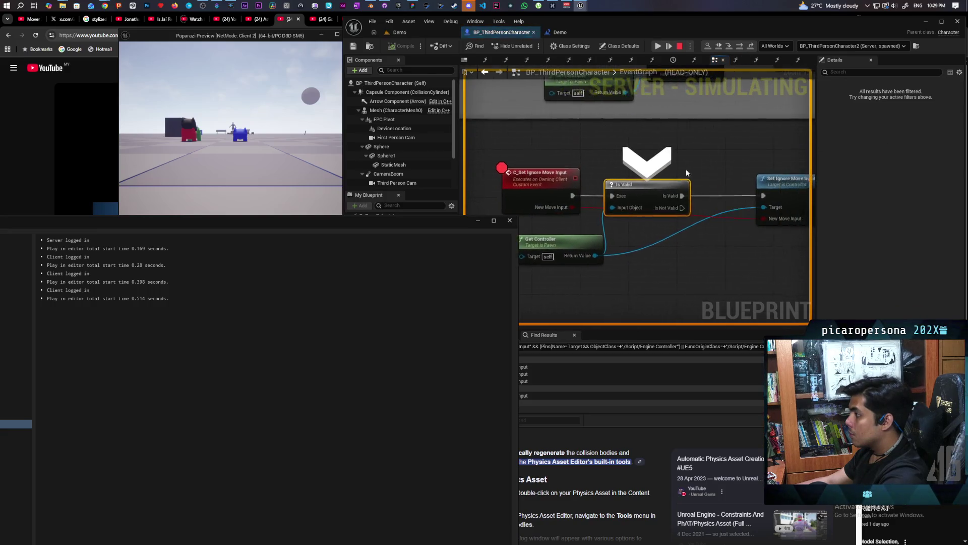
mouse_move(612, 212)
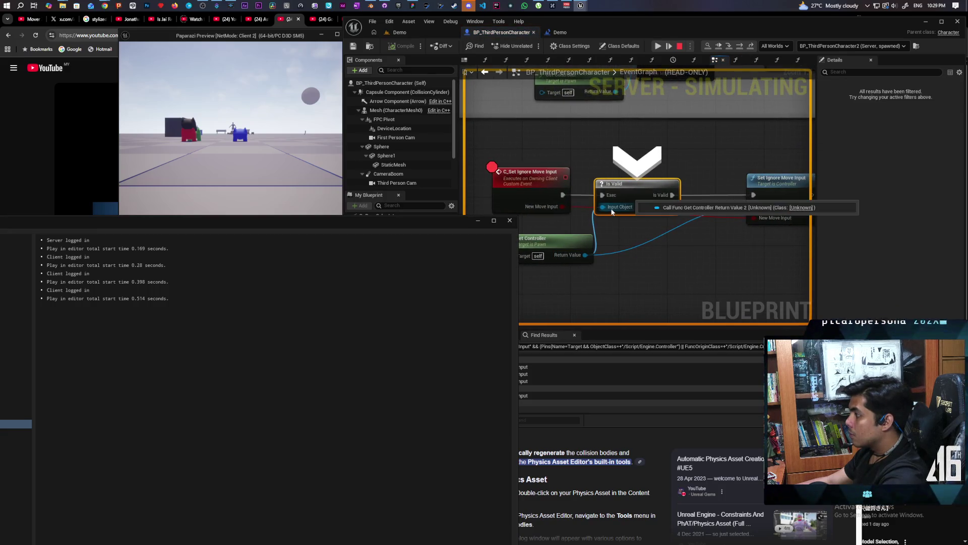
key(F8)
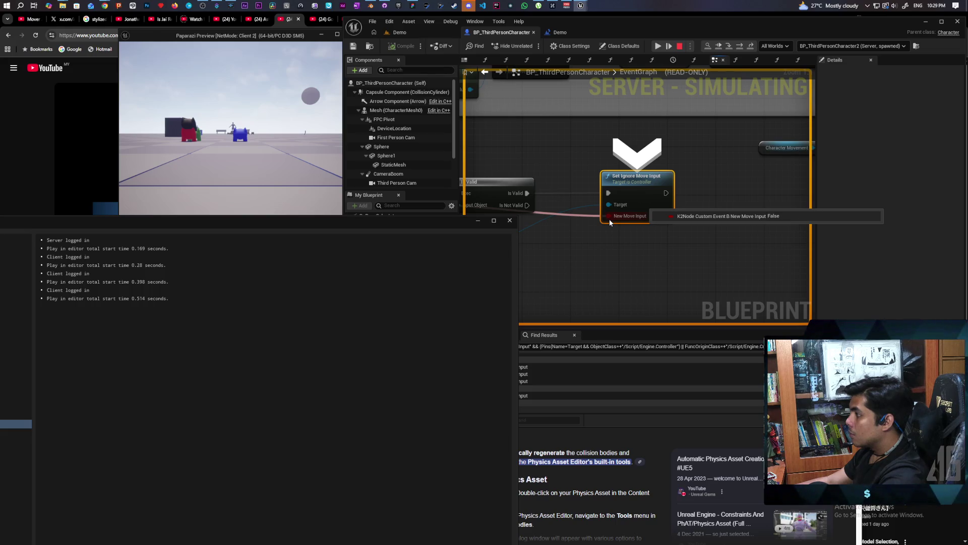
- Advance to Reset Piggybacking Status, resume, stop play, and return to BP_ThirdPersonCharacter's EventGraph
key(F10)
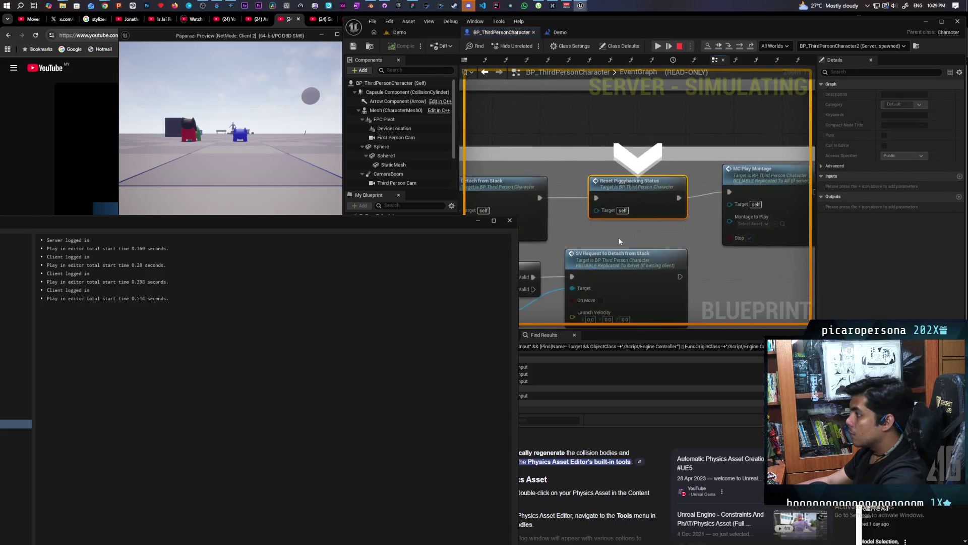
click(719, 46)
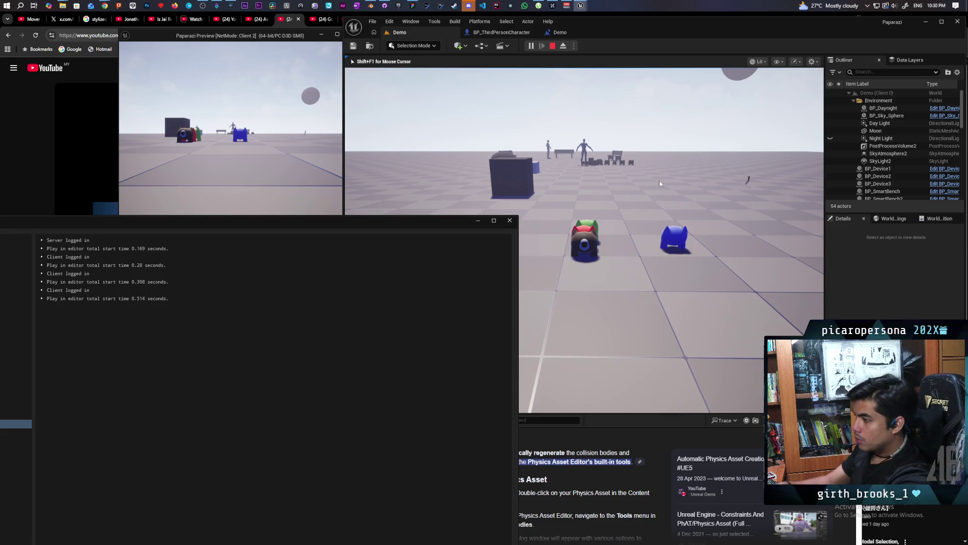
key(Escape)
click(502, 33)
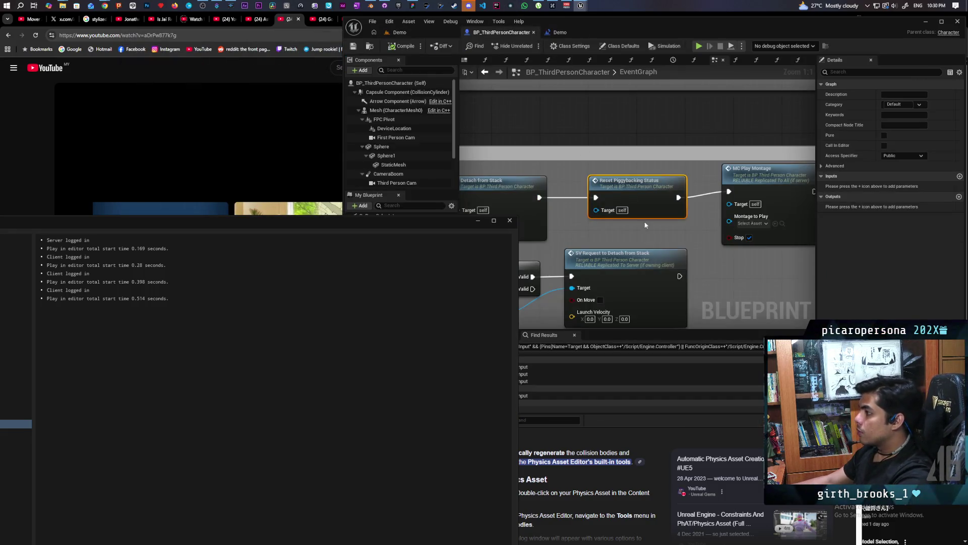
- Close the message log, peek into the DetachFromStack graph, then return to C_Set Ignore Move Input
scroll(662, 240, down, 5)
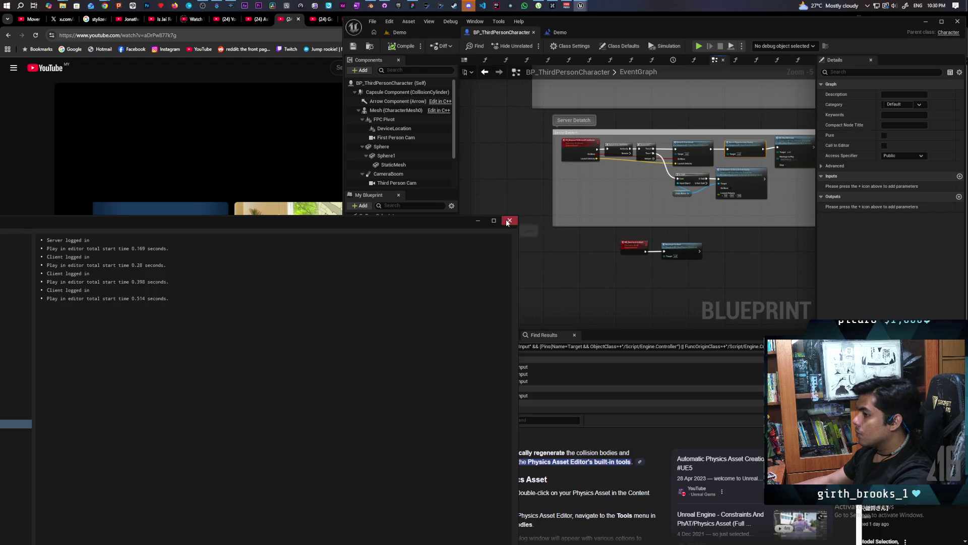
click(509, 220)
scroll(559, 235, up, 6)
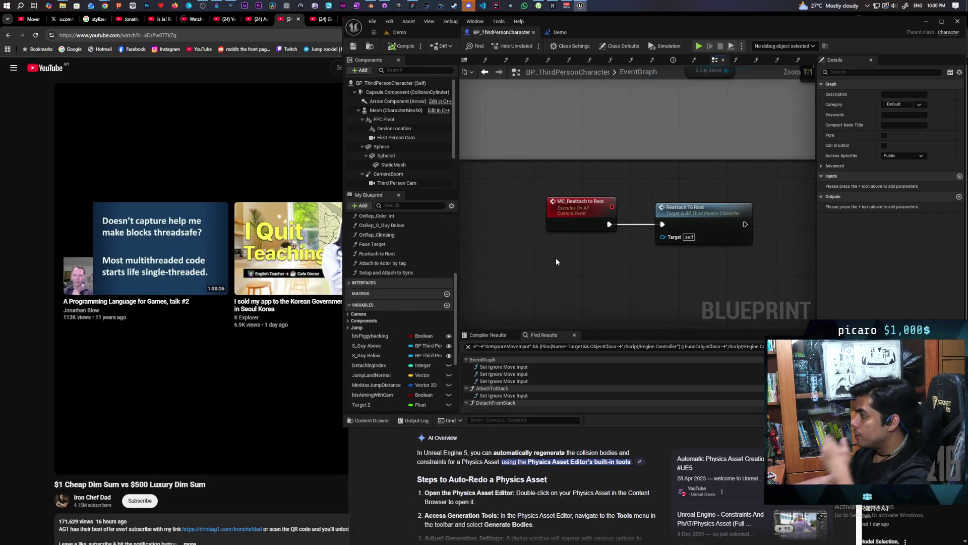
scroll(555, 257, down, 12)
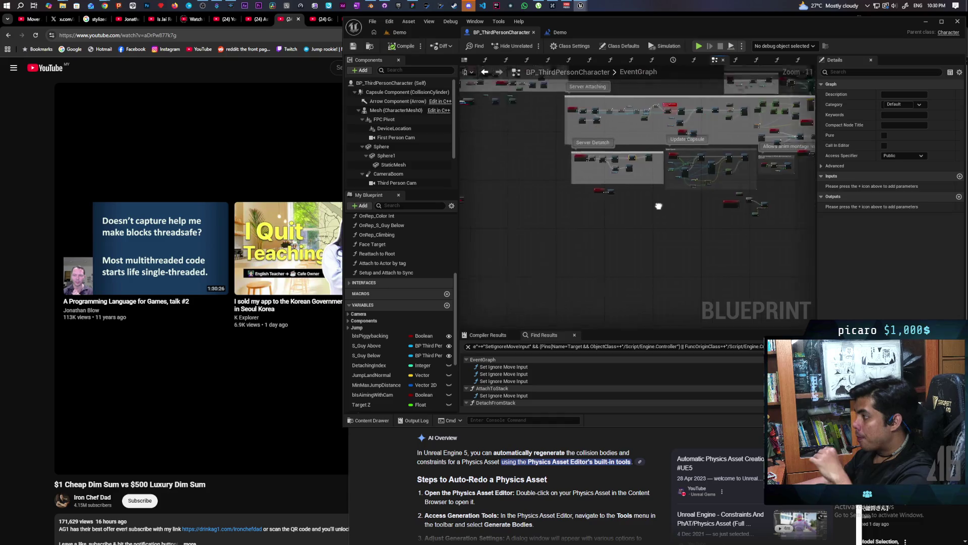
scroll(622, 208, up, 4)
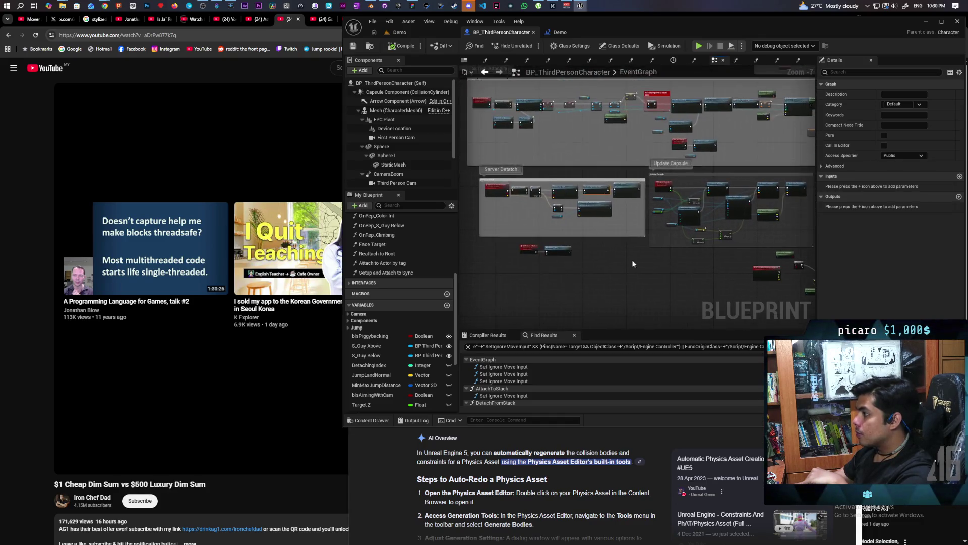
scroll(606, 240, up, 3)
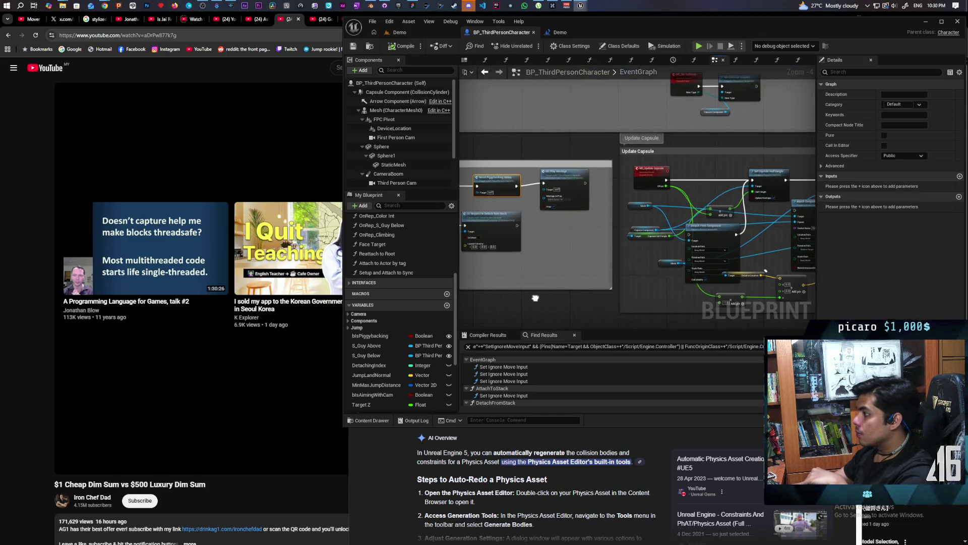
mouse_move(536, 298)
mouse_down()
mouse_move(622, 301)
mouse_move(604, 261)
mouse_up()
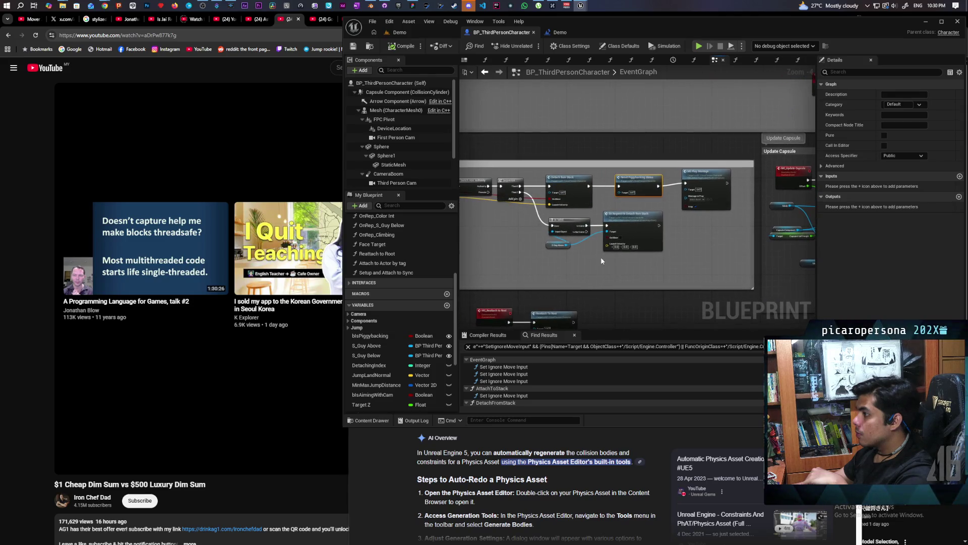
double_click(580, 195)
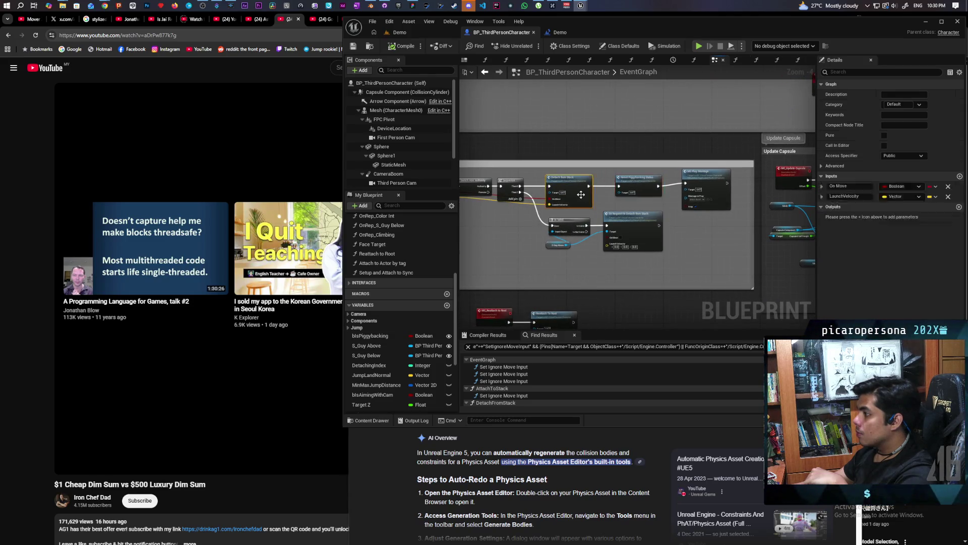
key(alt+Left)
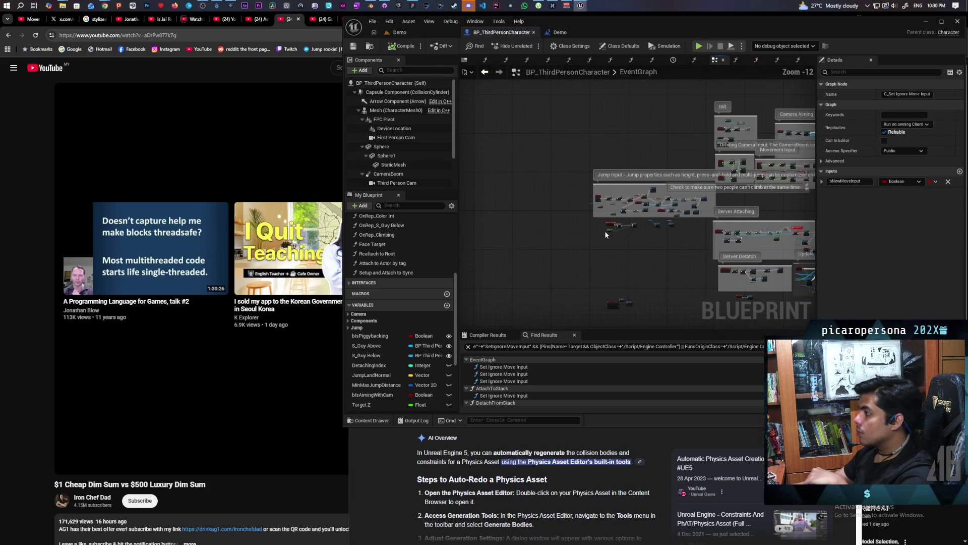
scroll(604, 231, up, 9)
mouse_move(604, 231)
mouse_down()
mouse_move(550, 308)
mouse_move(630, 228)
mouse_move(531, 257)
mouse_up()
scroll(549, 308, down, 2)
scroll(530, 257, down, 1)
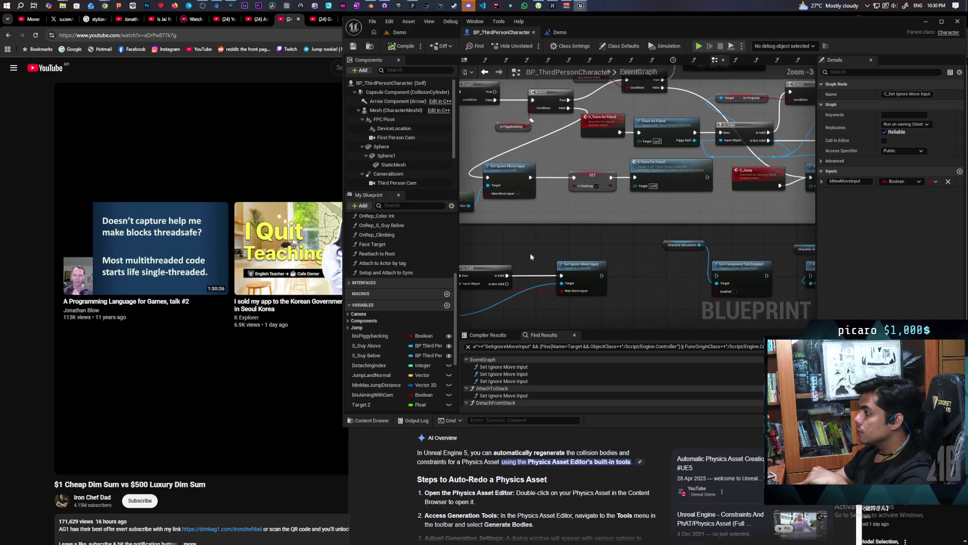
- Find all references to Set Ignore Move Input and locate the C_Set Ignore Move Input event chain
right_click(579, 270)
mouse_move(620, 412)
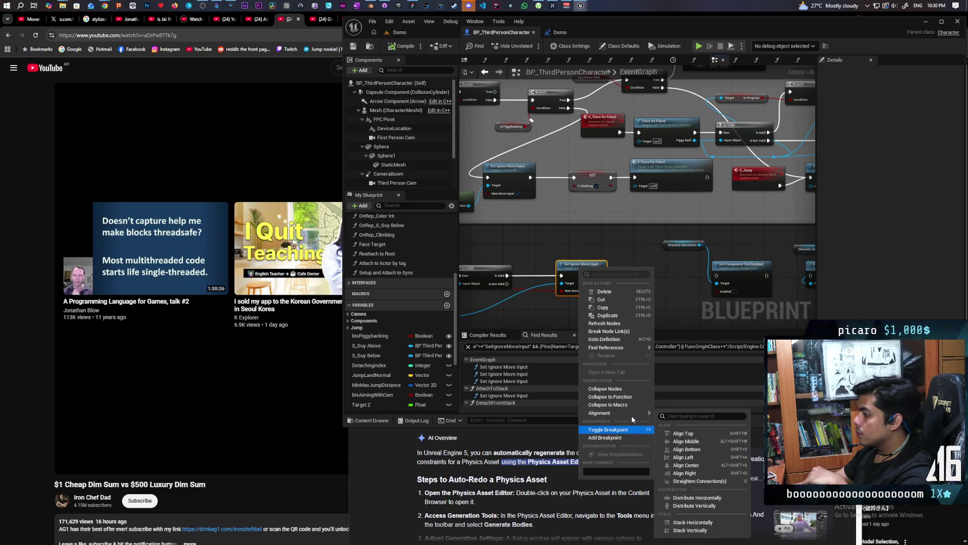
mouse_move(634, 351)
click(682, 367)
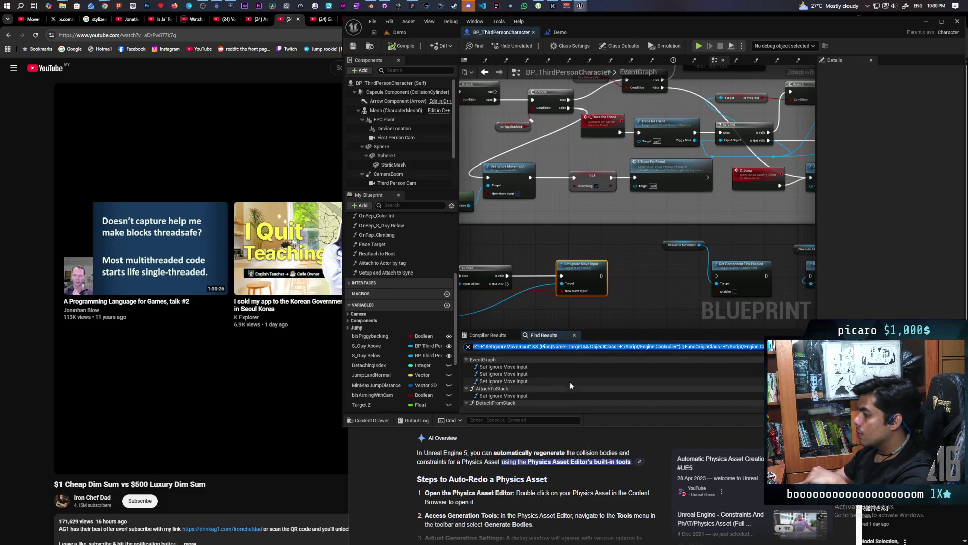
click(511, 369)
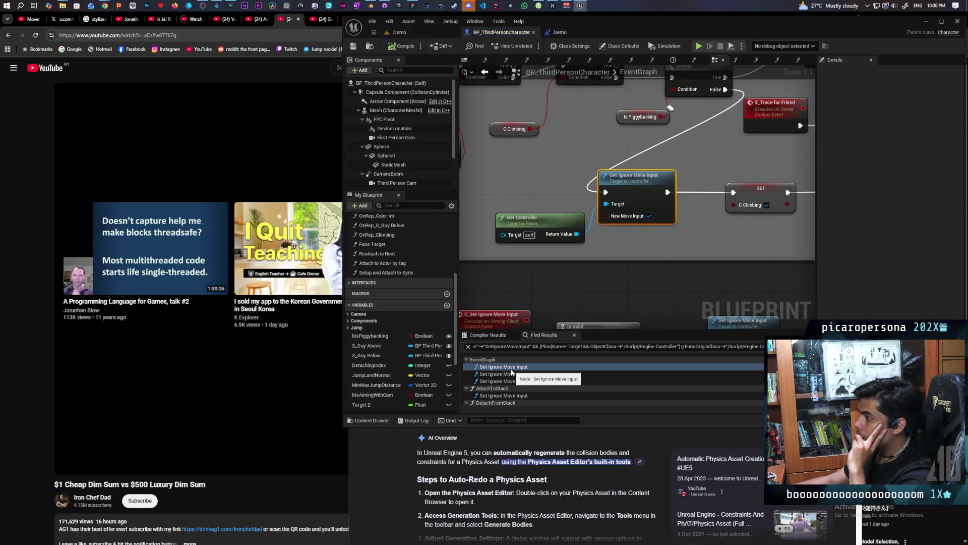
drag(604, 273, 607, 198)
drag(605, 213, 615, 297)
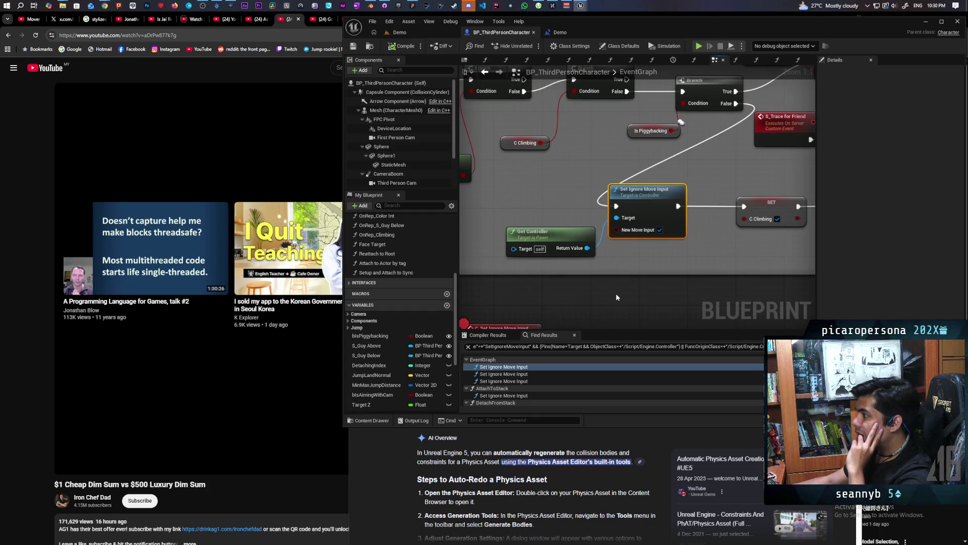
scroll(616, 295, down, 2)
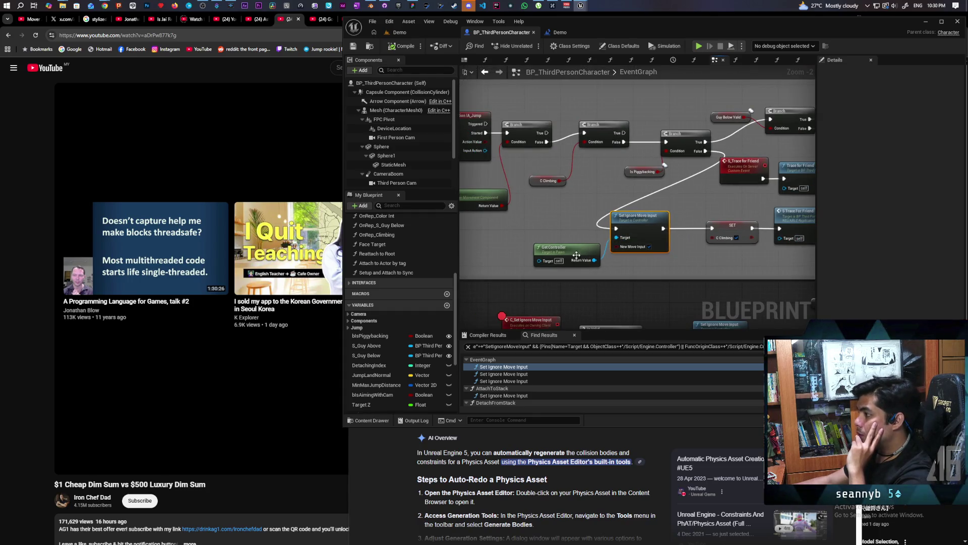
drag(575, 247, 678, 237)
mouse_move(680, 275)
mouse_down()
mouse_move(640, 181)
mouse_move(636, 215)
mouse_up()
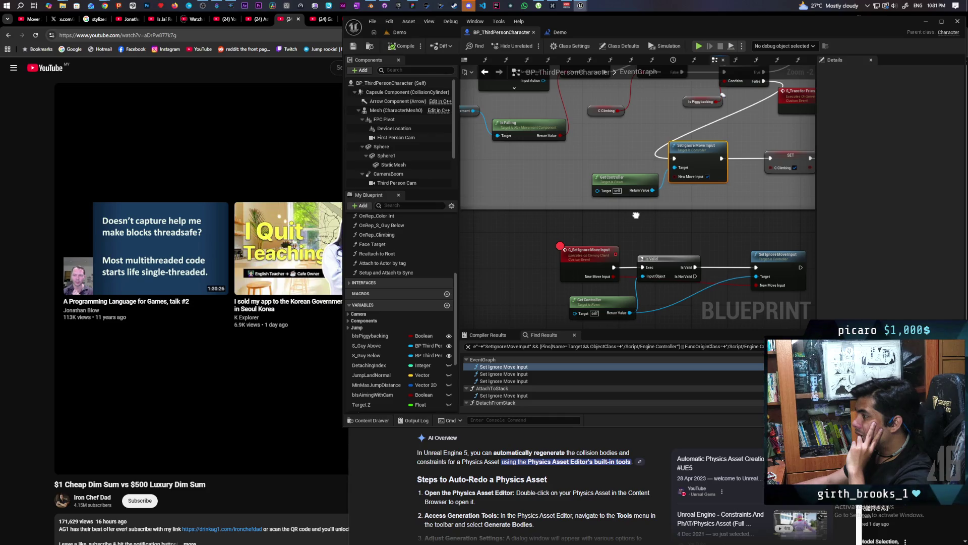
mouse_move(636, 215)
mouse_down()
mouse_move(621, 237)
mouse_move(597, 223)
mouse_up()
- Set the C_Set Ignore Move Input event's Replicates to Multicast, then go back to the Demo level
click(546, 268)
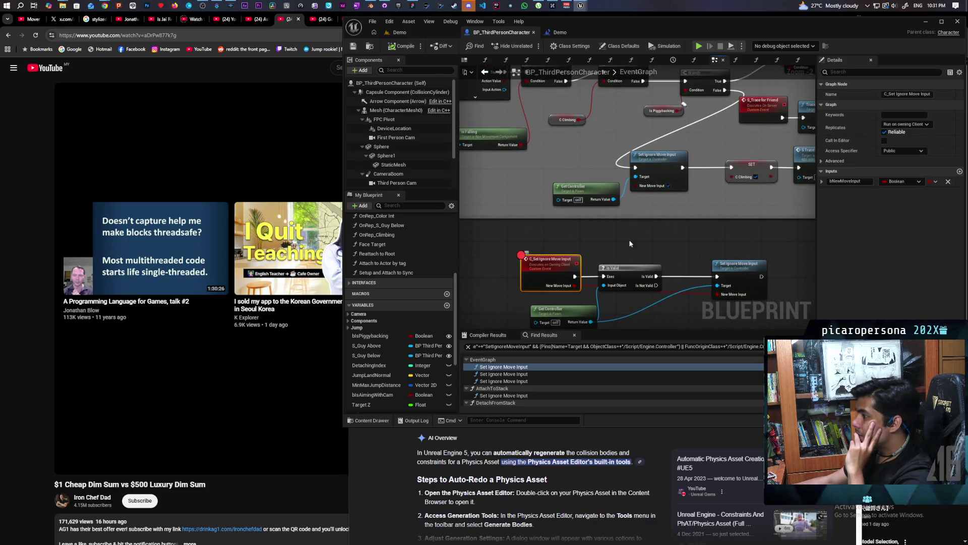
click(906, 124)
click(910, 160)
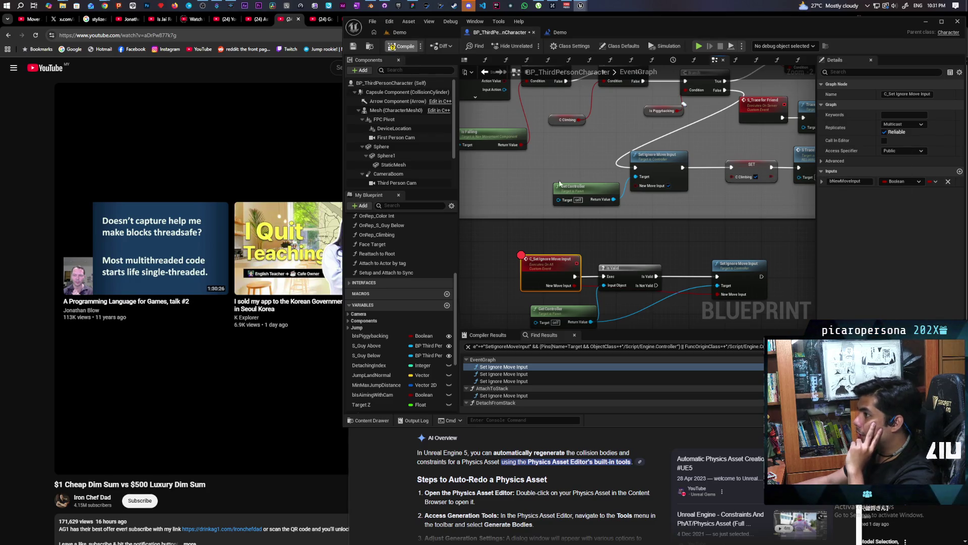
click(400, 32)
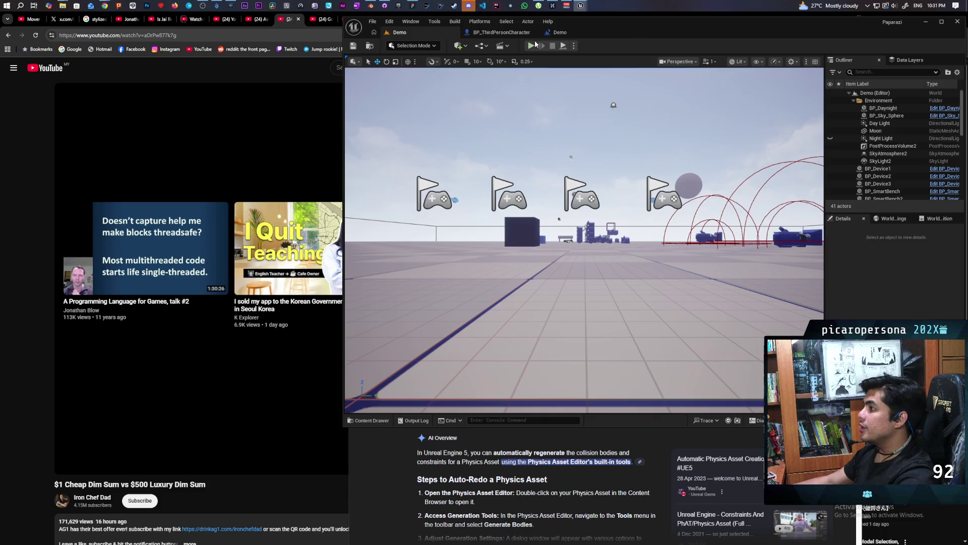
- Start a multiplayer session, walk to the red character, step through each client's breakpoint, and resume
click(531, 45)
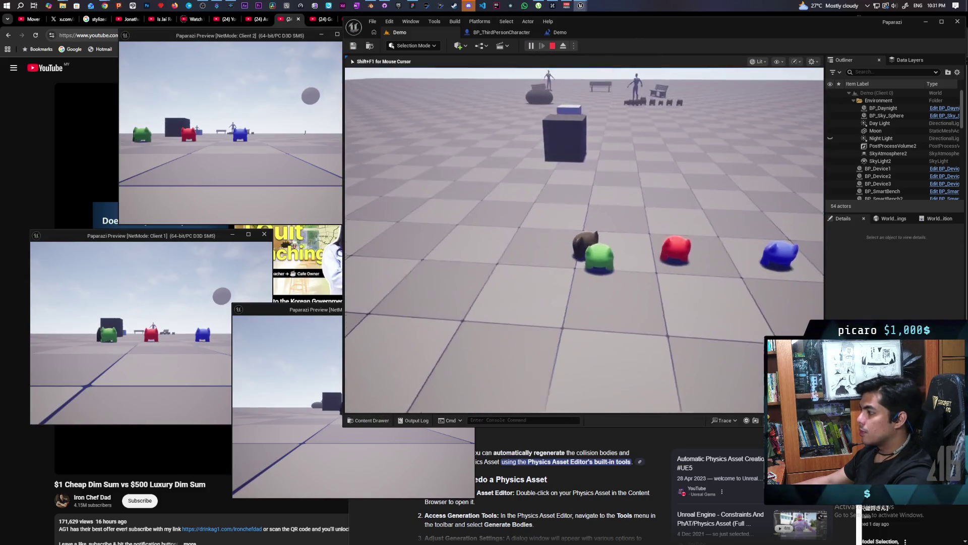
key(w)
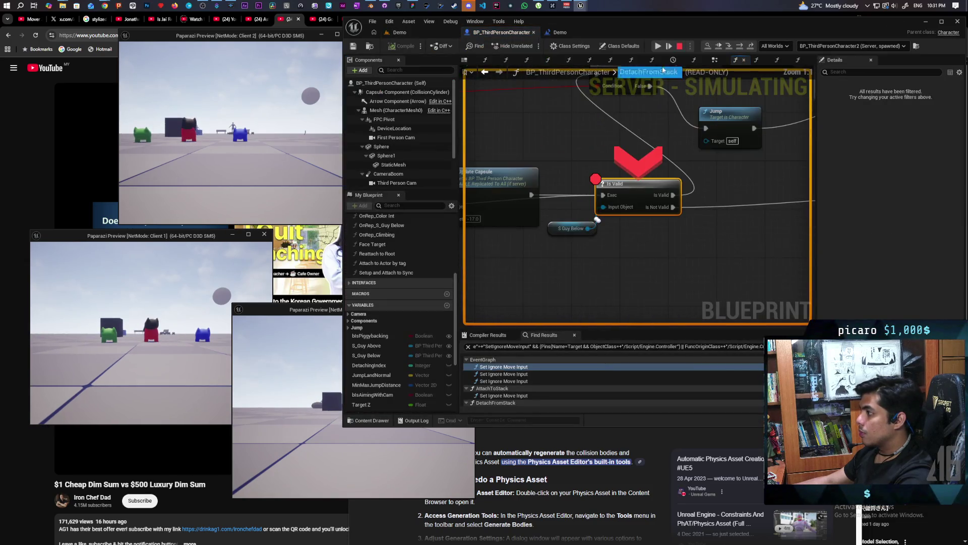
click(718, 47)
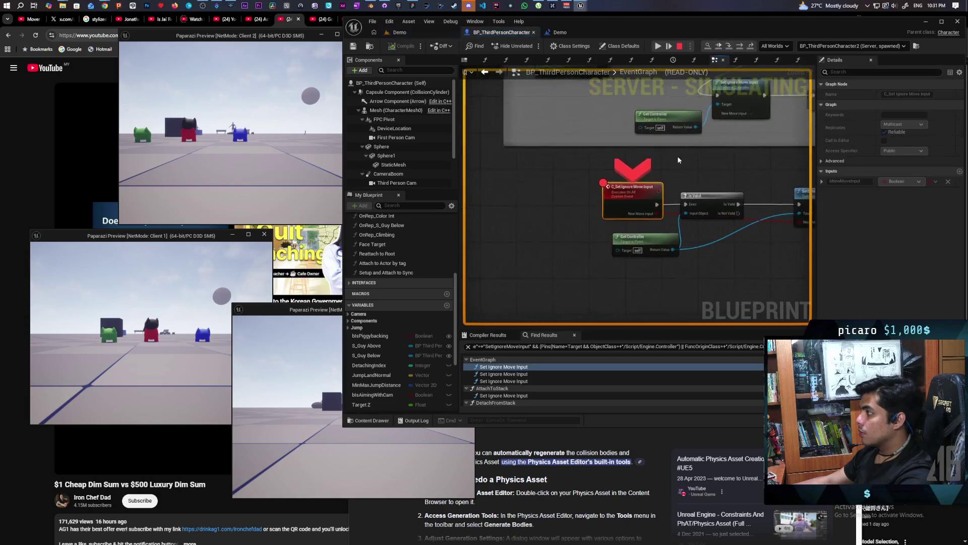
click(721, 47)
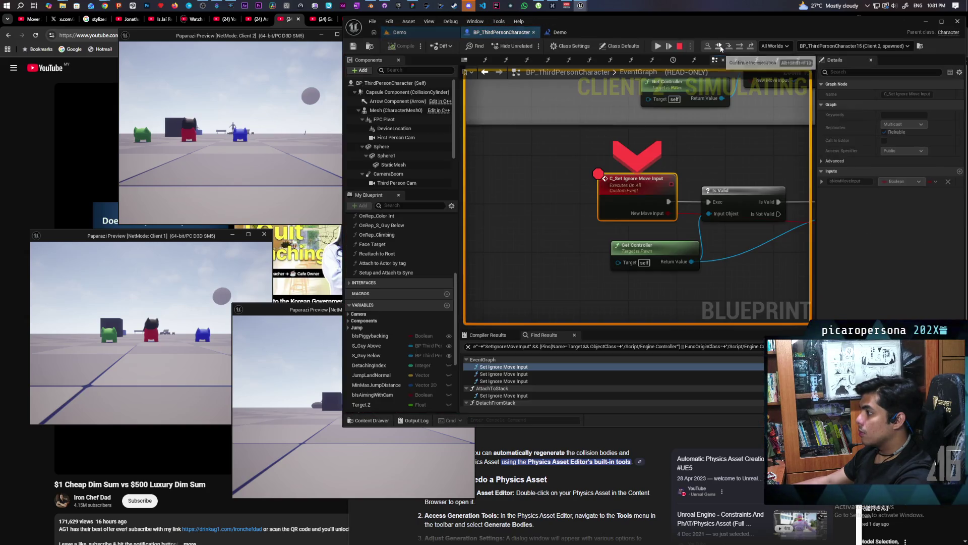
click(721, 46)
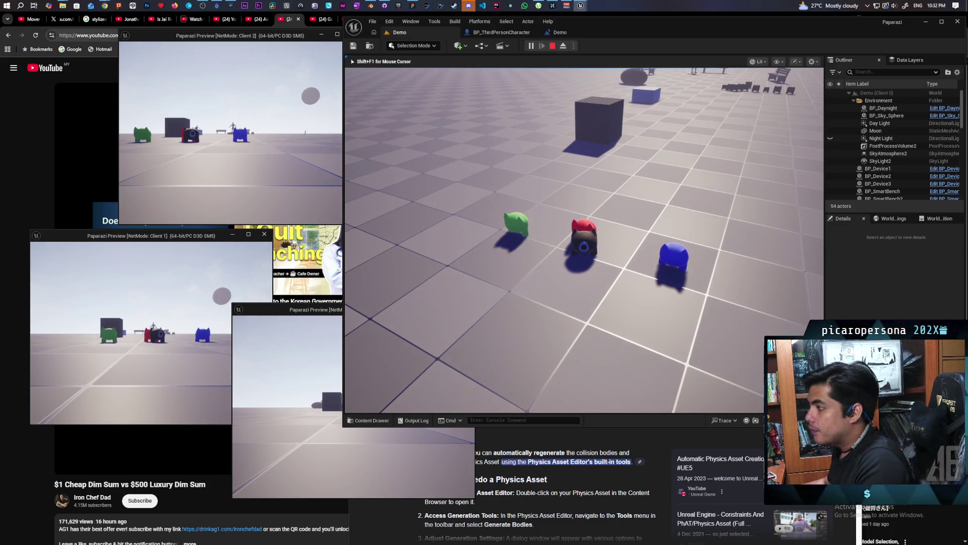
- Stop the play session and survey BP_ThirdPersonCharacter's event graph
key(Escape)
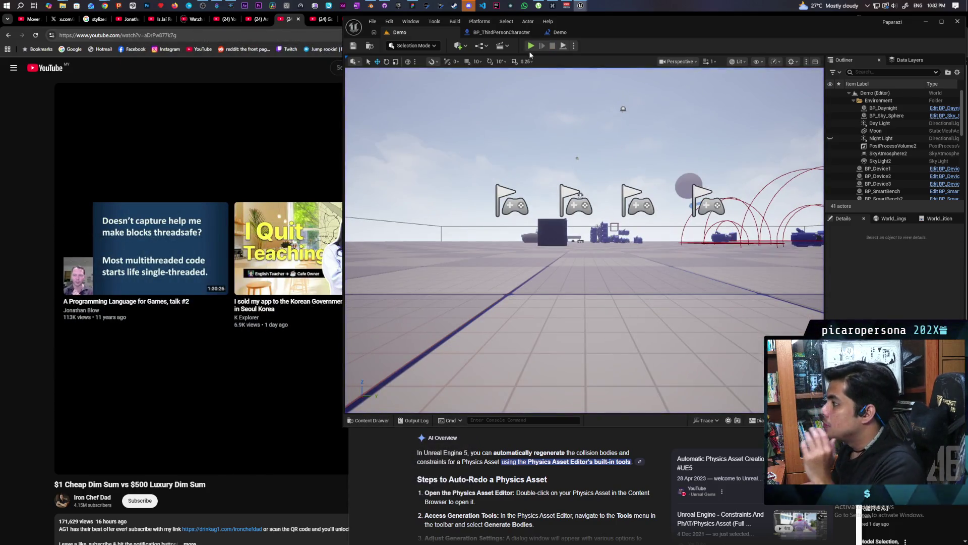
click(504, 33)
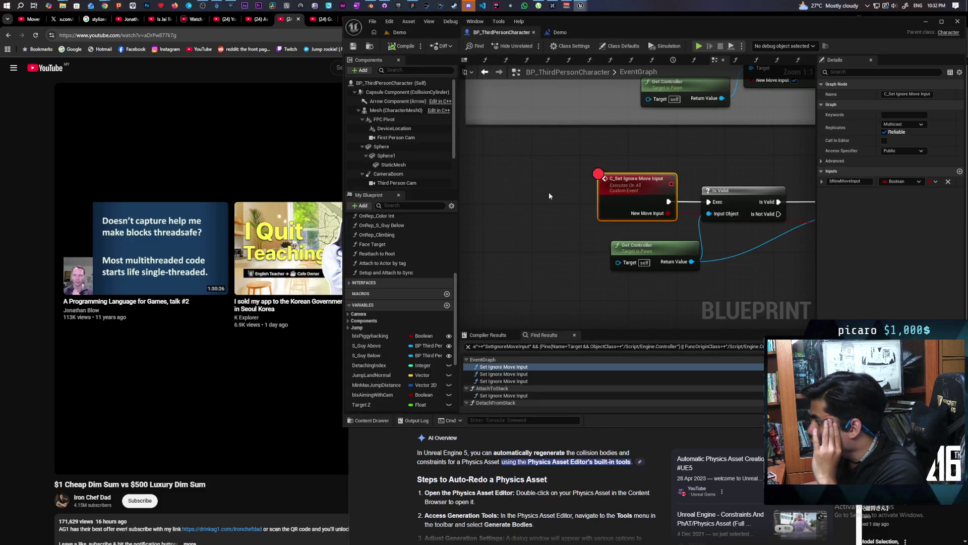
scroll(541, 177, down, 2)
mouse_move(540, 177)
mouse_down()
mouse_move(532, 261)
mouse_move(524, 228)
mouse_move(455, 223)
mouse_up()
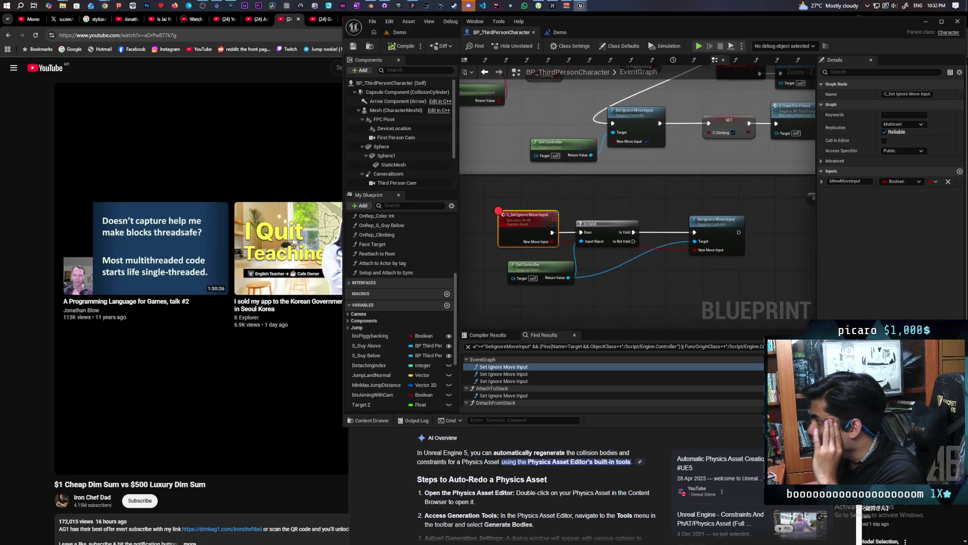
scroll(649, 201, down, 2)
drag(531, 256, 506, 263)
scroll(566, 254, up, 2)
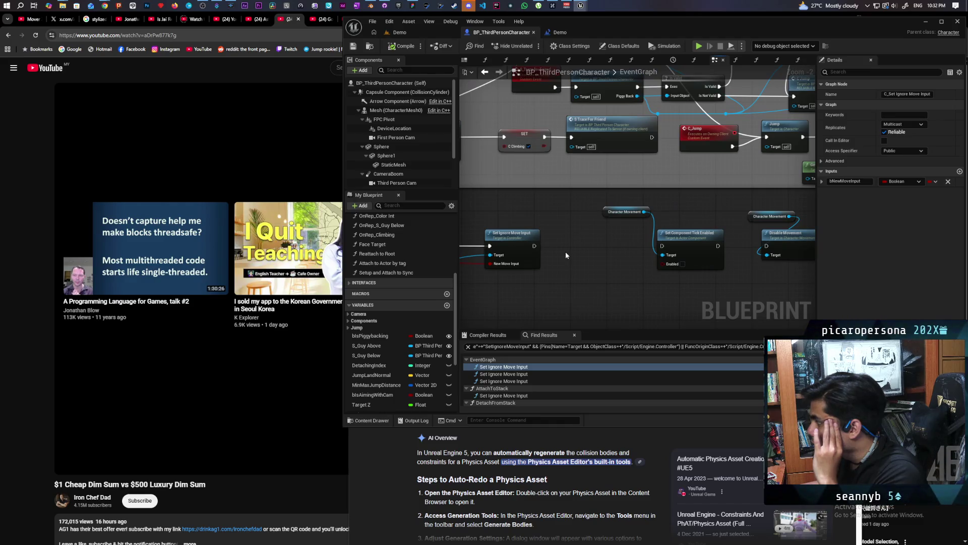
scroll(565, 253, down, 3)
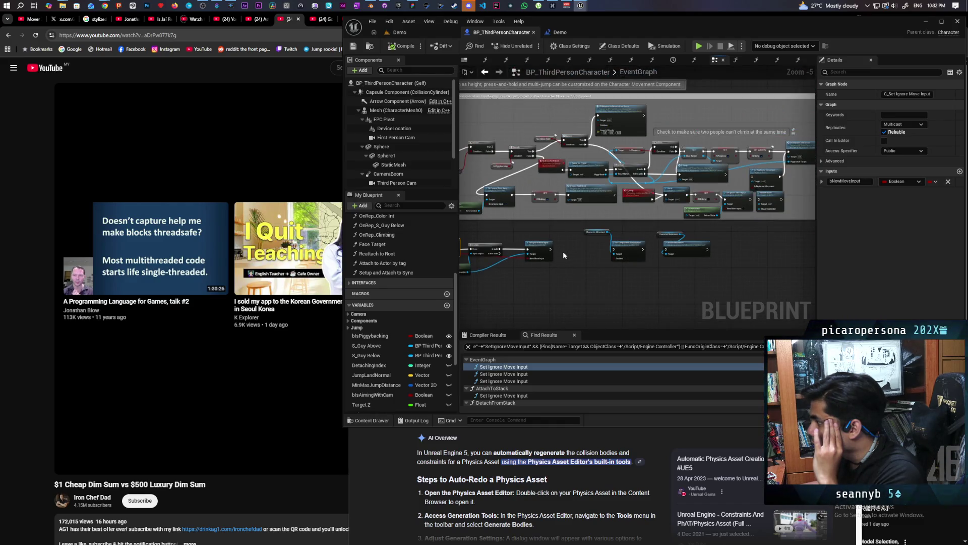
scroll(563, 256, up, 2)
scroll(503, 215, down, 2)
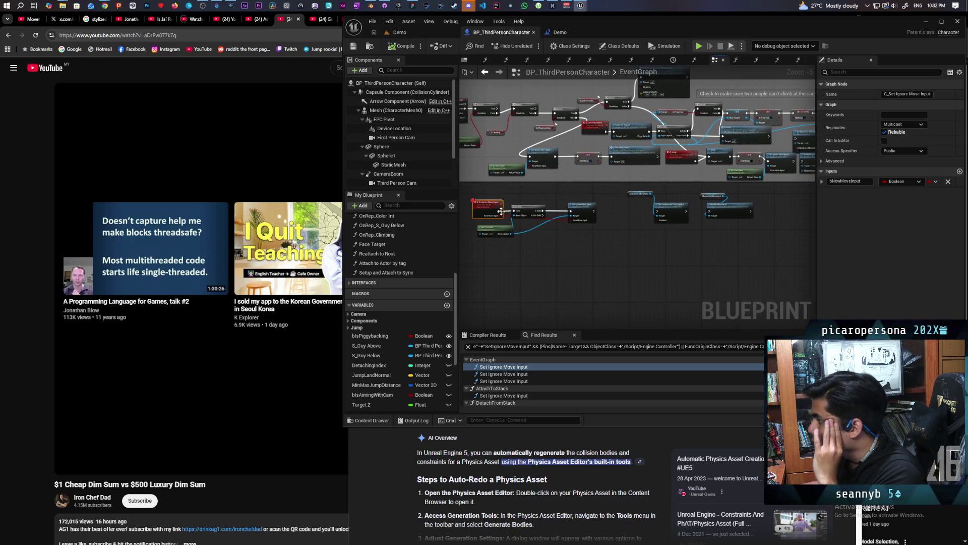
scroll(504, 215, up, 3)
- Drag a wire from the Branch's False output by Set Ignore Move Input, save, and return to Demo
drag(574, 228, 688, 232)
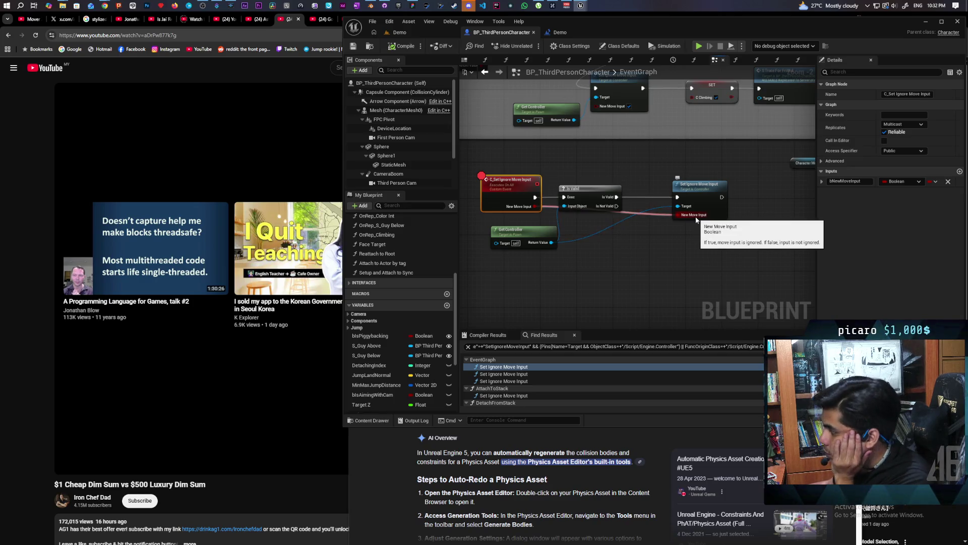
scroll(712, 258, down, 2)
mouse_move(711, 258)
mouse_down()
mouse_move(624, 297)
mouse_move(650, 273)
mouse_move(644, 286)
mouse_up()
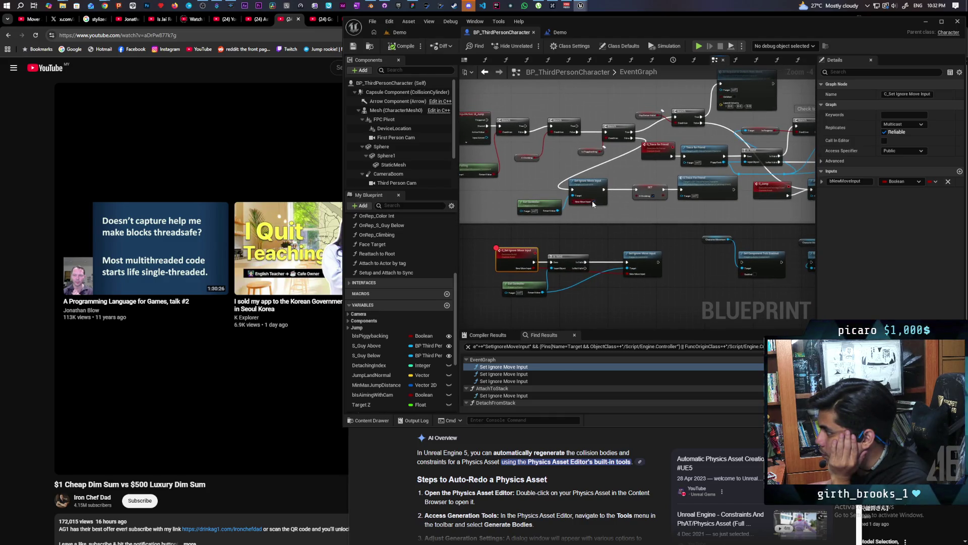
mouse_move(595, 204)
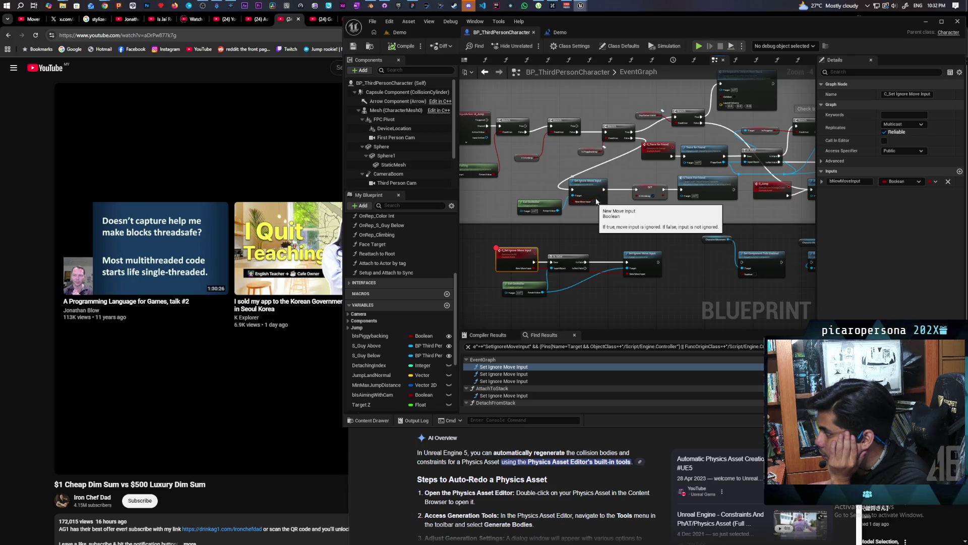
drag(635, 138, 635, 190)
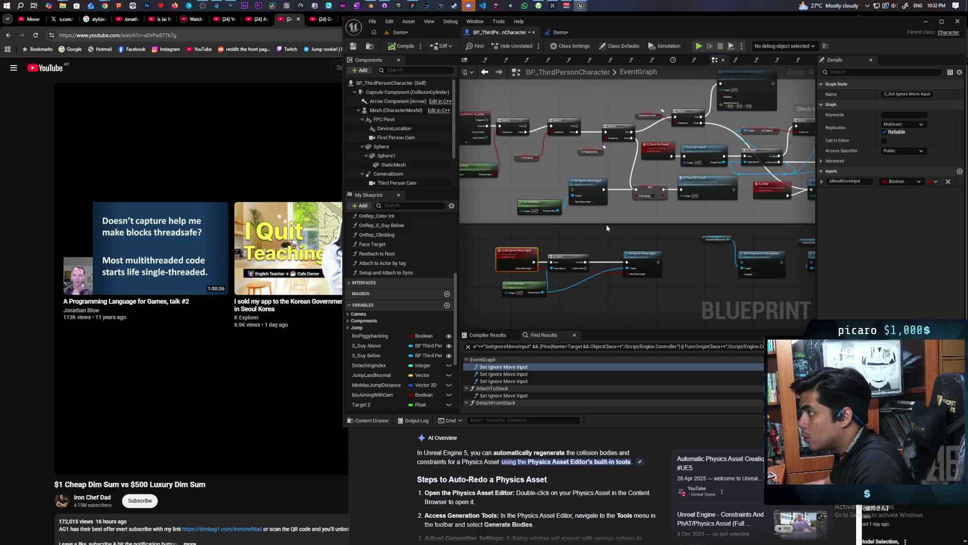
key(ctrl+s)
click(402, 32)
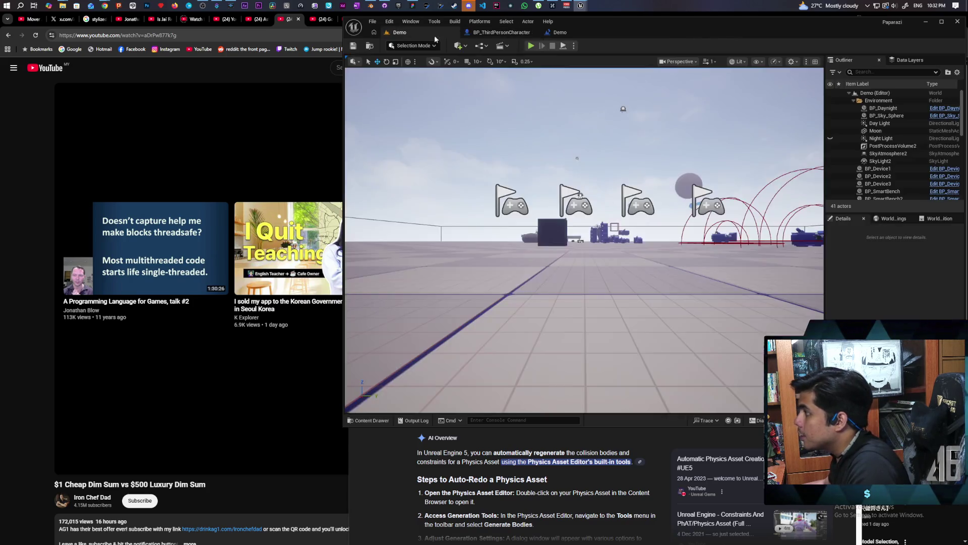
click(534, 47)
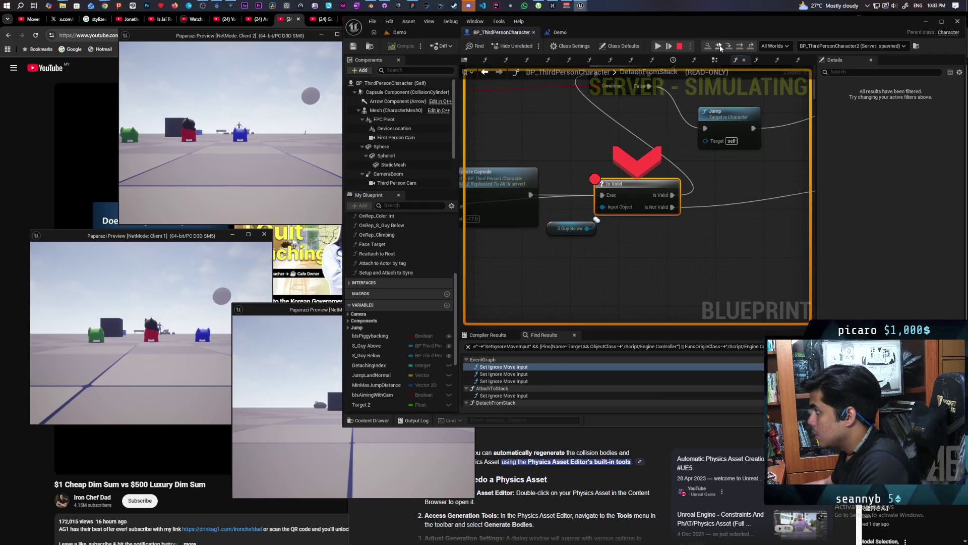
click(720, 47)
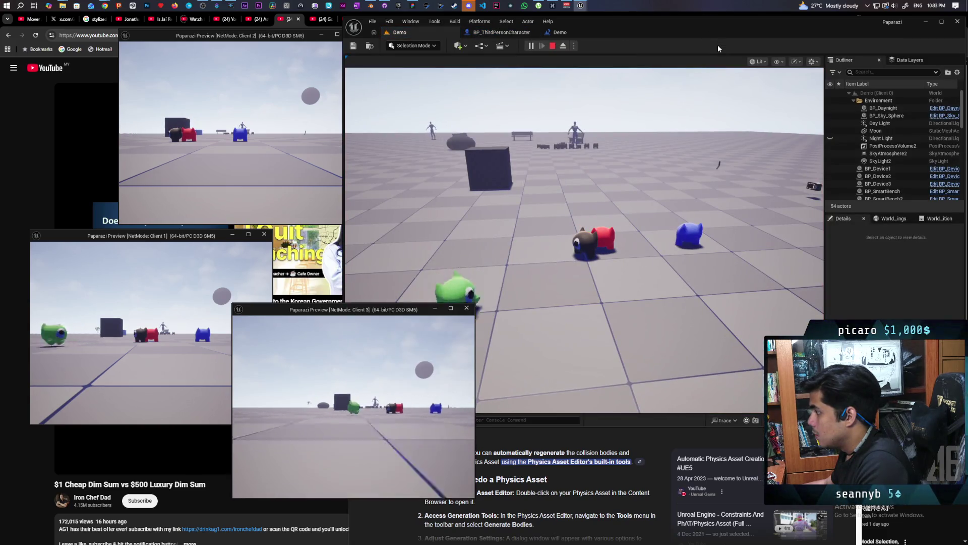
click(718, 46)
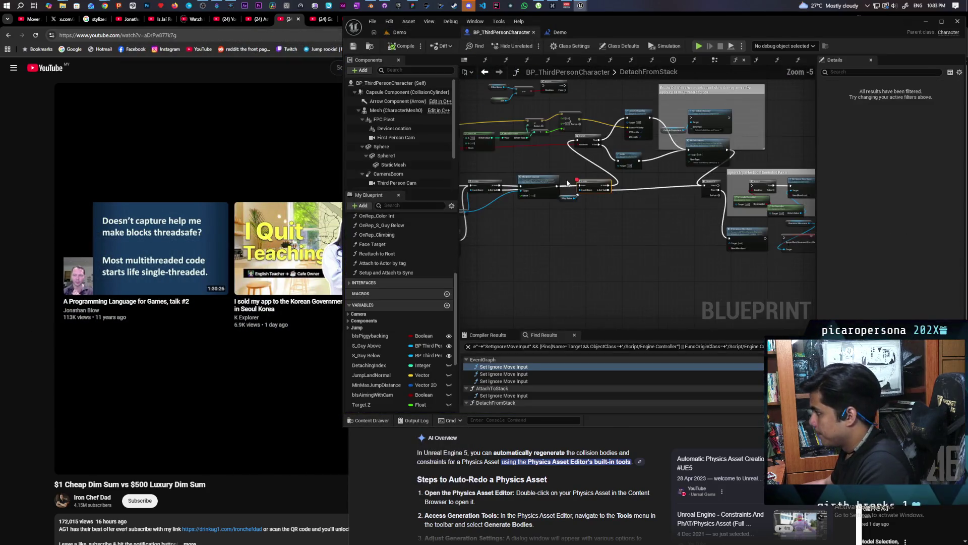
- Back in the EventGraph, connect the Is Valid check to Set Ignore Move Input
drag(568, 183, 686, 192)
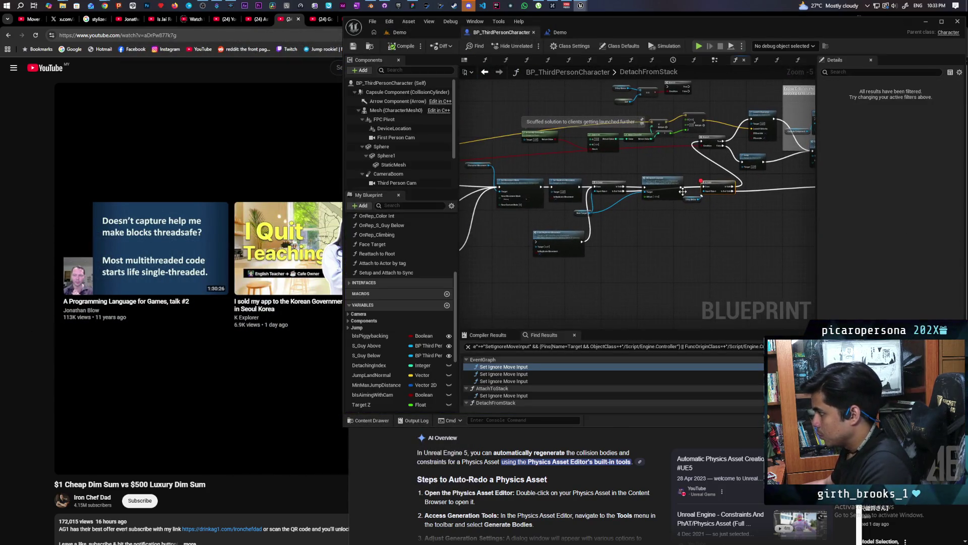
click(486, 71)
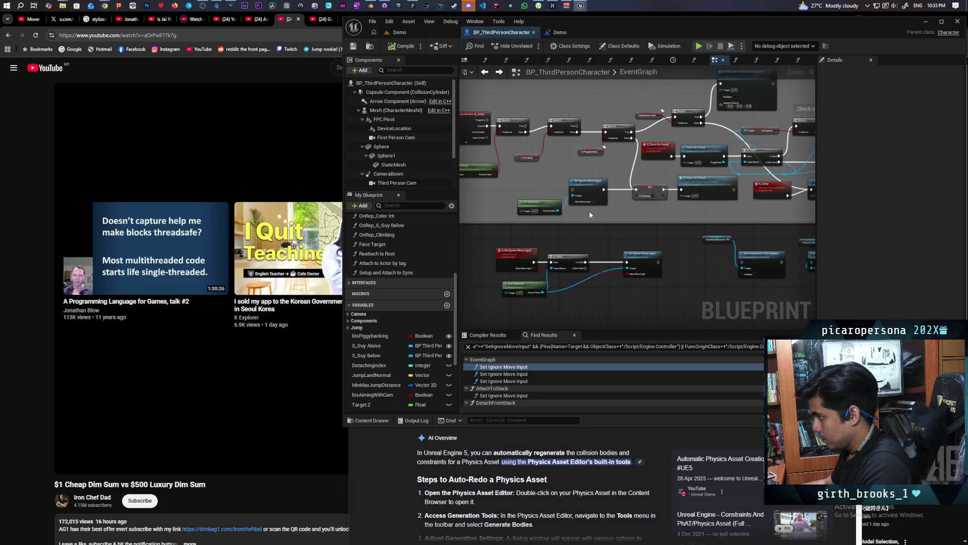
mouse_move(631, 137)
mouse_down()
mouse_move(555, 182)
mouse_move(575, 193)
mouse_up()
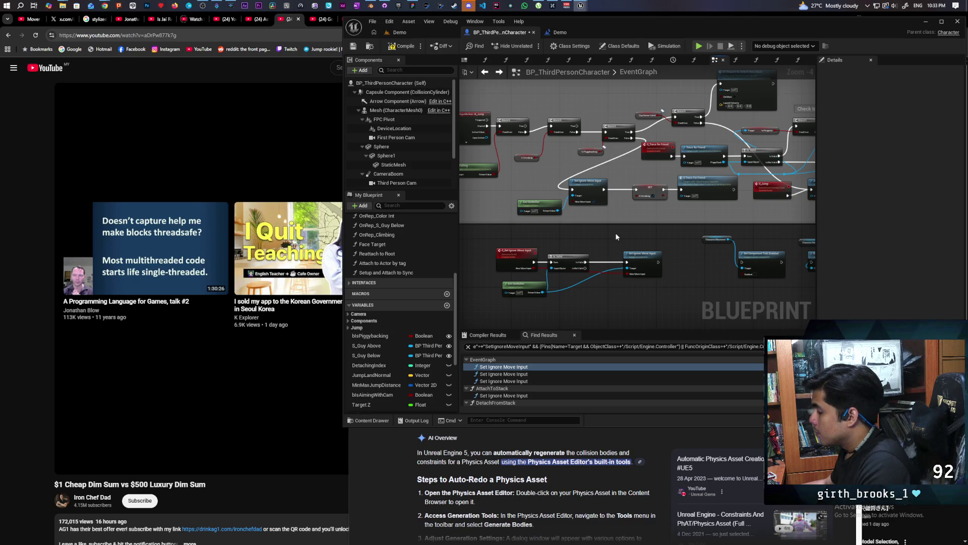
scroll(548, 276, up, 2)
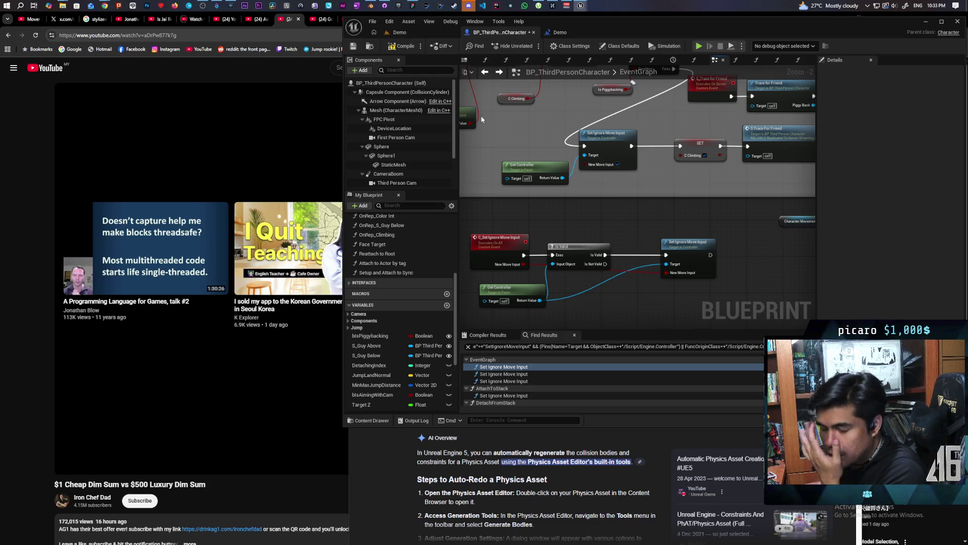
- Set C_Set Ignore Move Input to replicate as Run on owning Client and save all
click(488, 250)
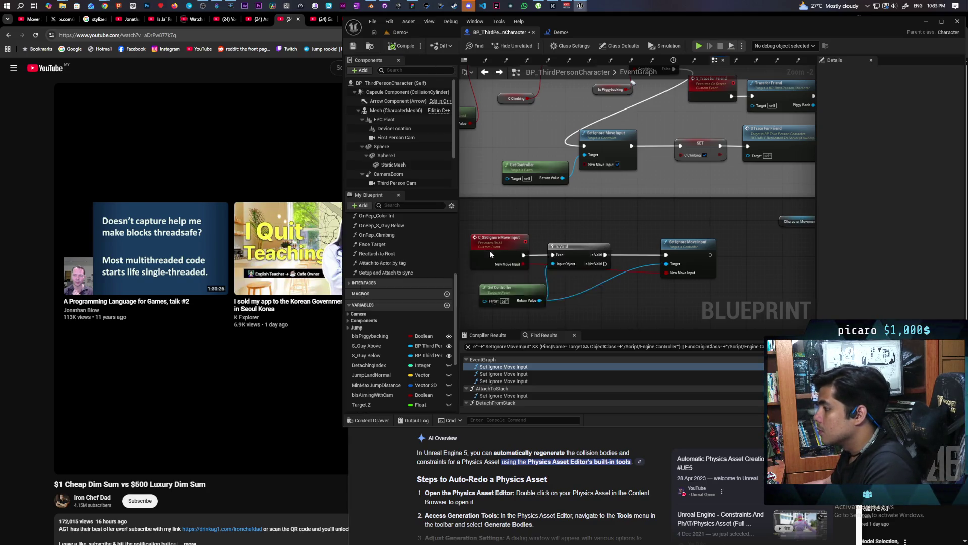
click(901, 124)
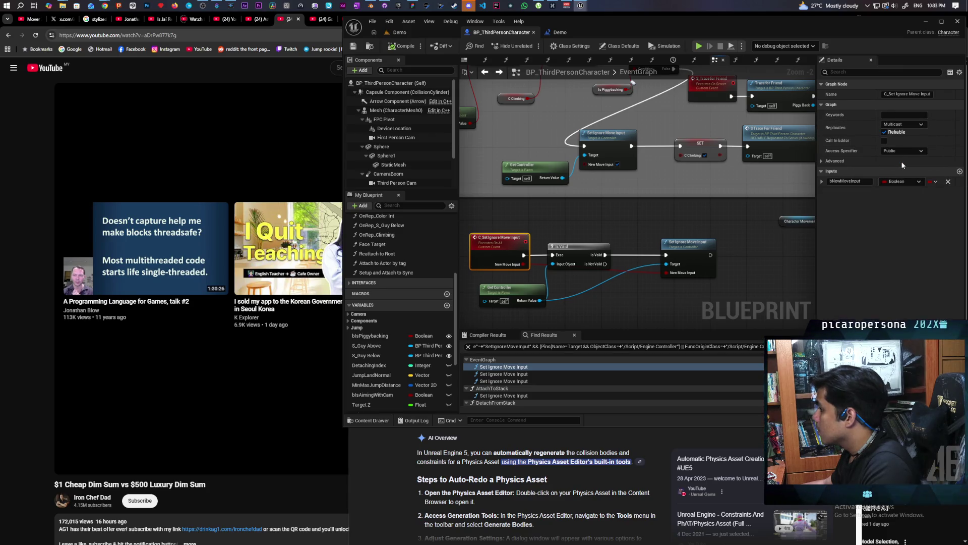
click(902, 162)
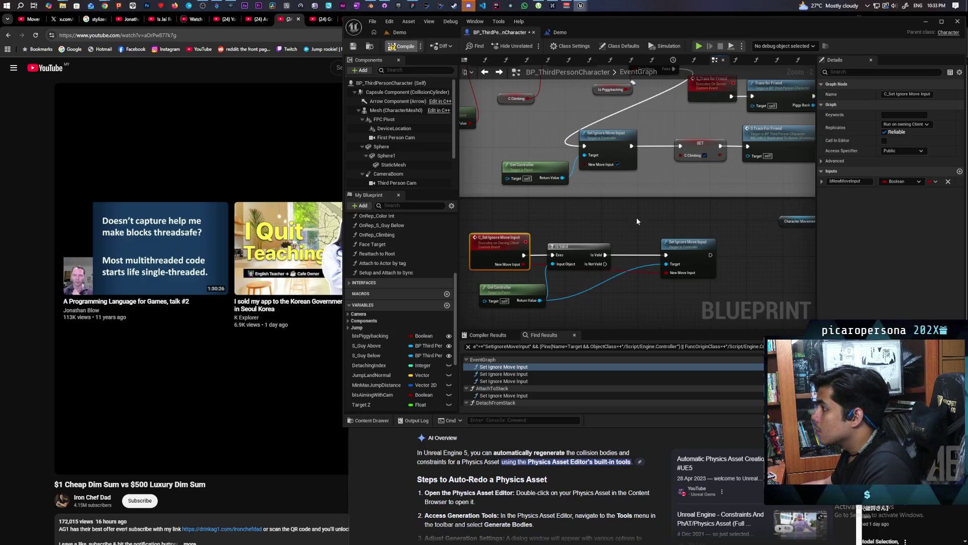
key(ctrl+shift+s)
scroll(639, 211, down, 3)
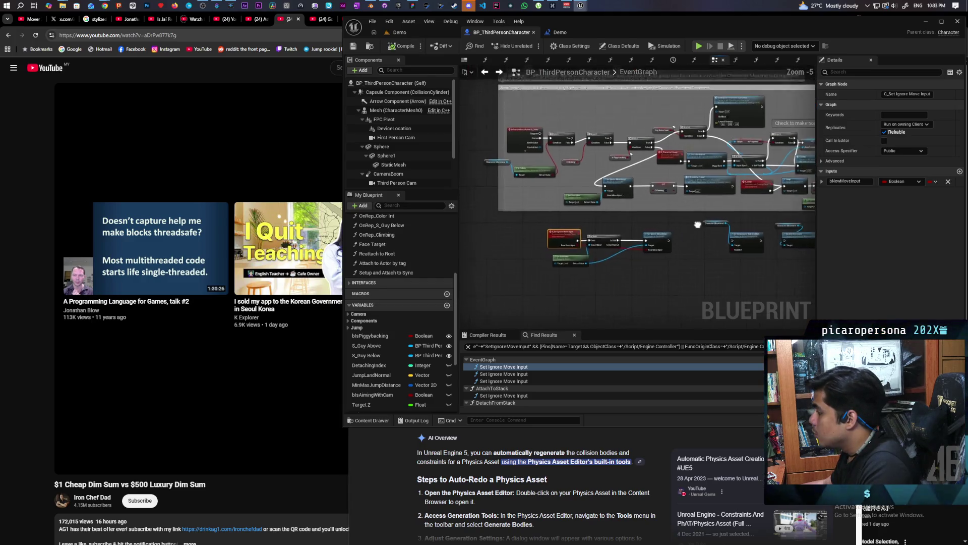
- Pan over the Character Movement and Disable Movement nodes and clear the node selection
scroll(640, 210, up, 1)
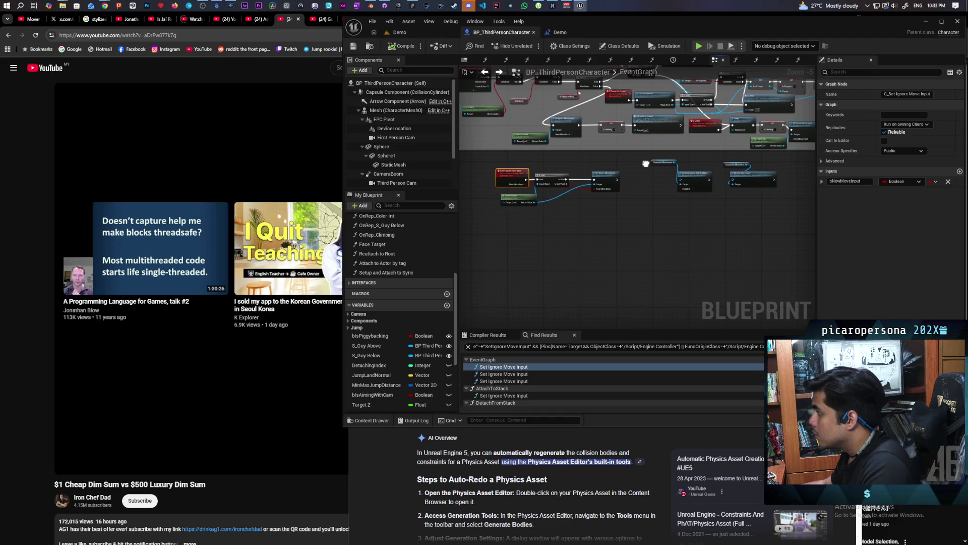
scroll(645, 177, up, 2)
mouse_move(647, 186)
mouse_down()
mouse_move(585, 224)
mouse_move(531, 223)
mouse_up()
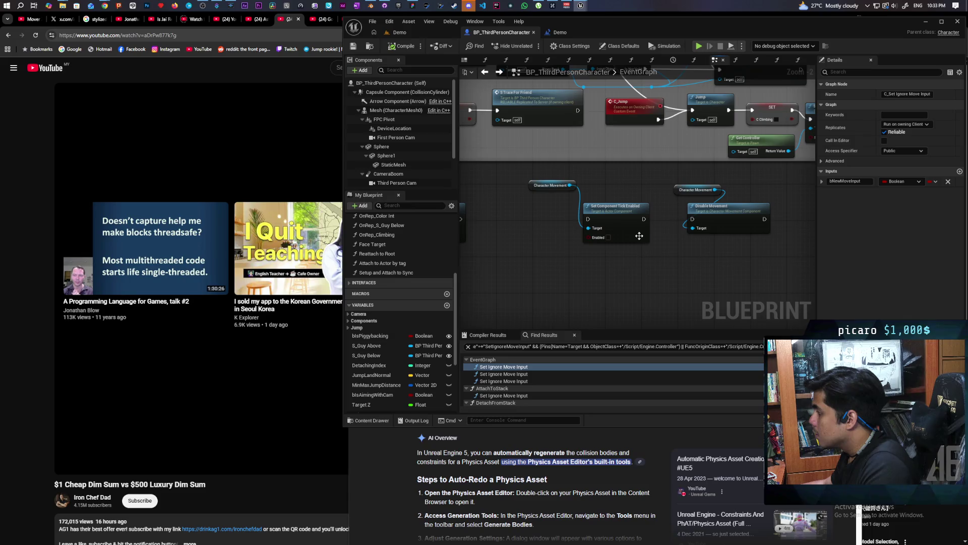
scroll(546, 228, down, 2)
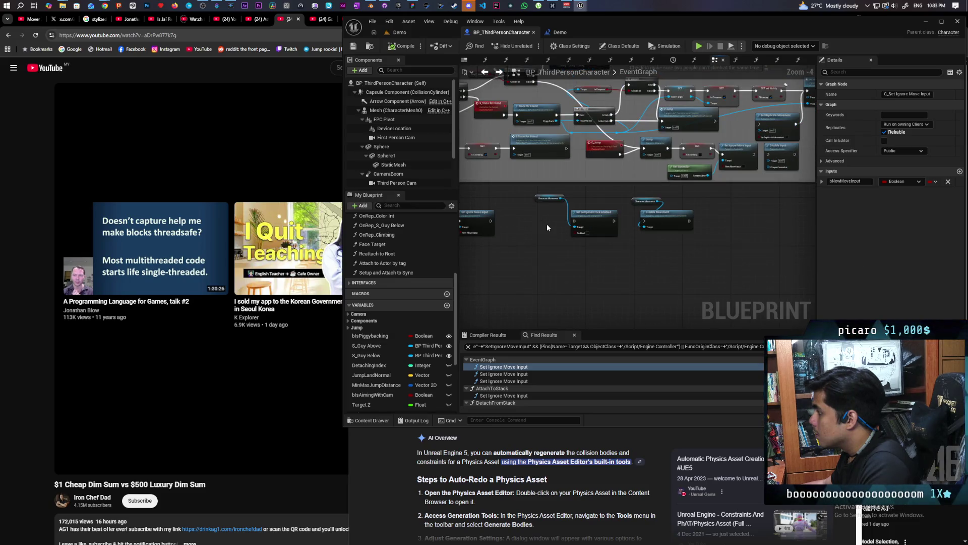
scroll(546, 228, down, 2)
mouse_move(546, 228)
mouse_down()
mouse_move(579, 256)
mouse_move(588, 233)
mouse_up()
scroll(588, 233, up, 5)
click(700, 204)
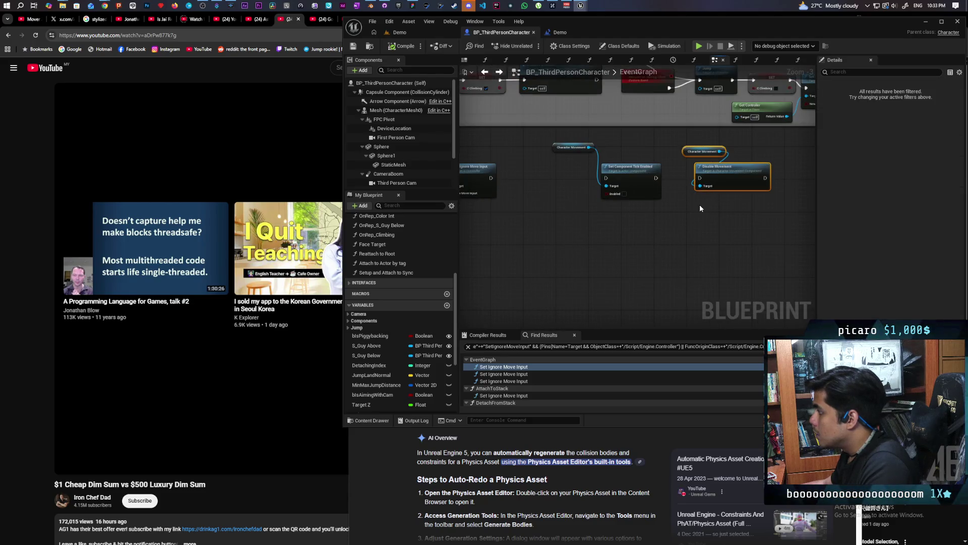
- Bring the Server Detatch and Detach from Stack nodes into view and open DetachFromStack
scroll(698, 207, down, 6)
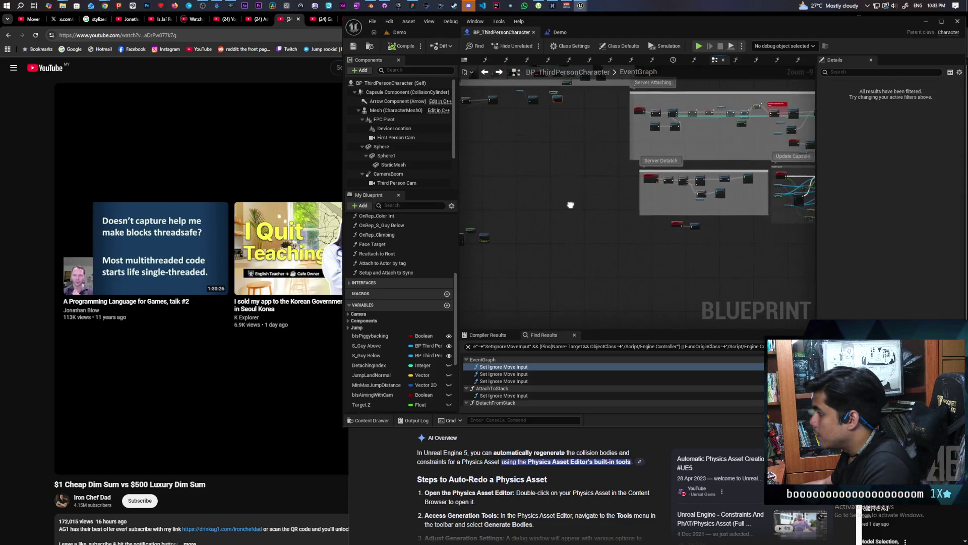
scroll(562, 194, up, 6)
drag(582, 189, 498, 218)
scroll(587, 217, down, 4)
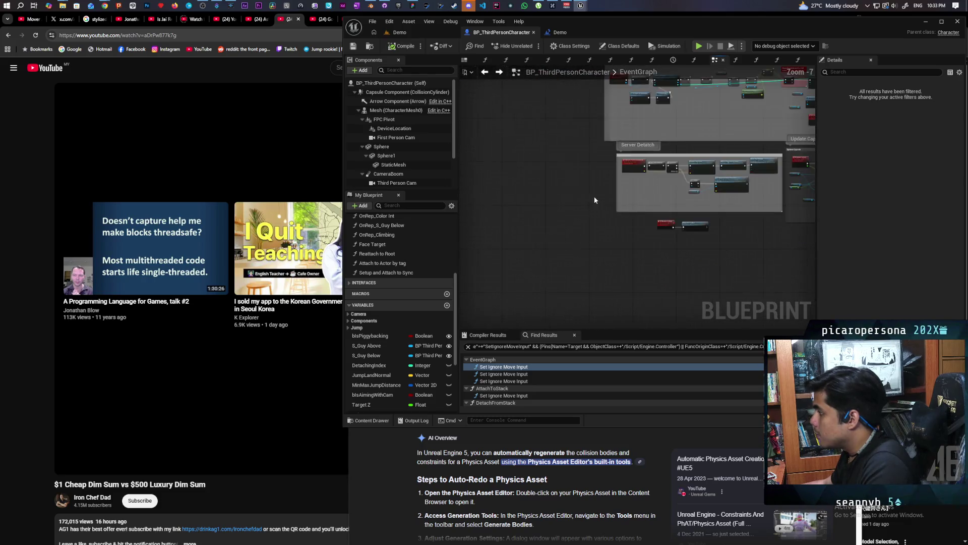
drag(587, 218, 575, 130)
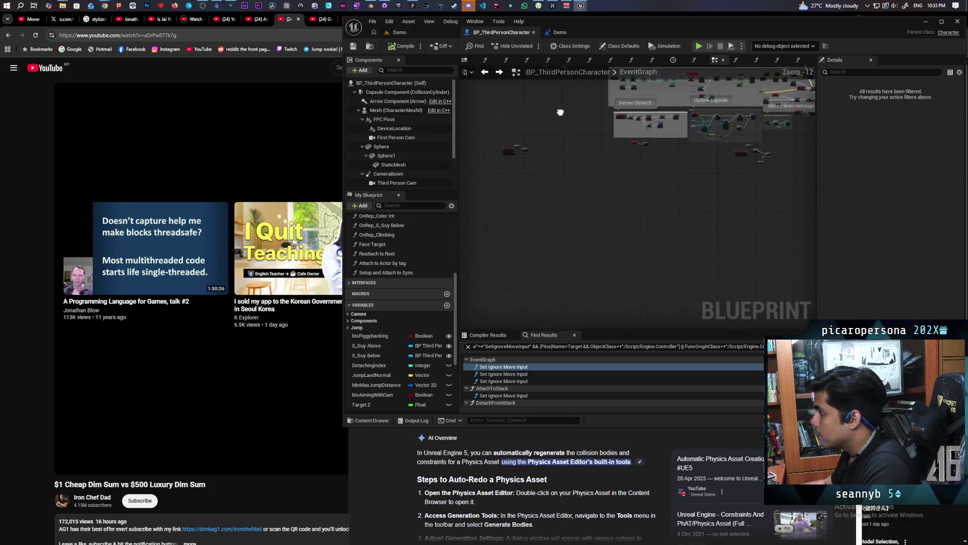
scroll(547, 223, up, 4)
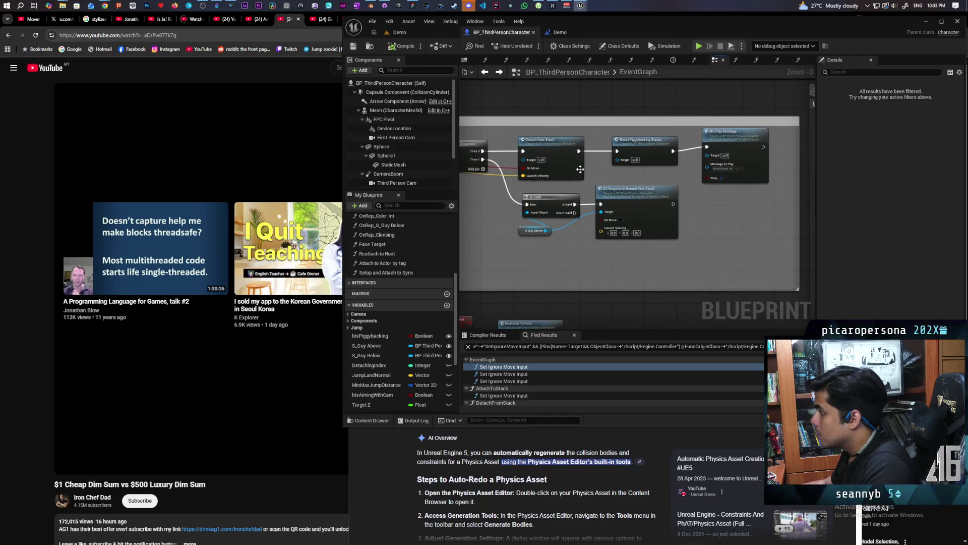
double_click(568, 177)
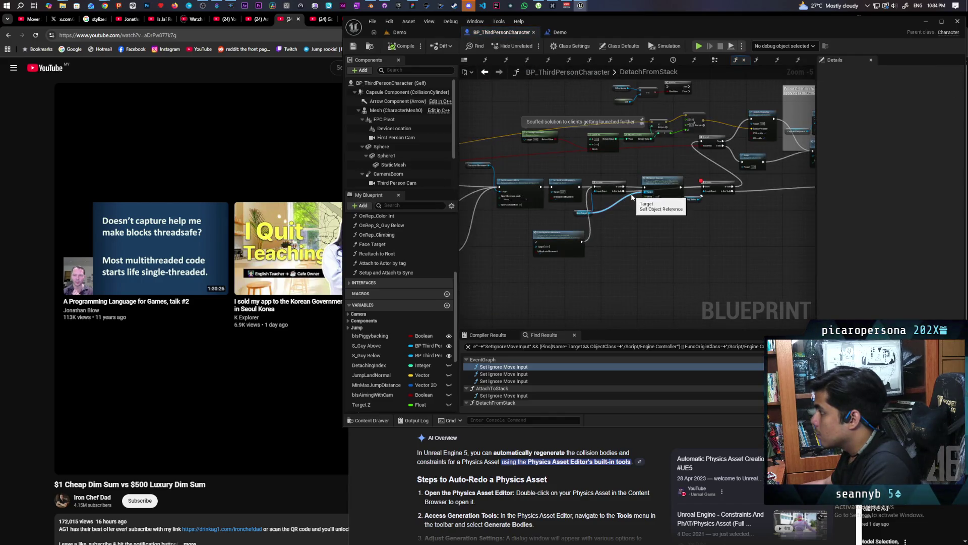
drag(568, 177, 600, 222)
scroll(603, 225, up, 2)
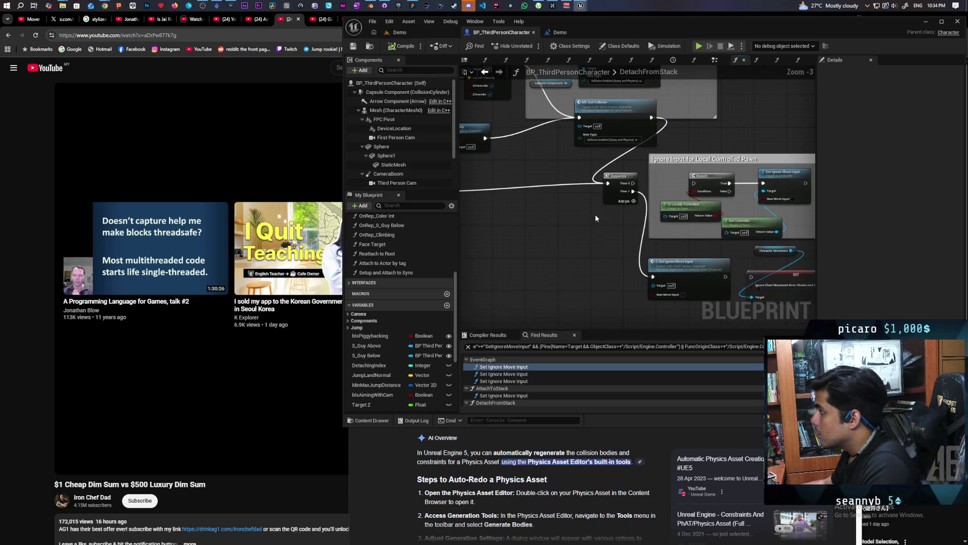
scroll(594, 216, down, 1)
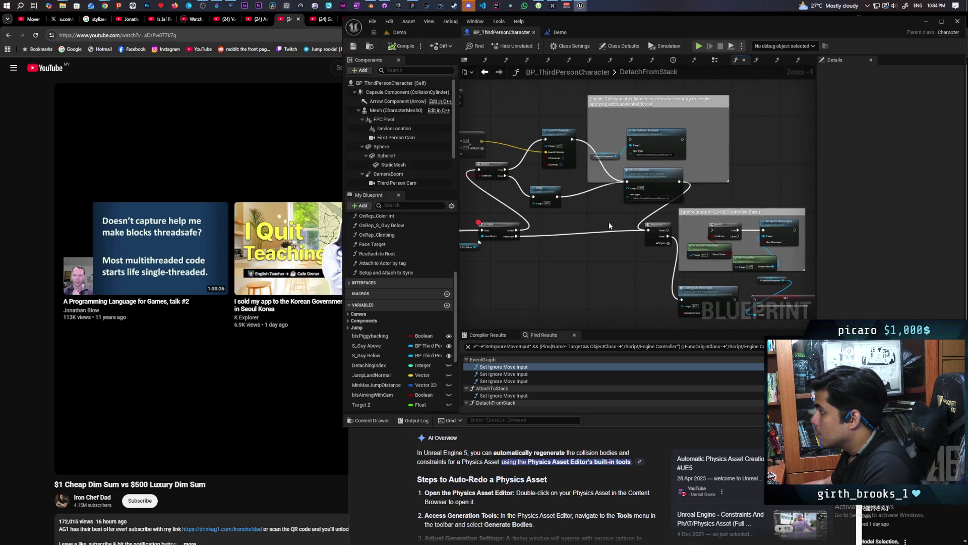
scroll(608, 211, down, 1)
scroll(609, 211, up, 1)
mouse_move(616, 212)
mouse_down()
mouse_move(554, 208)
mouse_move(710, 217)
mouse_move(682, 129)
mouse_up()
scroll(707, 216, up, 1)
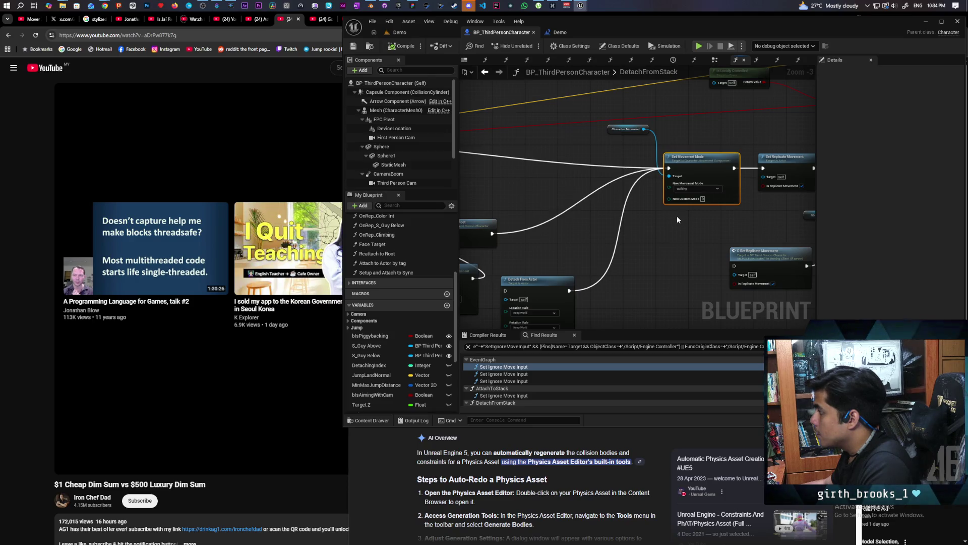
drag(665, 210, 746, 212)
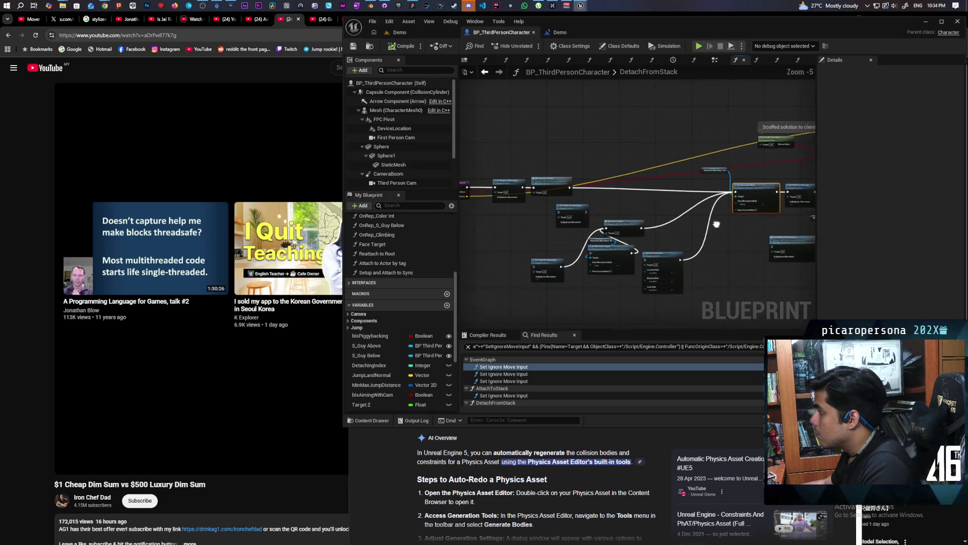
drag(635, 202, 706, 198)
scroll(706, 199, up, 2)
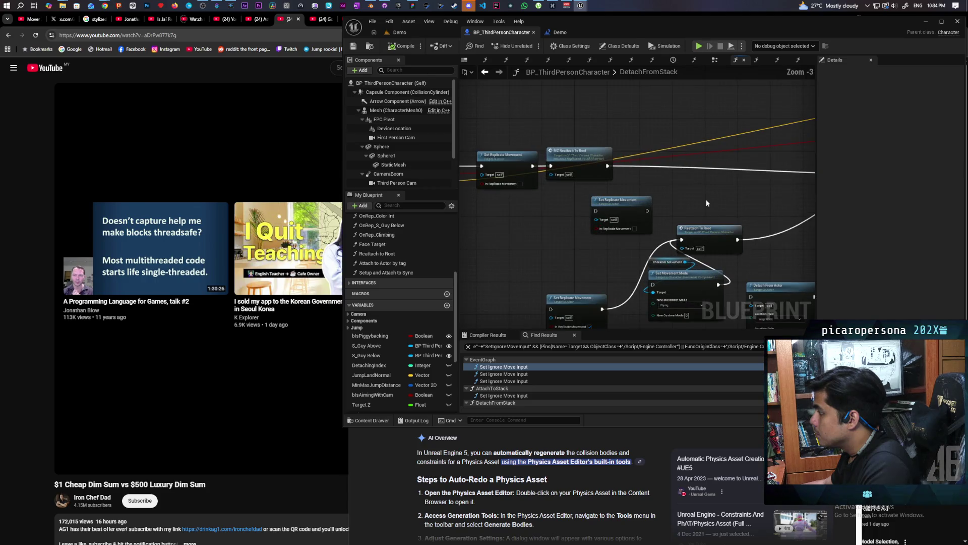
scroll(706, 198, down, 1)
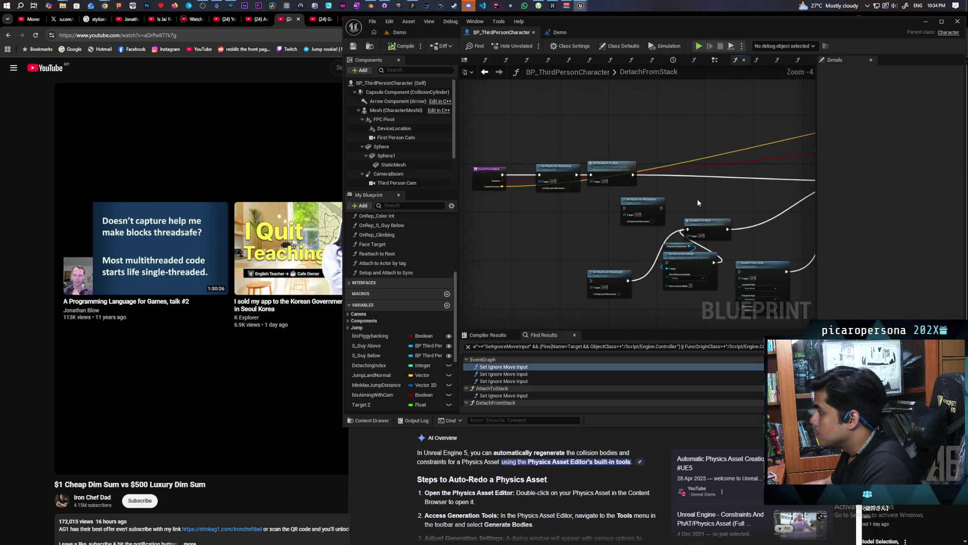
scroll(697, 202, up, 1)
scroll(720, 198, down, 1)
mouse_move(719, 197)
mouse_down()
mouse_move(737, 199)
mouse_move(561, 223)
mouse_move(558, 238)
mouse_move(481, 237)
mouse_up()
scroll(737, 198, up, 1)
drag(555, 239, 516, 247)
scroll(522, 237, up, 1)
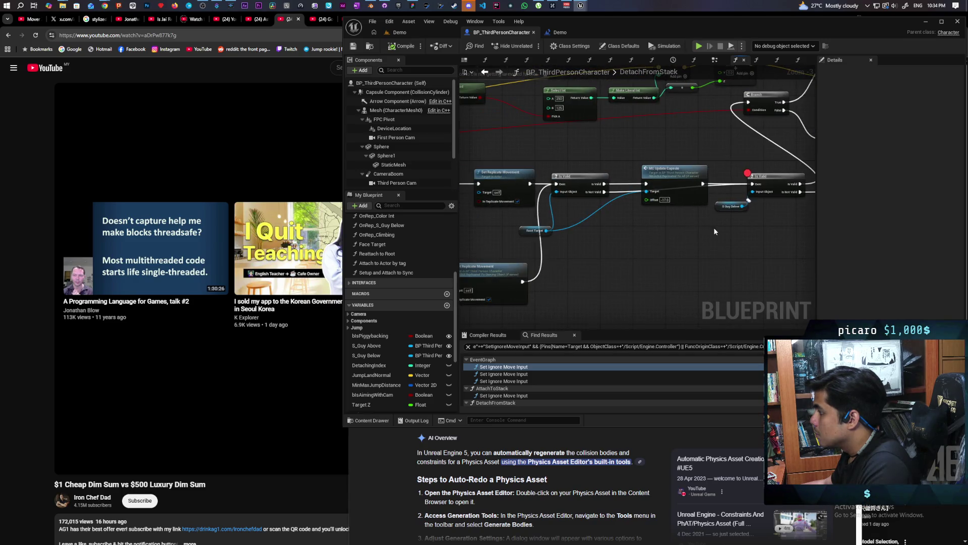
scroll(612, 252, down, 1)
click(629, 201)
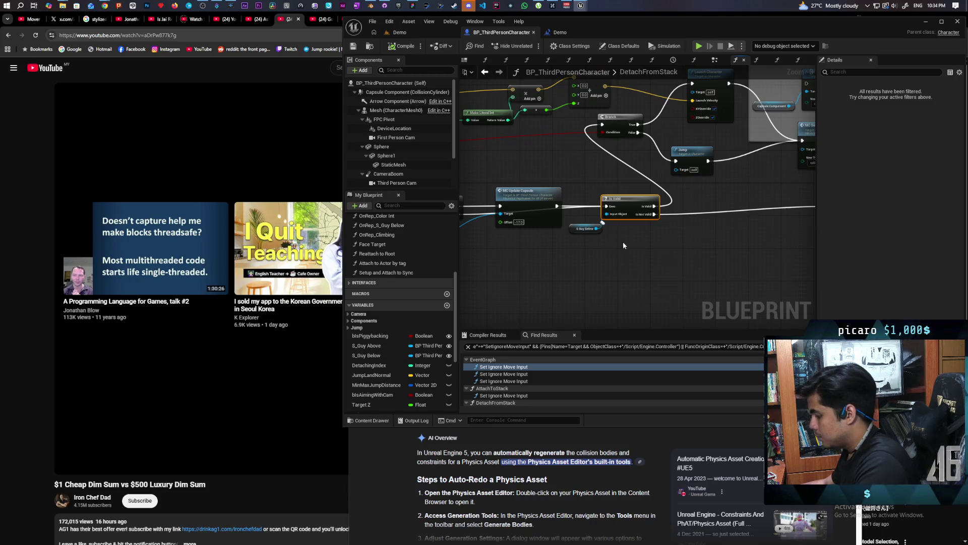
drag(684, 258, 547, 275)
mouse_move(619, 261)
mouse_down()
mouse_move(525, 255)
mouse_move(514, 222)
mouse_move(714, 275)
mouse_move(727, 298)
mouse_move(787, 283)
mouse_up()
mouse_move(620, 273)
mouse_down()
mouse_move(672, 262)
mouse_move(619, 267)
mouse_move(726, 271)
mouse_move(722, 246)
mouse_up()
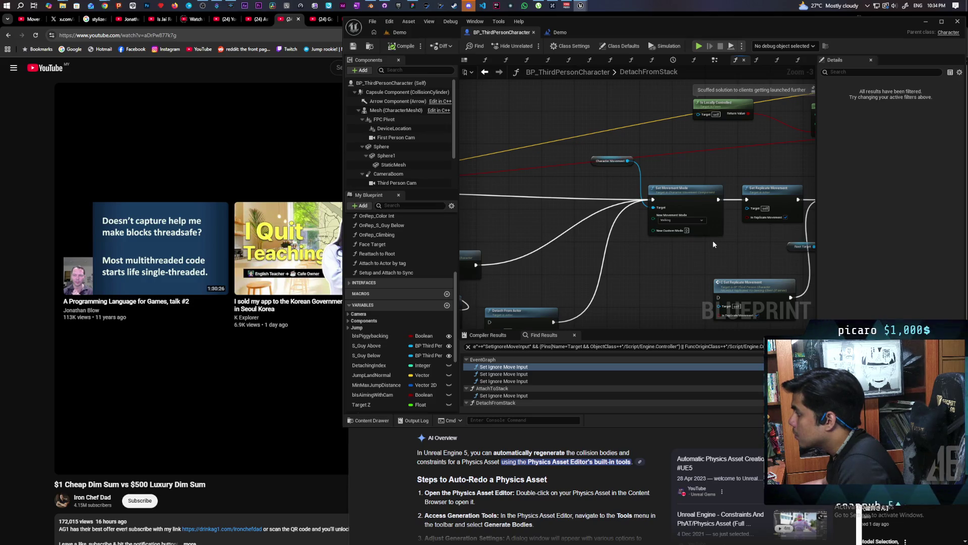
drag(665, 241, 569, 232)
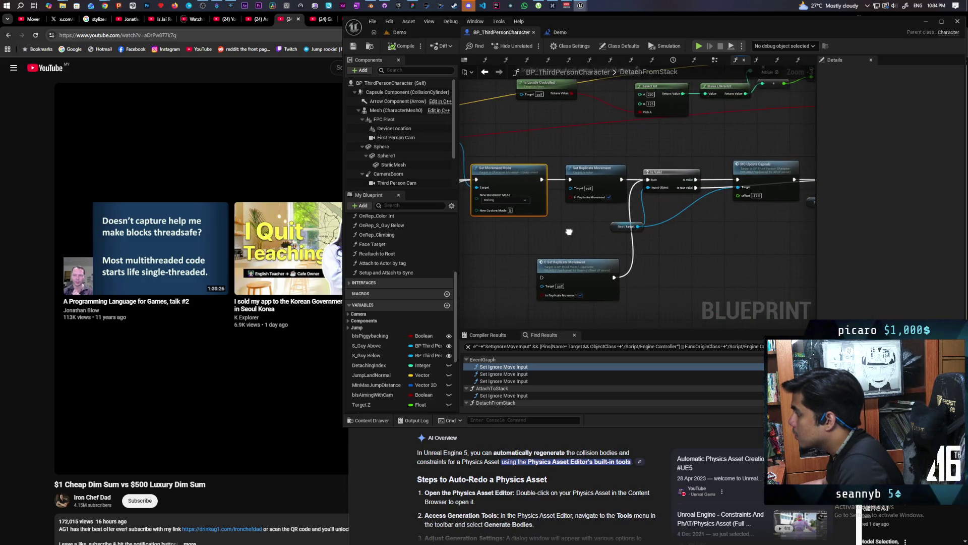
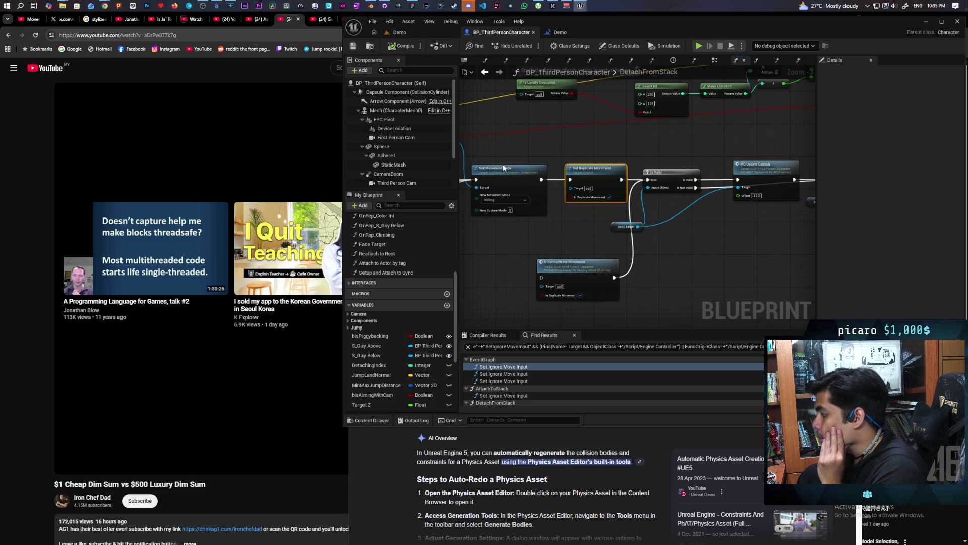
- Run a three-client Demo play session, moving the blue and black characters around the green one, then stop
click(400, 32)
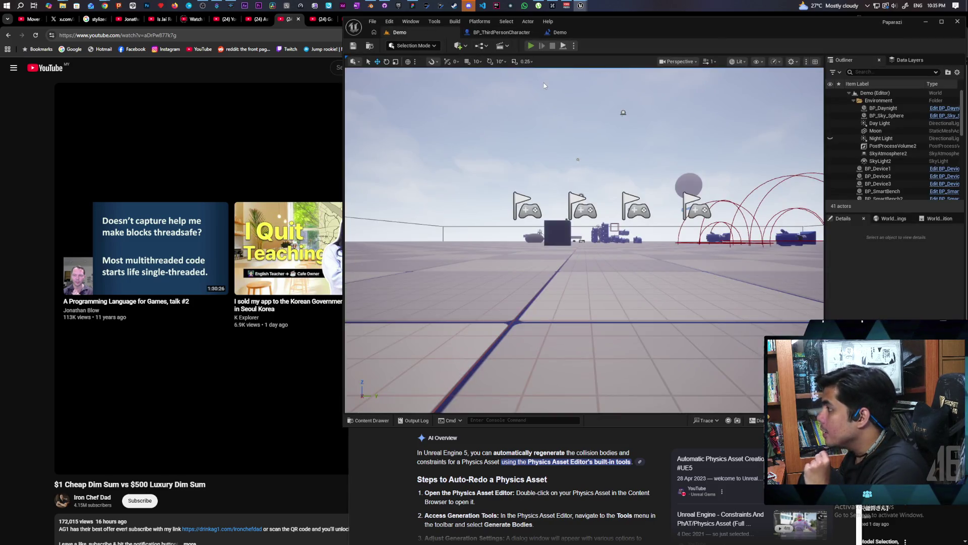
click(531, 45)
key(alt+Tab)
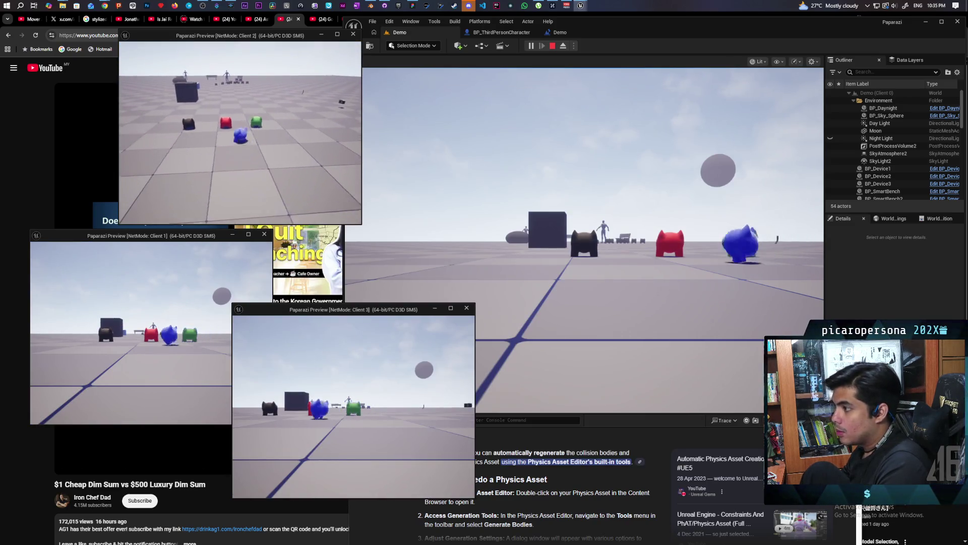
key(w)
key(space)
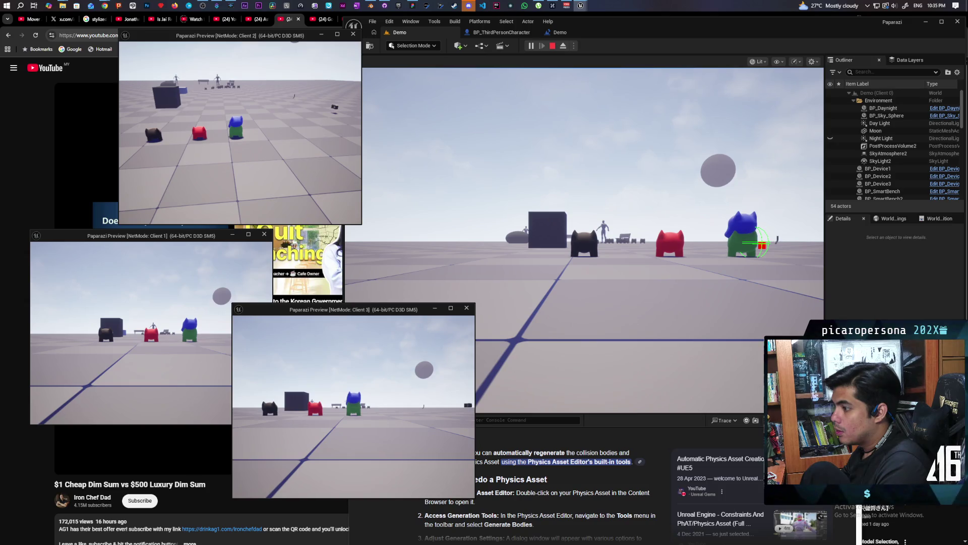
key(s)
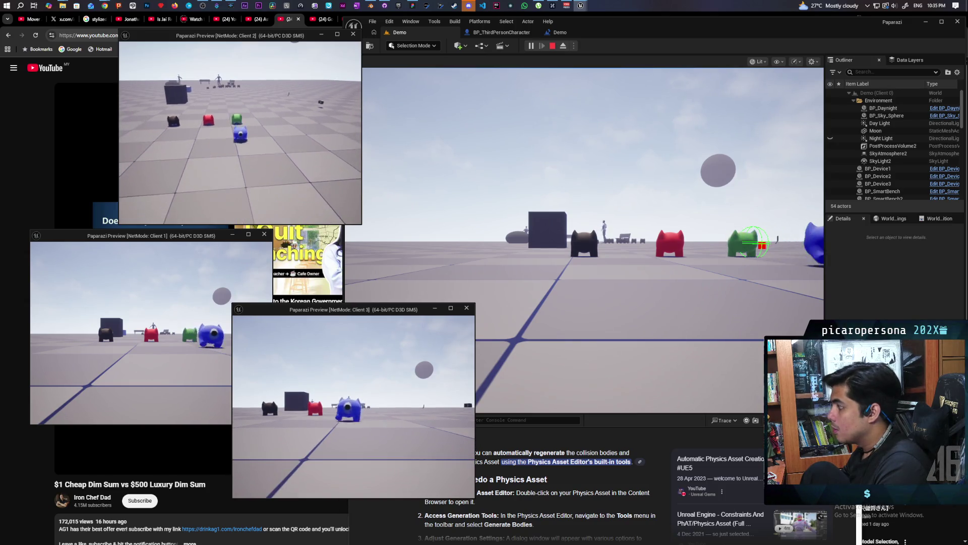
key(s)
key(a)
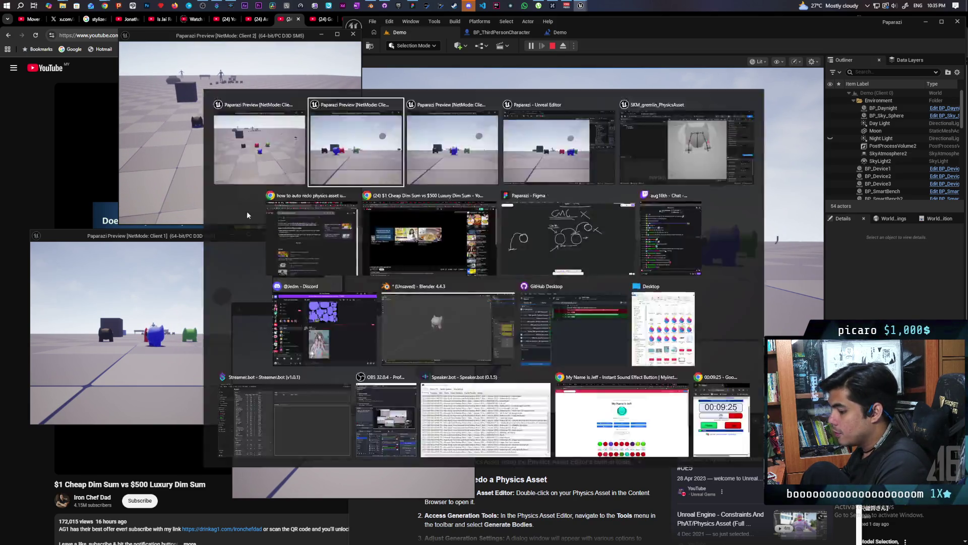
click(480, 132)
key(w)
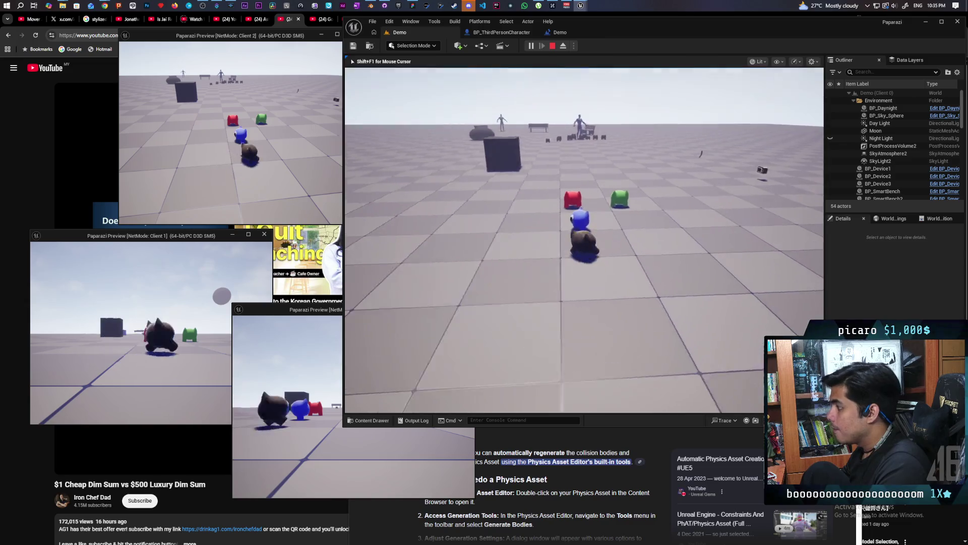
key(s)
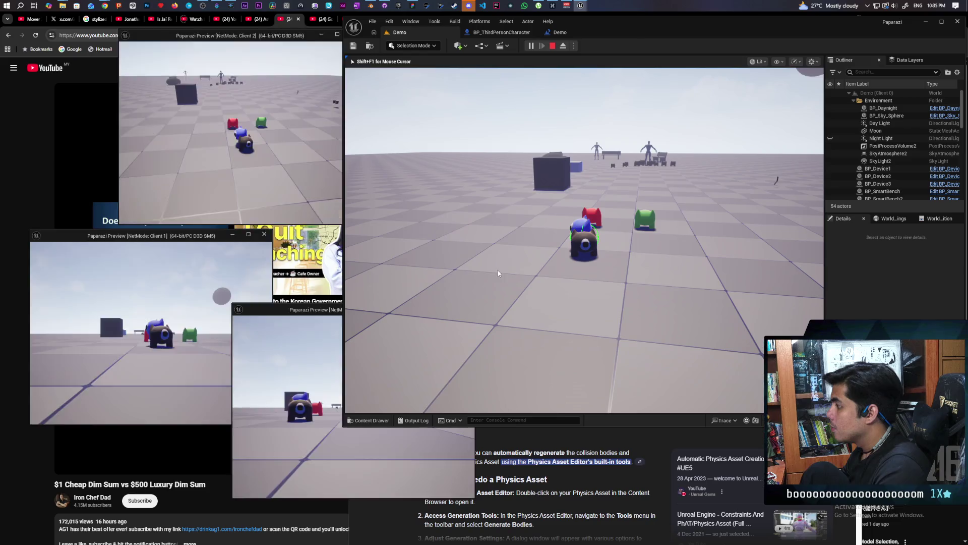
key(Escape)
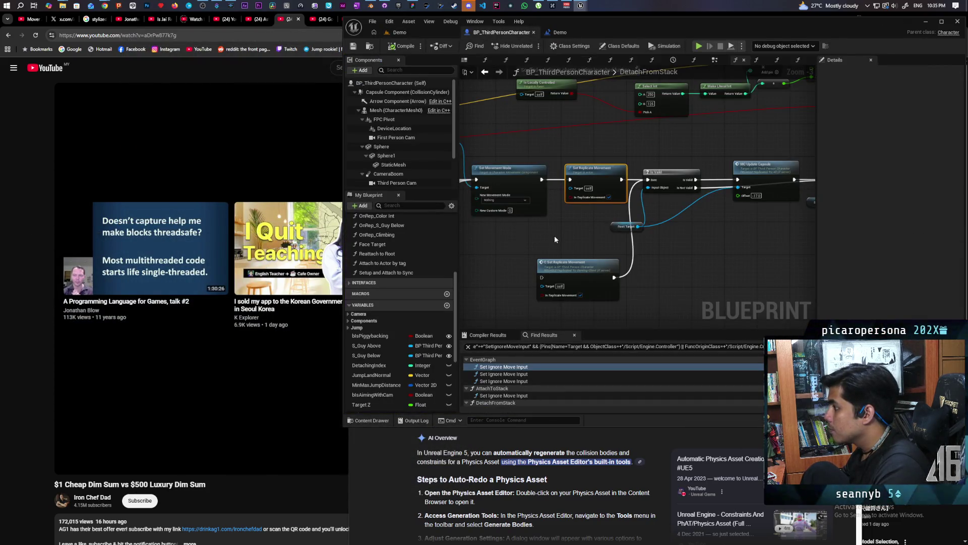
- Zoom out of the current graph and go back to the EventGraph
scroll(555, 234, down, 2)
scroll(554, 234, down, 2)
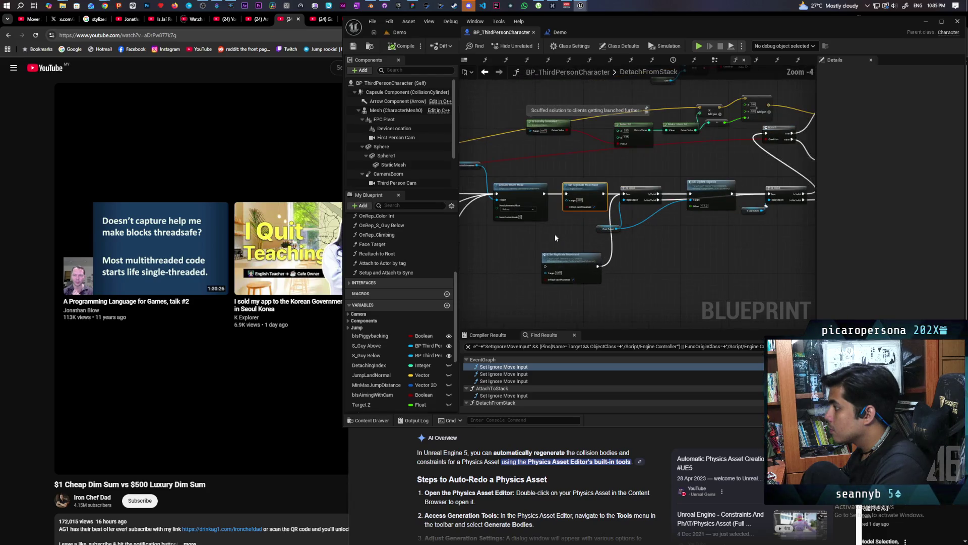
mouse_move(554, 234)
mouse_down()
mouse_move(804, 189)
mouse_move(793, 191)
mouse_up()
scroll(649, 189, down, 1)
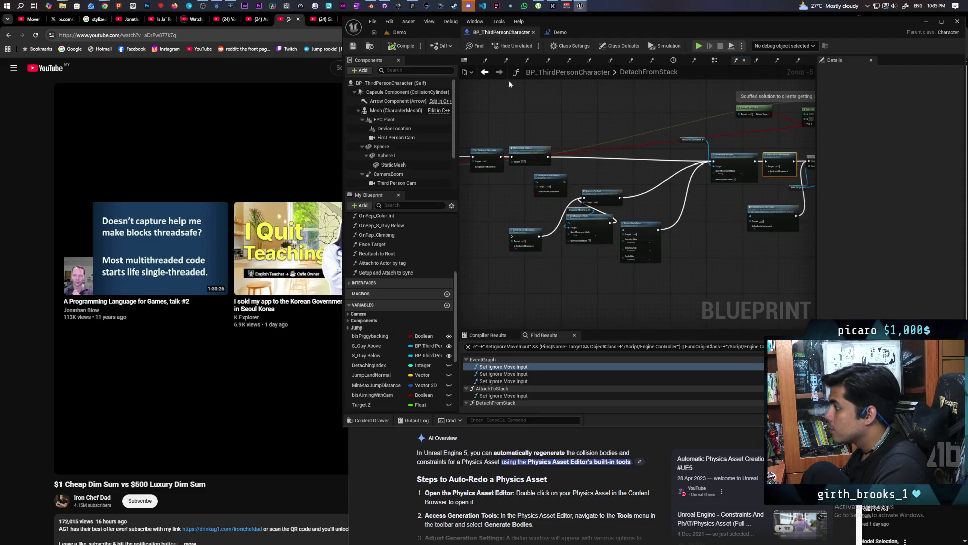
click(487, 73)
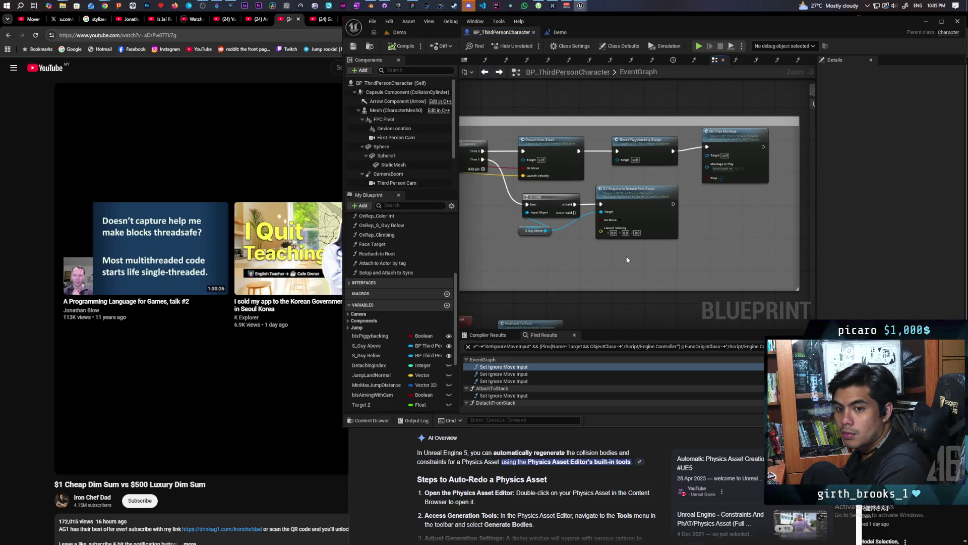
- Browse the EventGraph comments and open the DetachFromStack function graph
scroll(617, 237, down, 3)
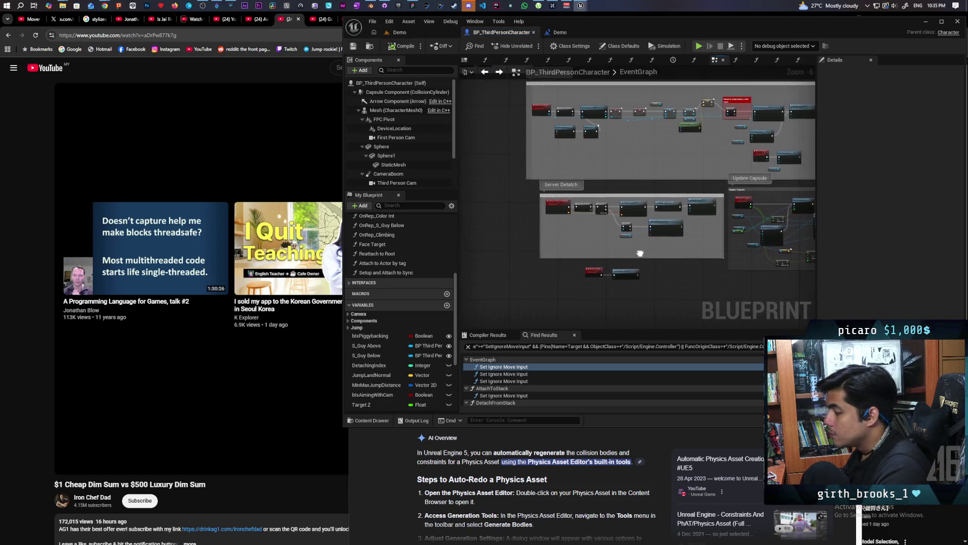
scroll(621, 221, up, 1)
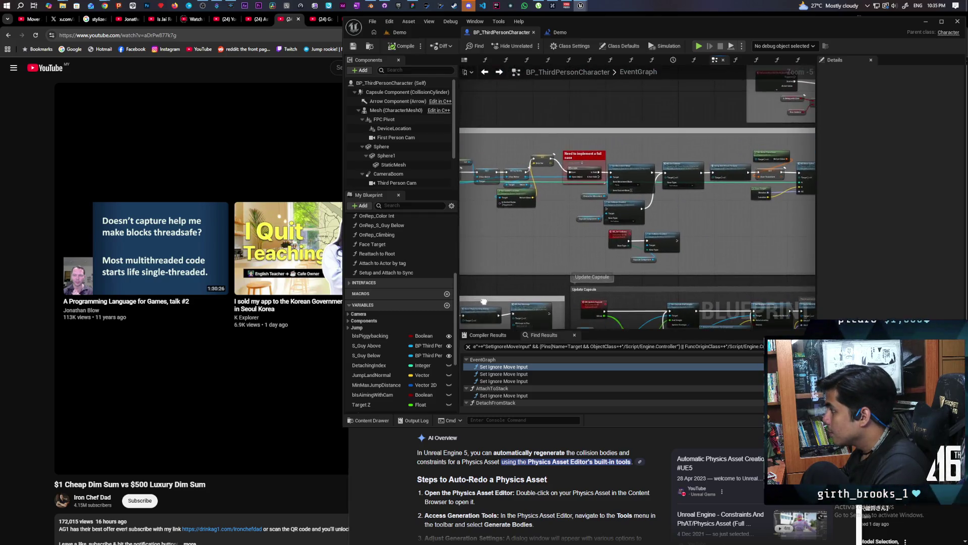
scroll(615, 249, down, 1)
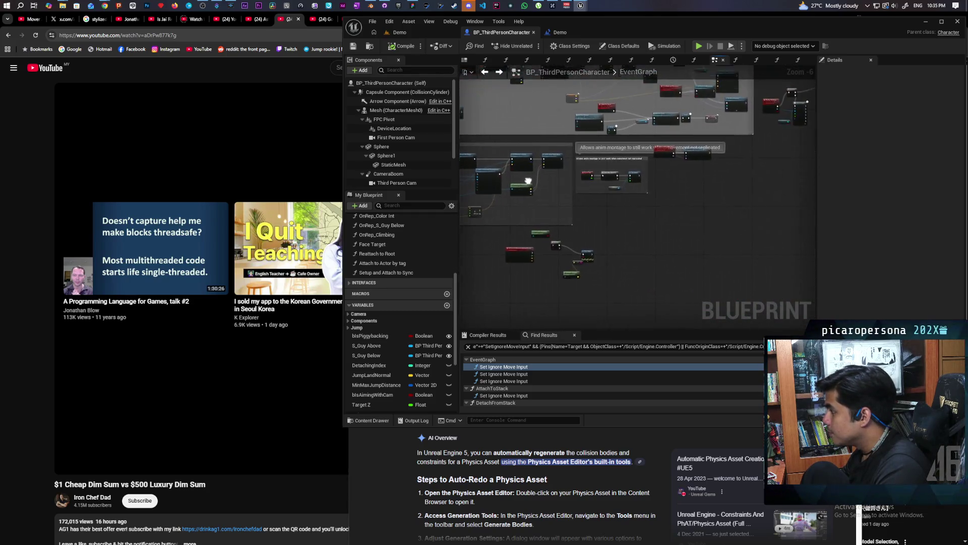
scroll(539, 211, up, 4)
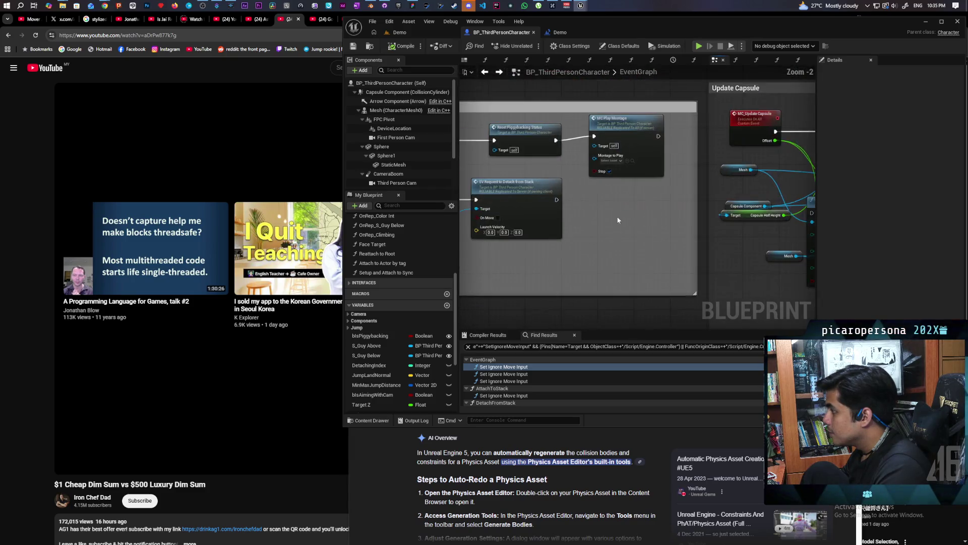
double_click(568, 191)
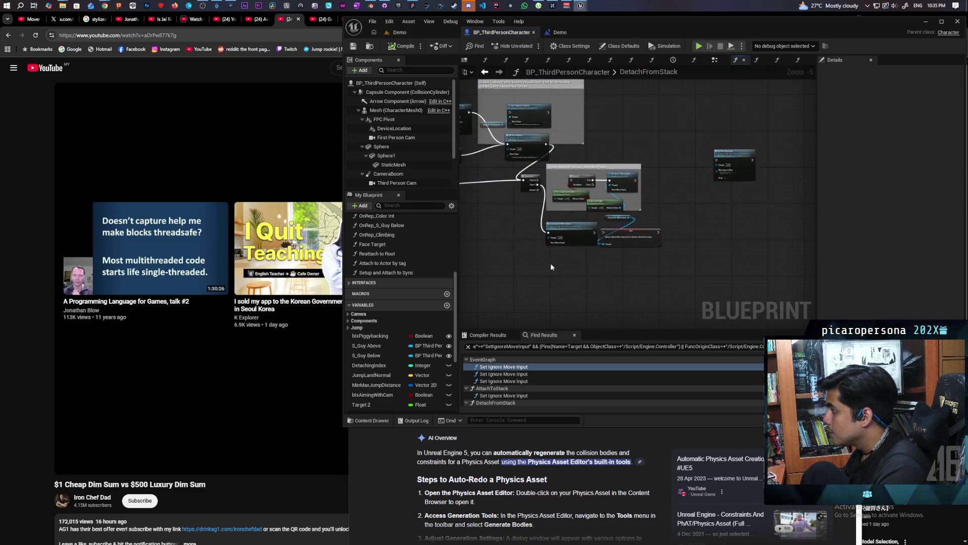
scroll(611, 245, up, 1)
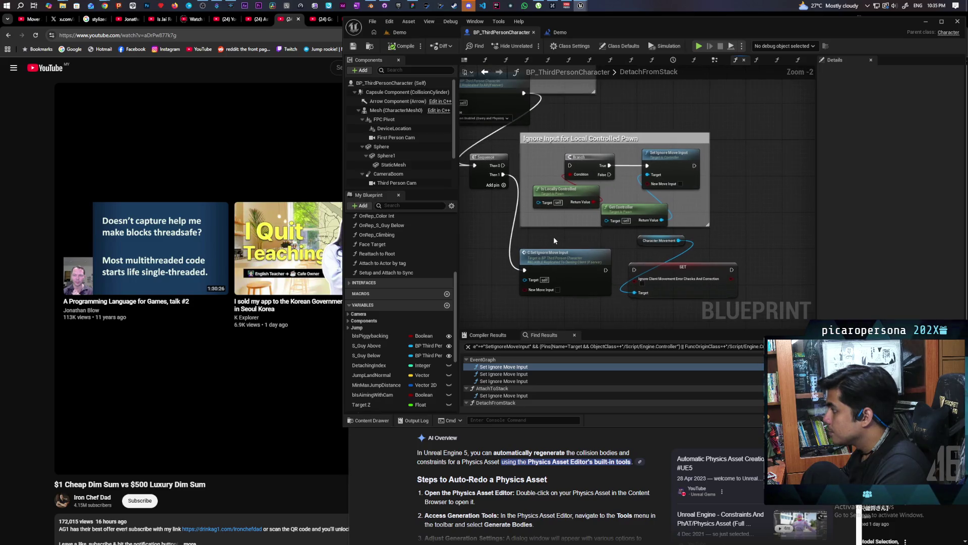
- Connect the Sequence's Then 0 to the Branch, save the Blueprint, and switch to the Demo level
drag(554, 241, 588, 247)
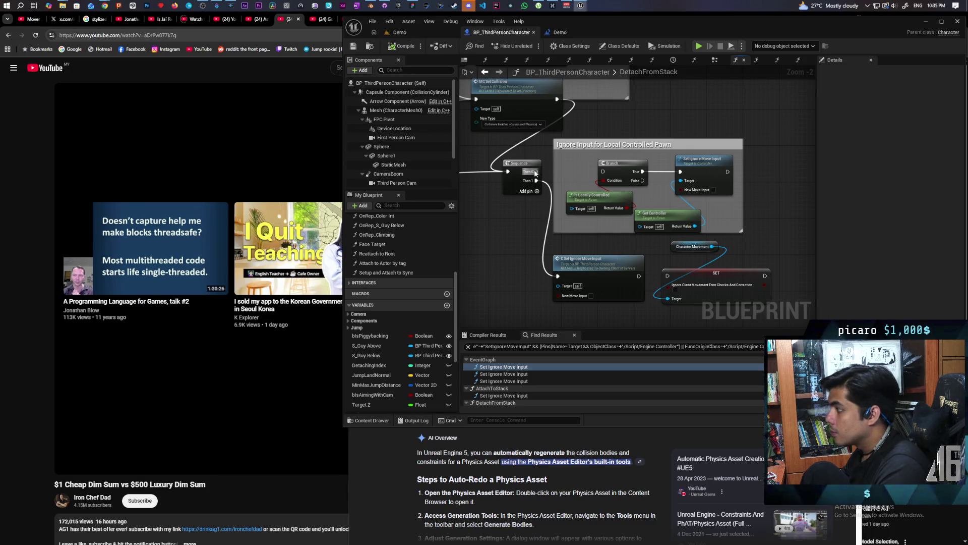
mouse_move(536, 171)
mouse_down()
mouse_move(604, 171)
mouse_move(607, 197)
mouse_move(600, 195)
mouse_move(560, 275)
mouse_move(569, 264)
mouse_up()
click(548, 241)
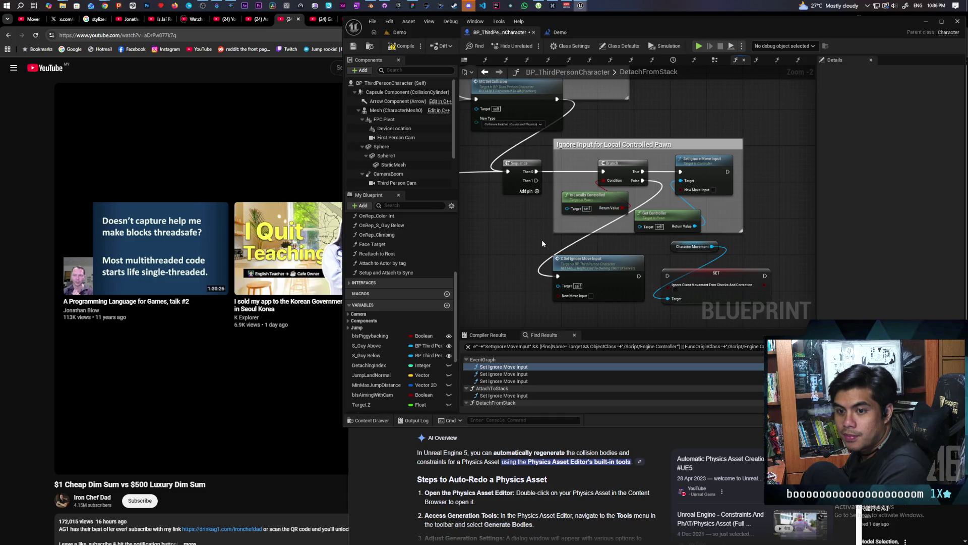
key(ctrl+s)
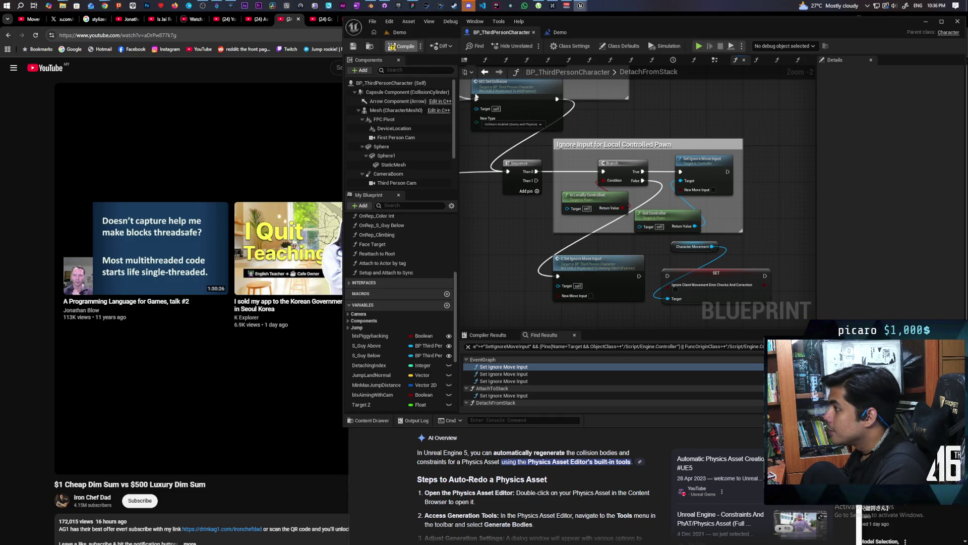
click(418, 33)
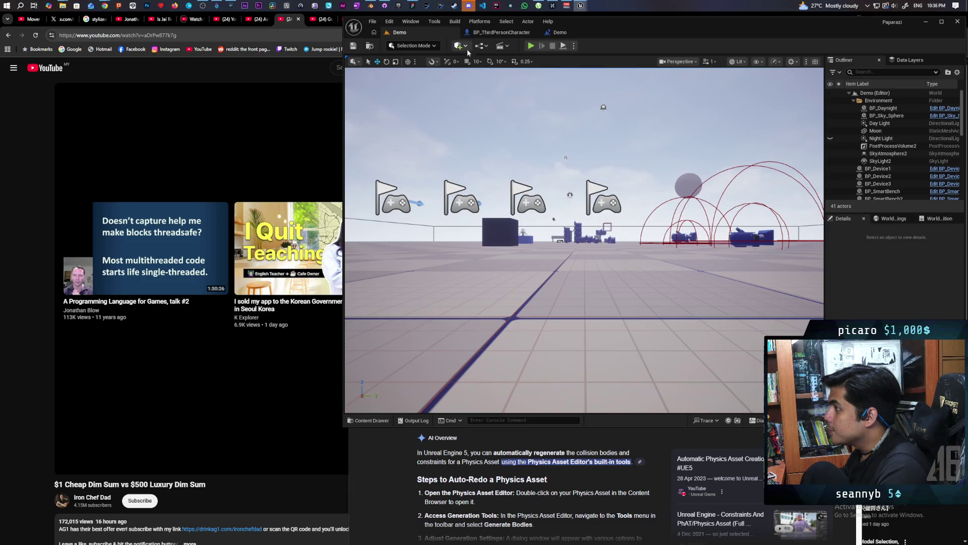
click(531, 46)
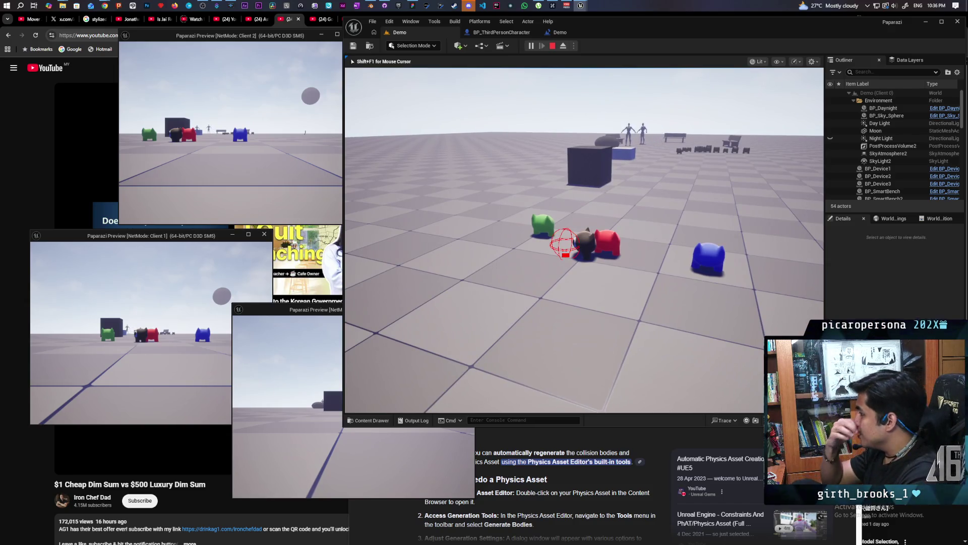
key(alt+Tab)
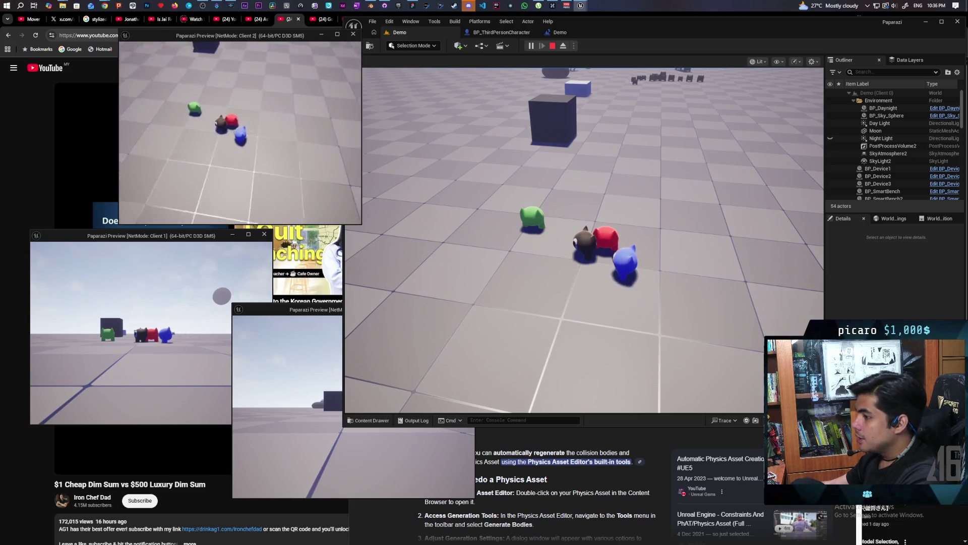
key(w)
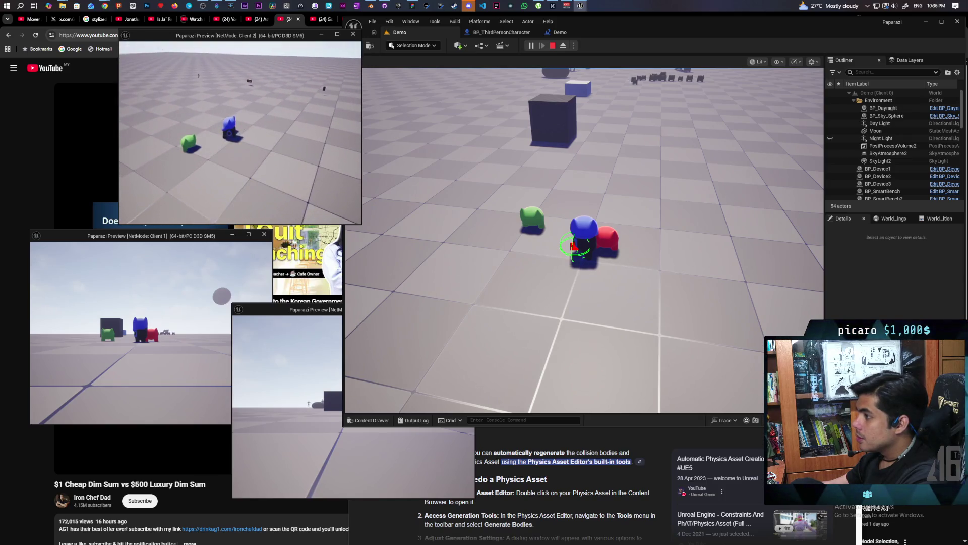
key(w)
key(w)
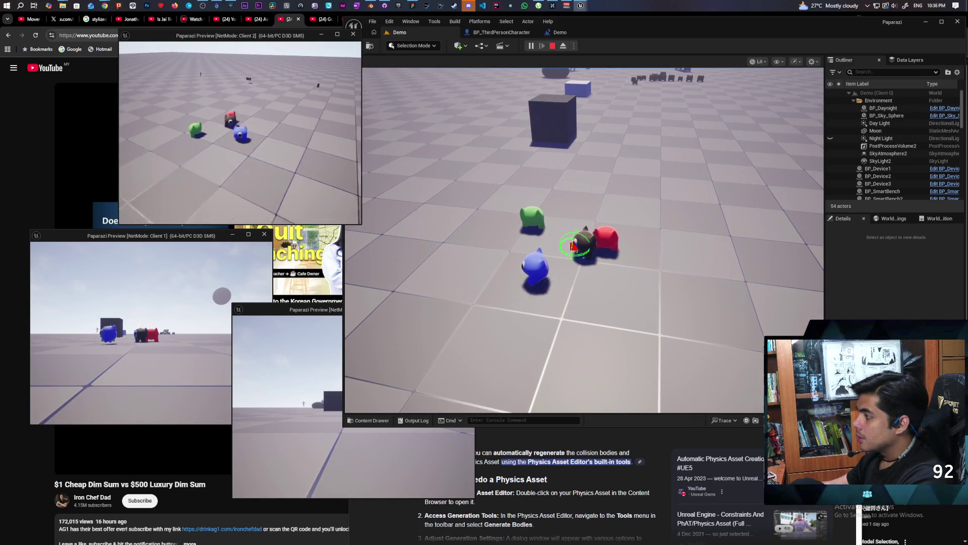
key(w)
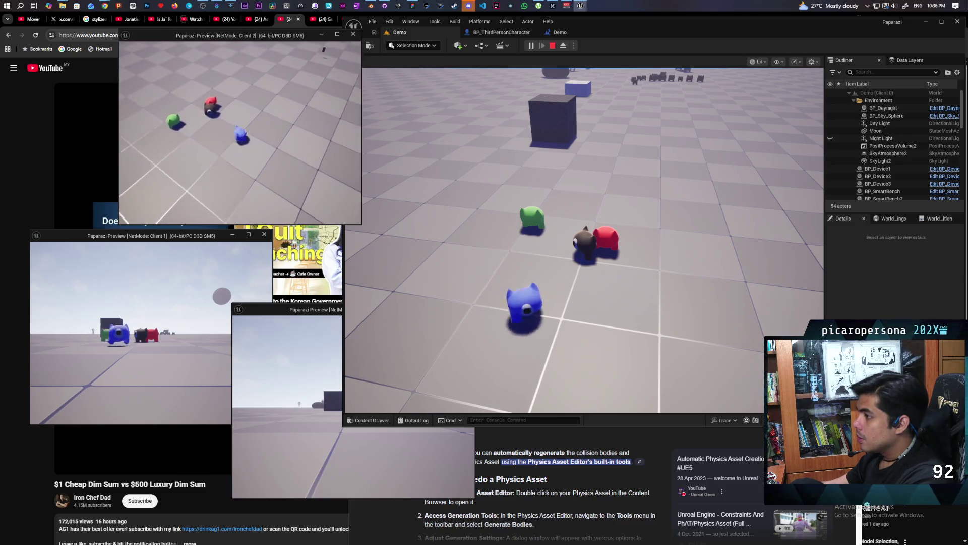
key(Escape)
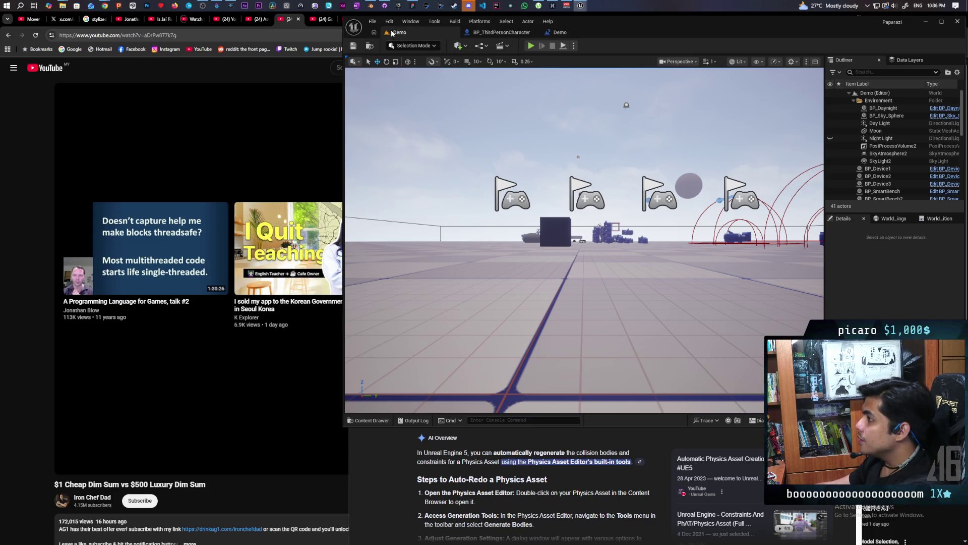
- Switch to the BP_ThirdPersonCharacter graph, then bring up Discord's direct messages
click(502, 32)
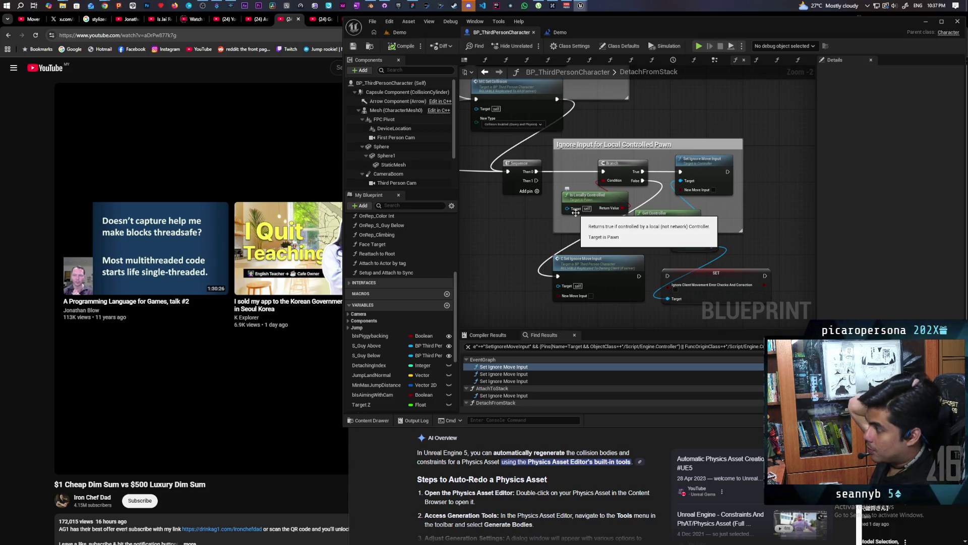
click(468, 6)
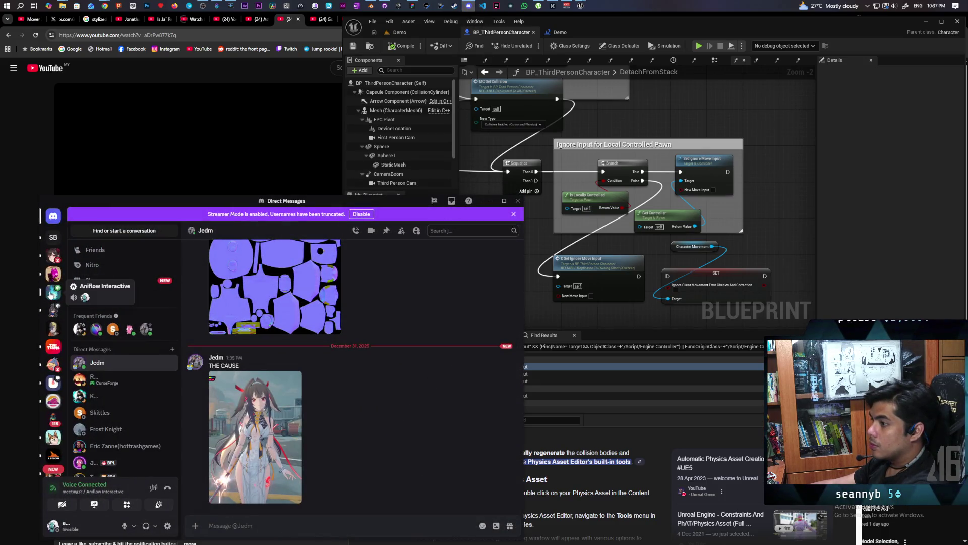
- Browse the Aniflow Interactive server's channel list in Discord, then minimise Discord
click(54, 291)
scroll(148, 429, down, 3)
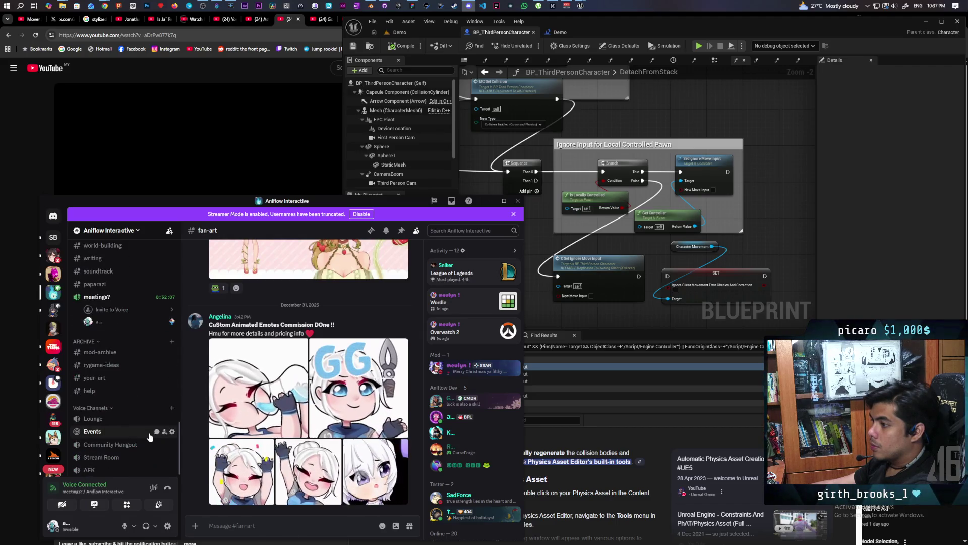
click(490, 201)
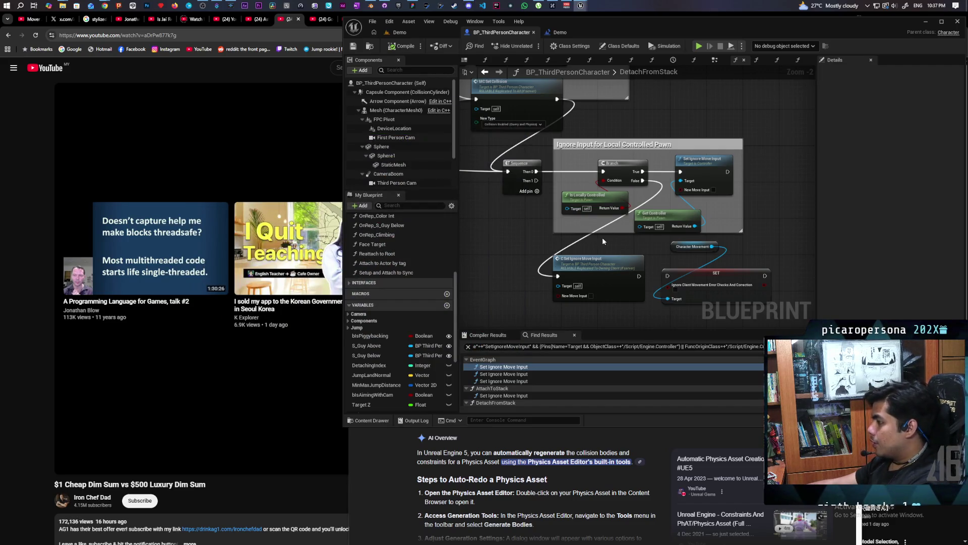
- Wire Set Ignore Move Input's exec into the SET Ignore Client Movement node and start a three-client Demo test
drag(579, 240, 520, 239)
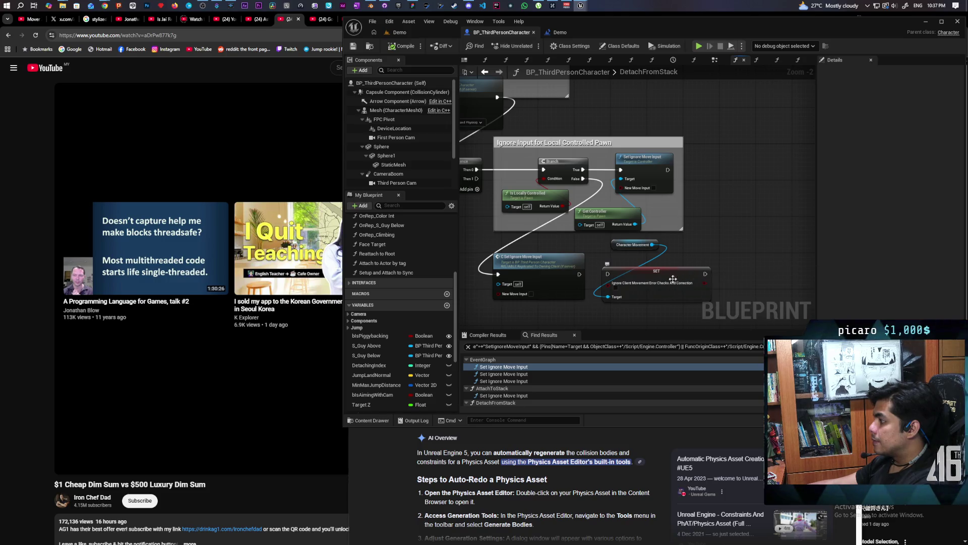
mouse_move(634, 294)
mouse_down()
mouse_move(739, 229)
mouse_move(732, 177)
mouse_up()
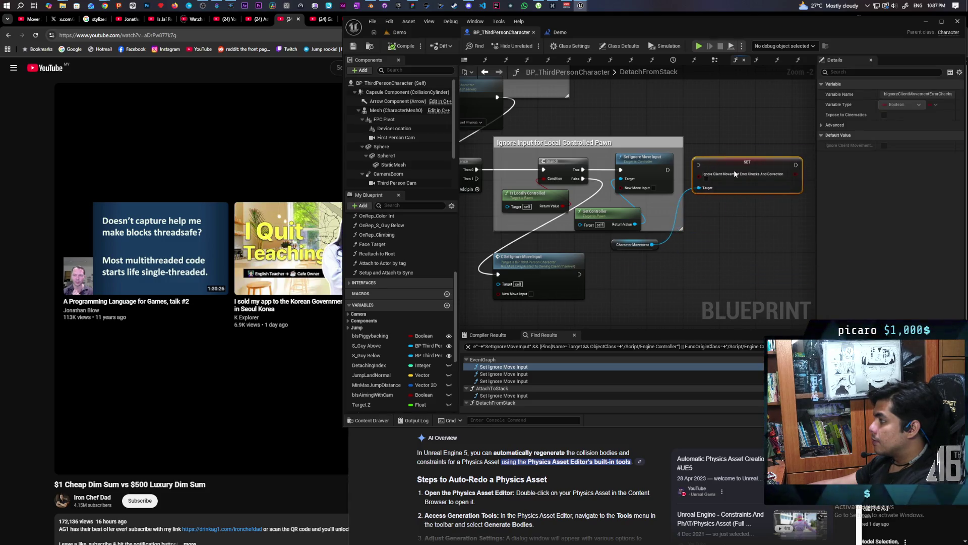
drag(669, 170, 698, 170)
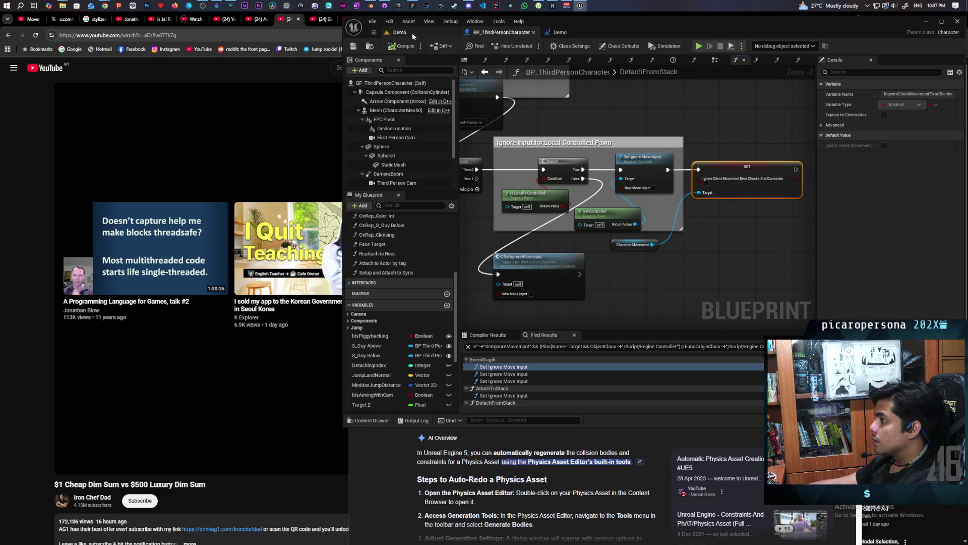
click(412, 32)
click(531, 46)
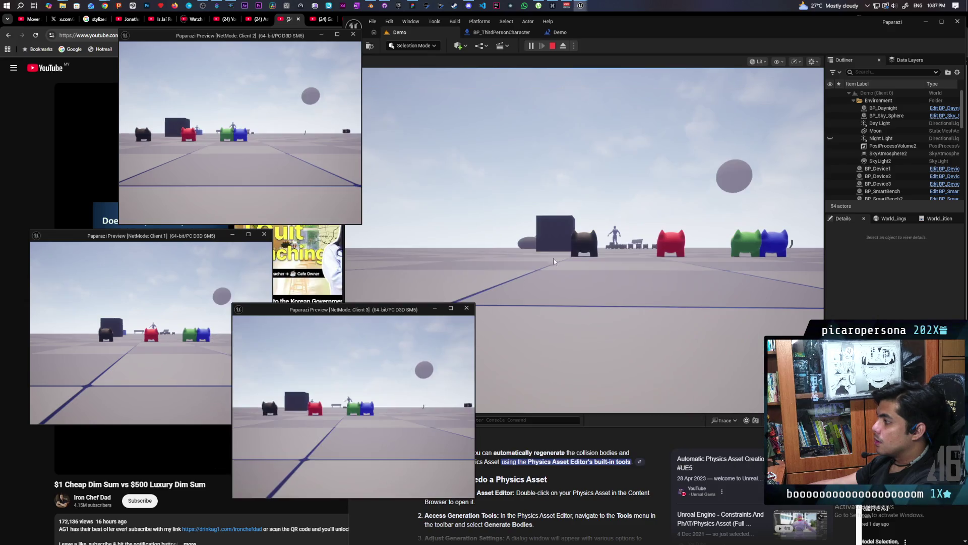
- Play briefly in the main game view, then stop the three-client session
click(550, 262)
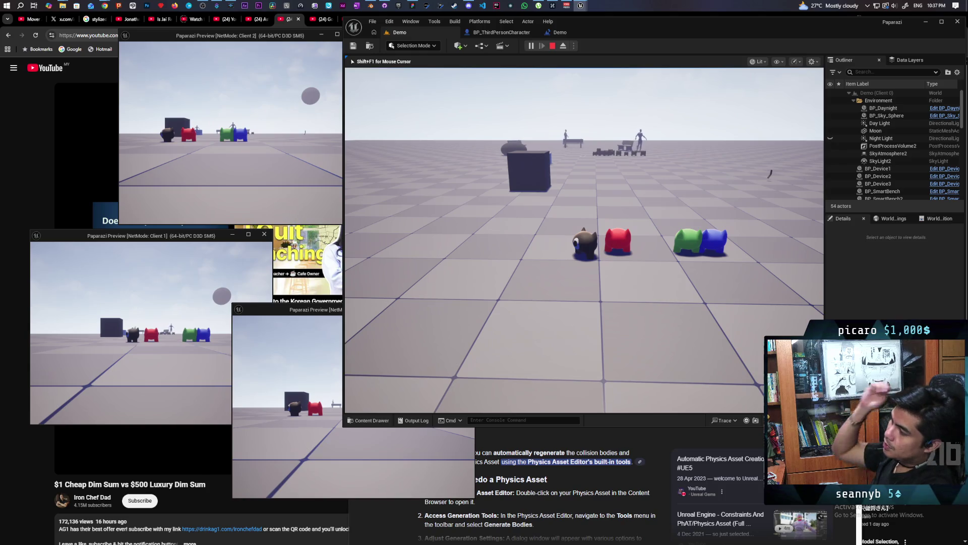
key(Escape)
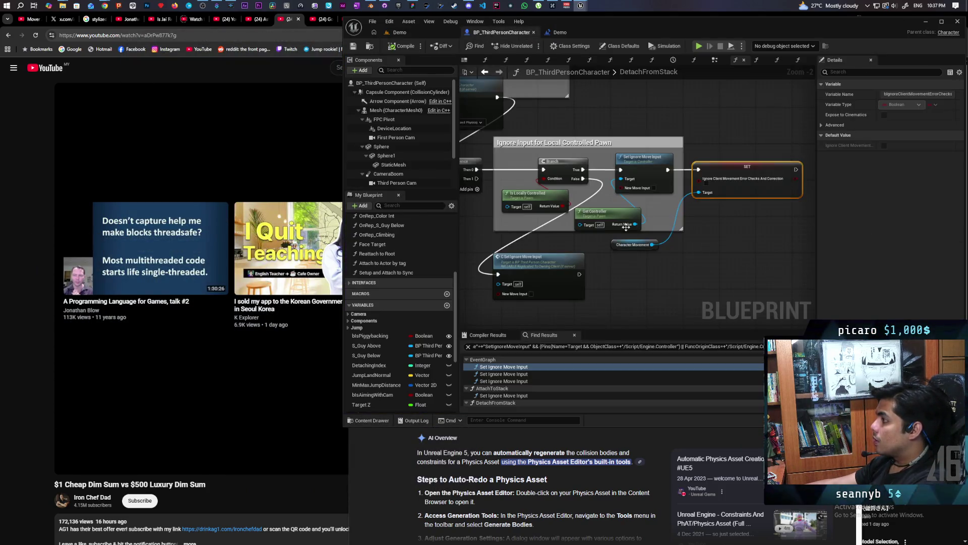
- Disconnect the SET node, move it below the group, save, and restart the multiplayer Demo test
alt+click(679, 172)
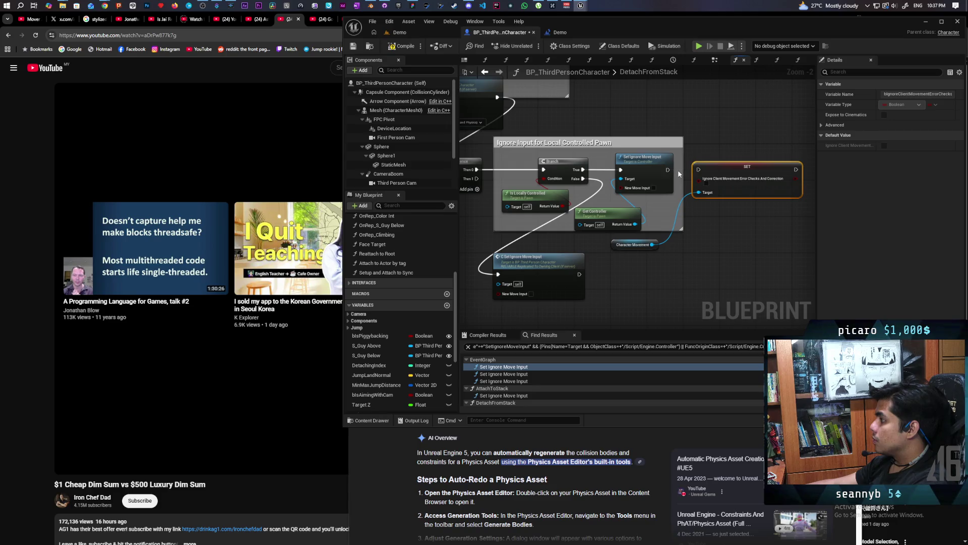
drag(748, 173, 740, 250)
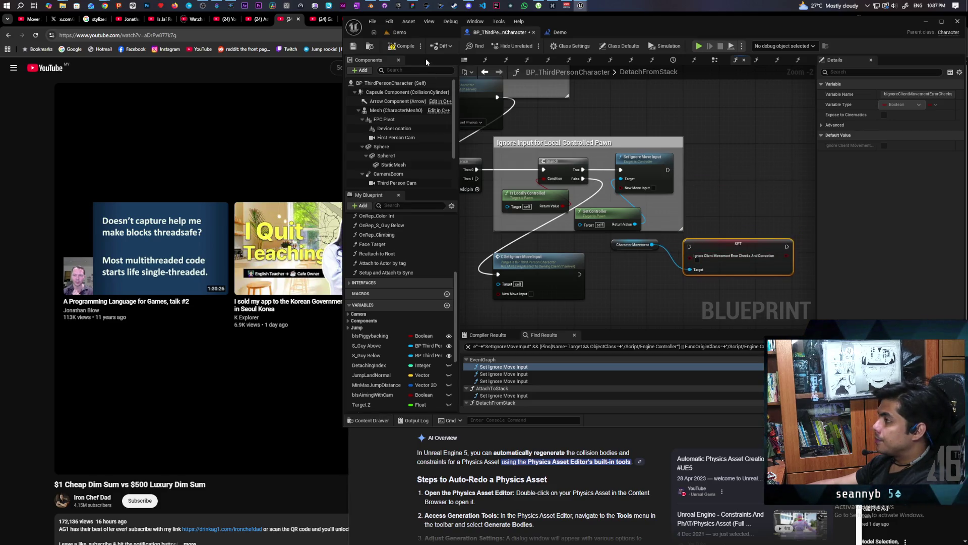
key(ctrl+shift+s)
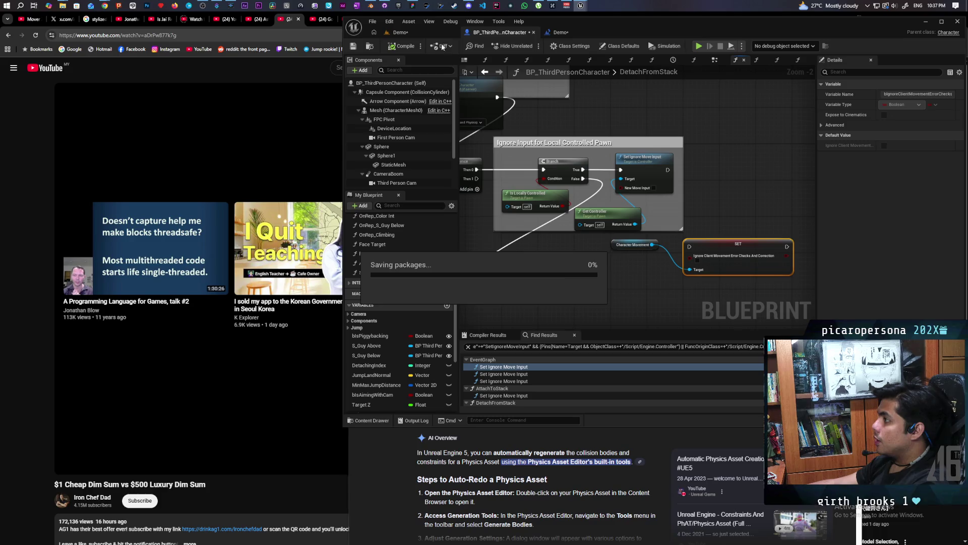
click(418, 31)
key(alt+p)
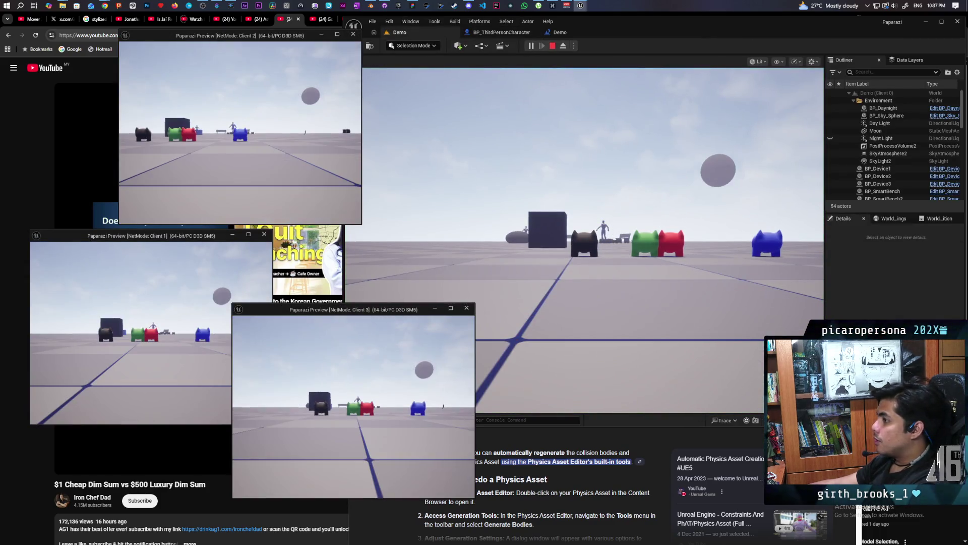
- Walk the blue cat around the black cat, climbing onto it and dropping off
key(s)
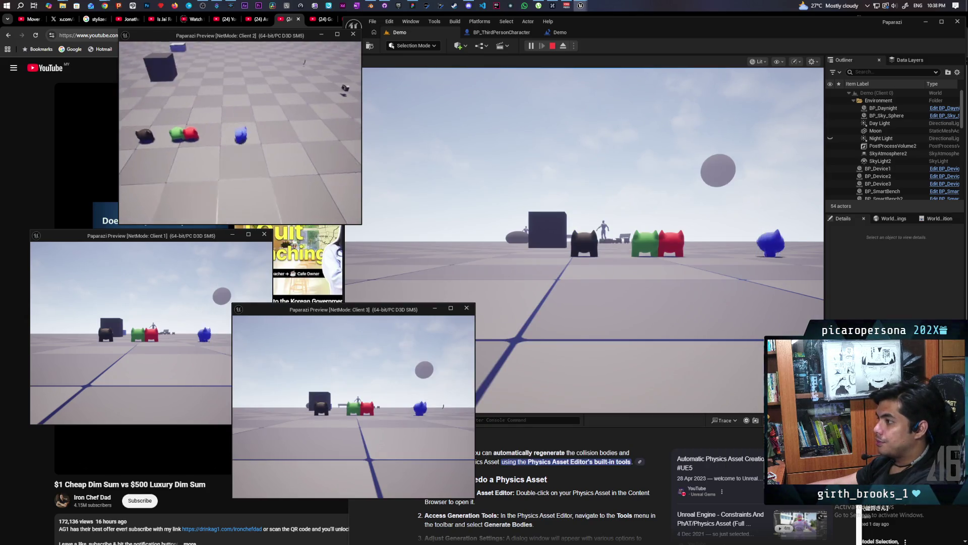
key(w)
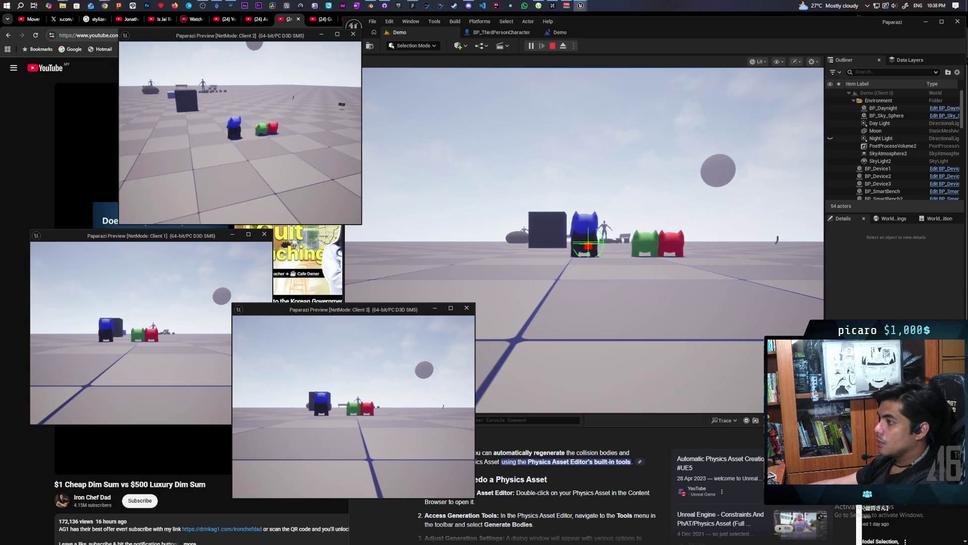
key(s)
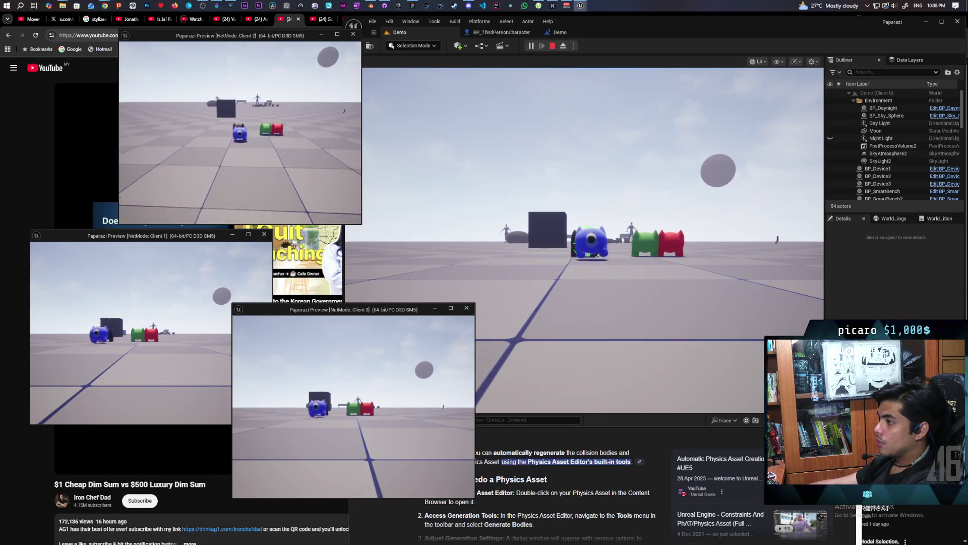
key(w)
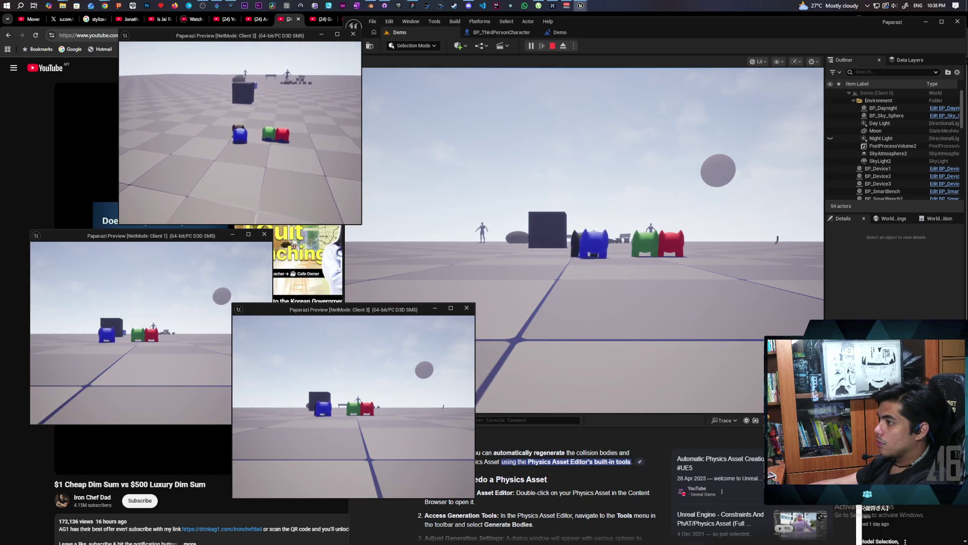
key(s)
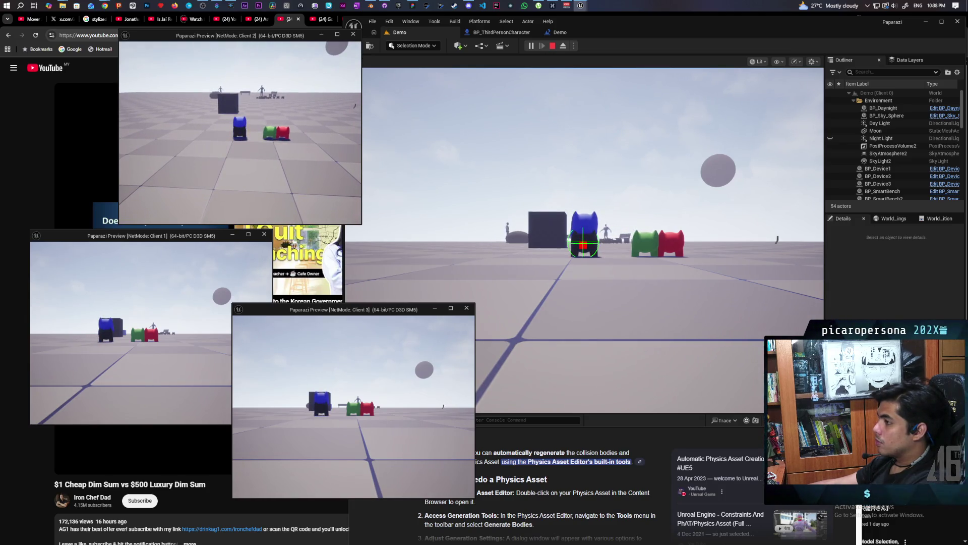
key(s)
key(w)
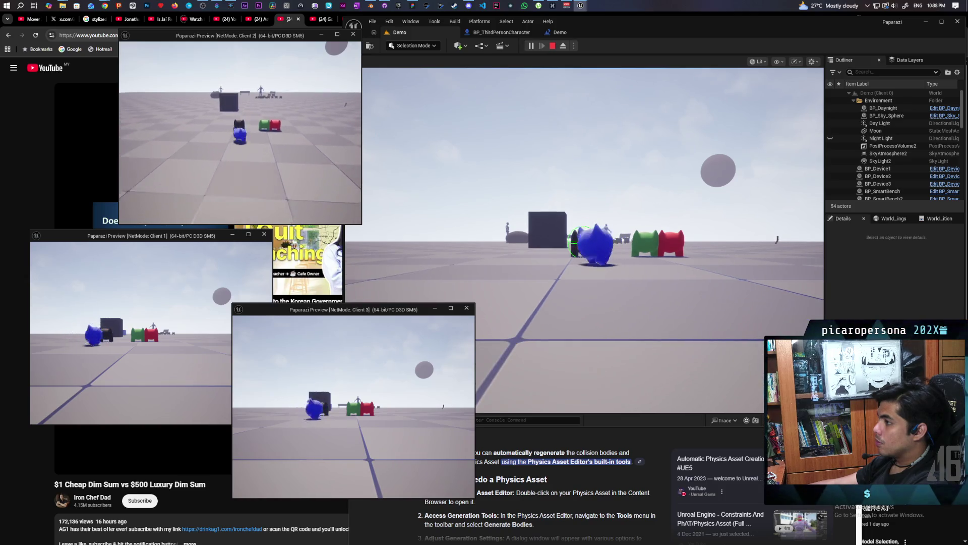
key(s)
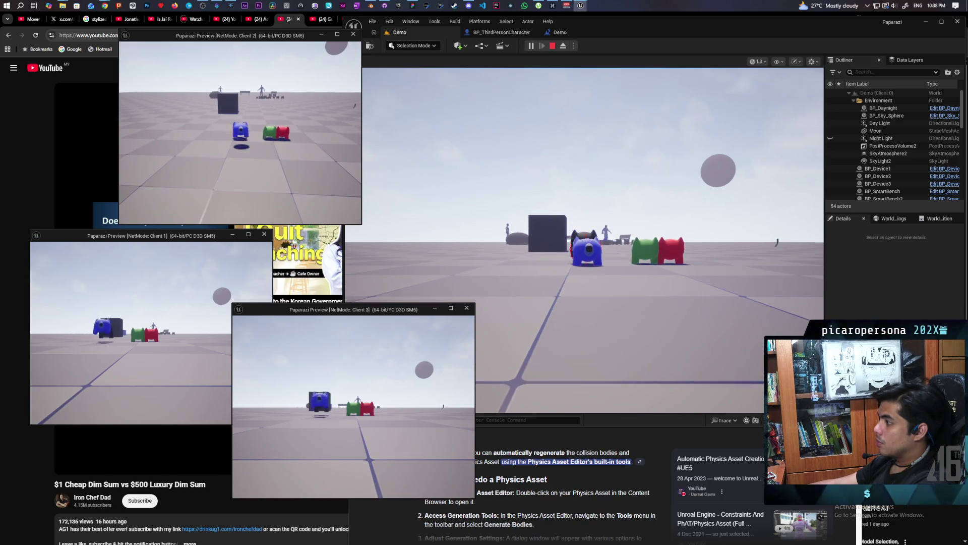
key(w)
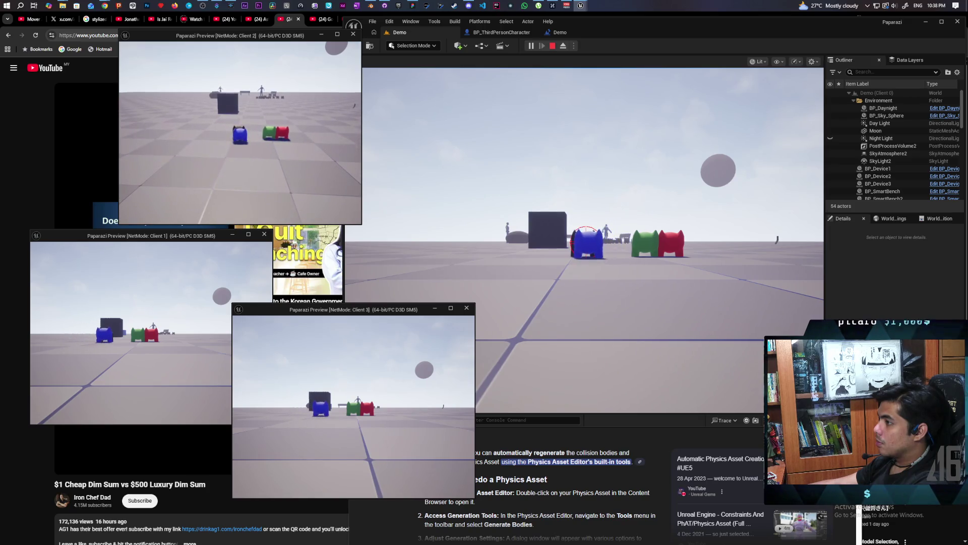
key(space)
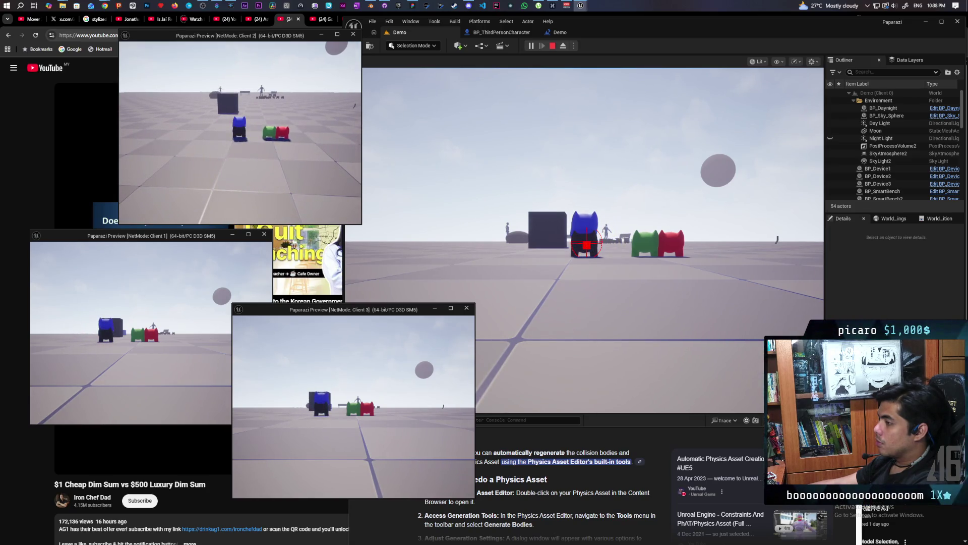
key(s)
key(w)
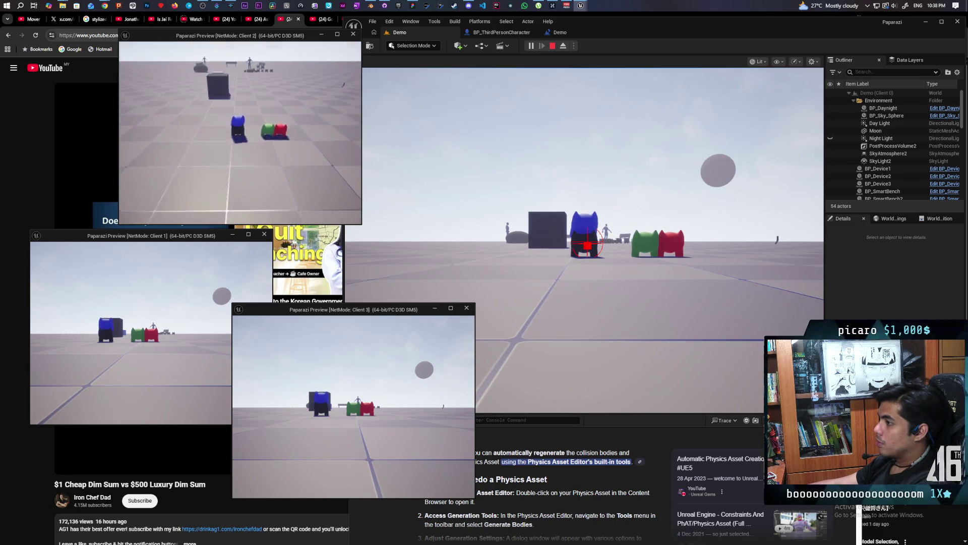
key(s)
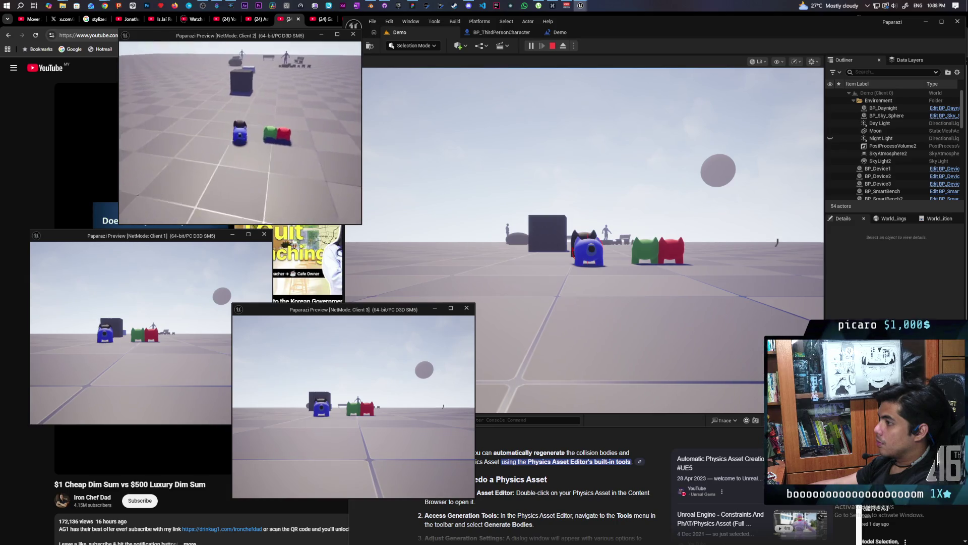
- Steer the blue cat back and forth past the green and red cats and the black cat
key(d)
key(w)
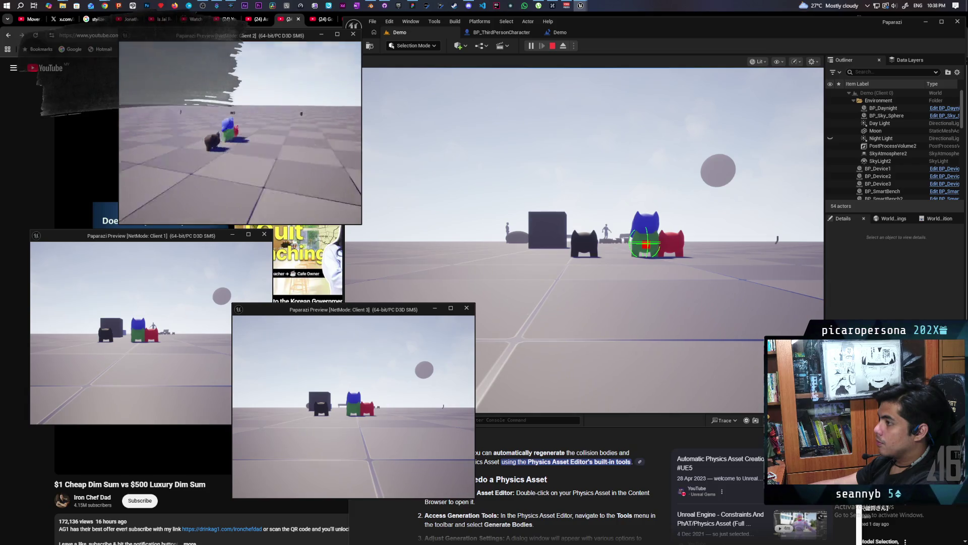
key(d)
key(a)
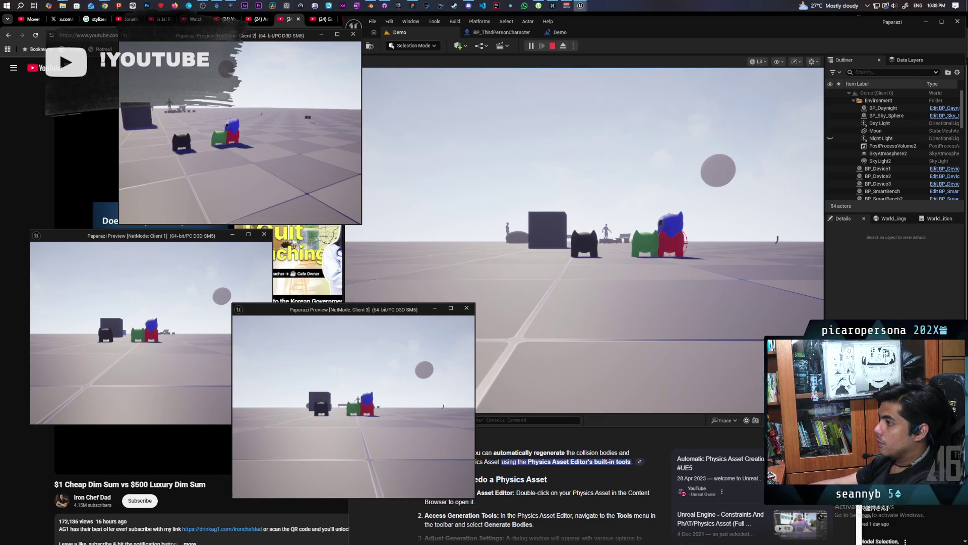
key(d)
key(a)
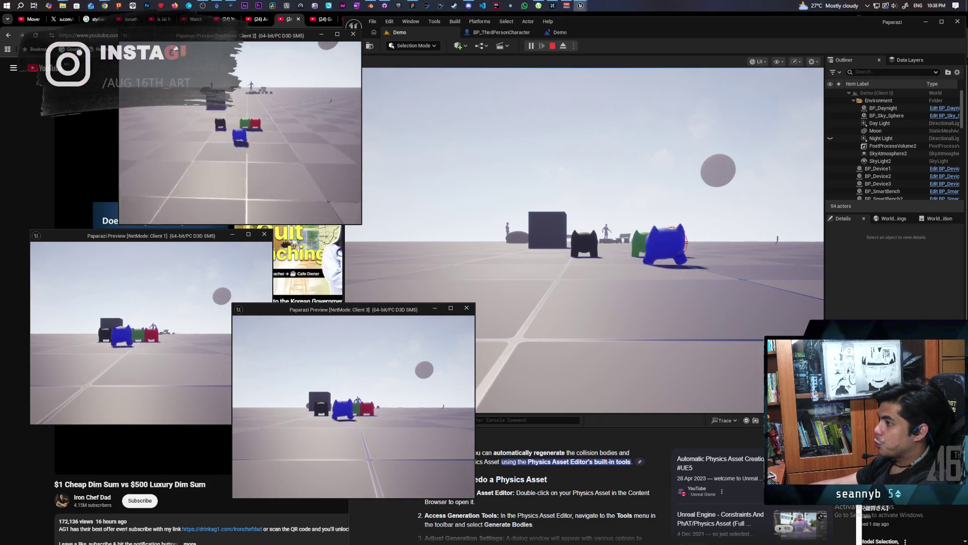
key(a)
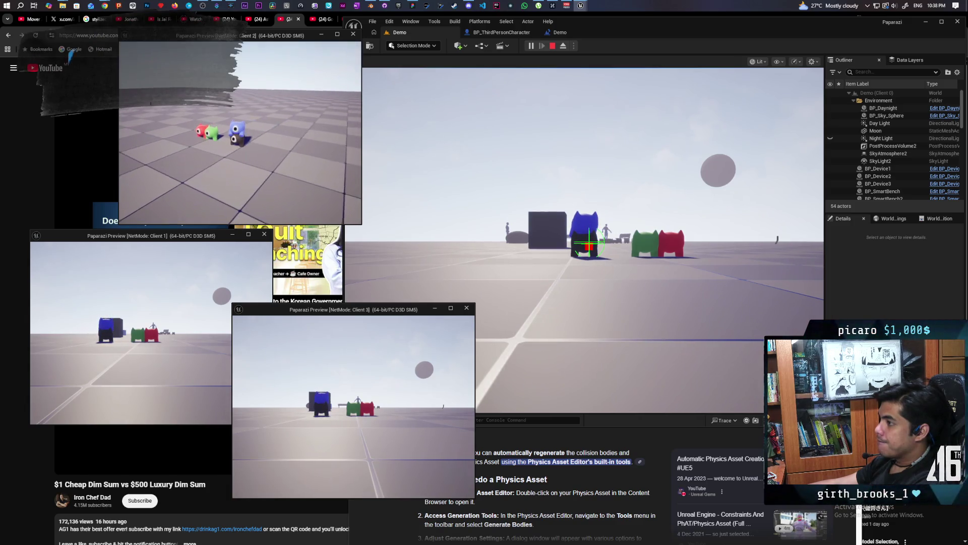
key(s)
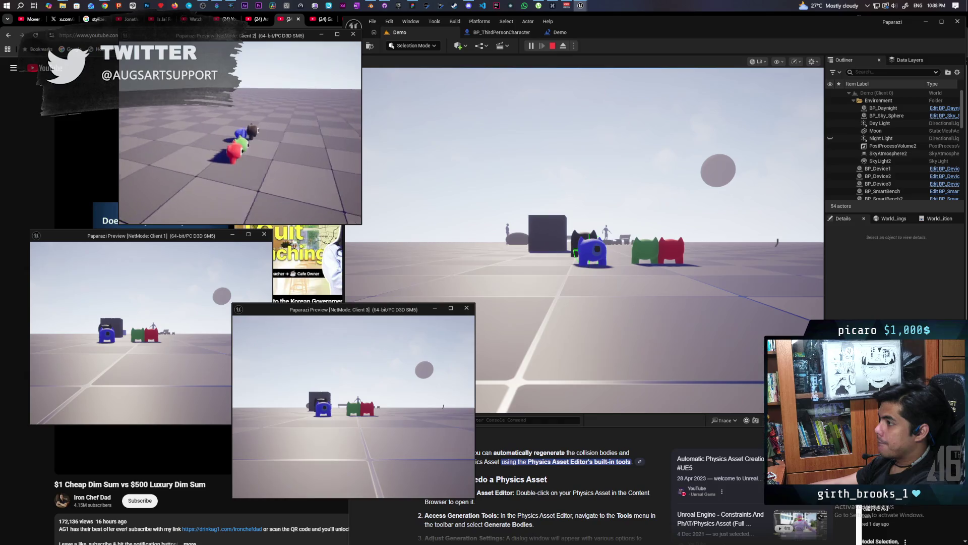
key(d)
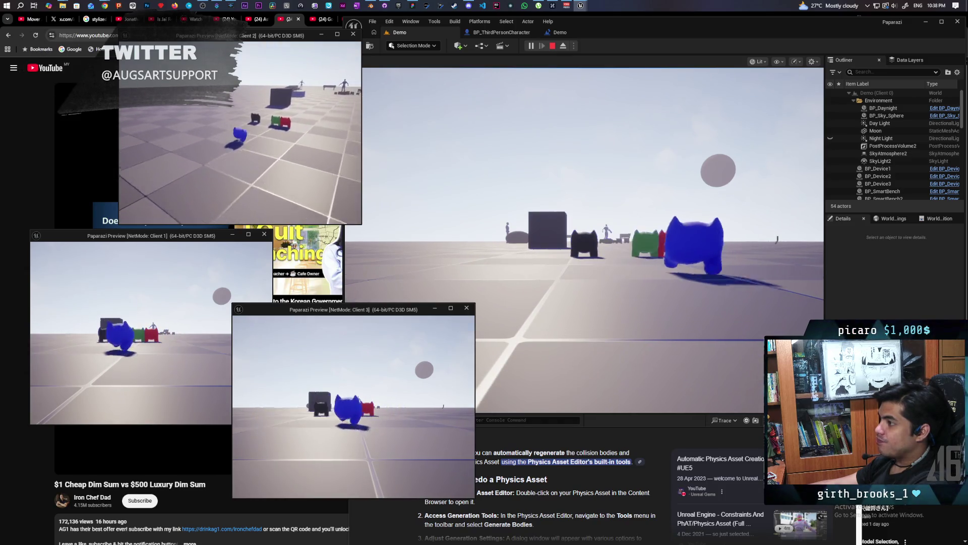
key(w)
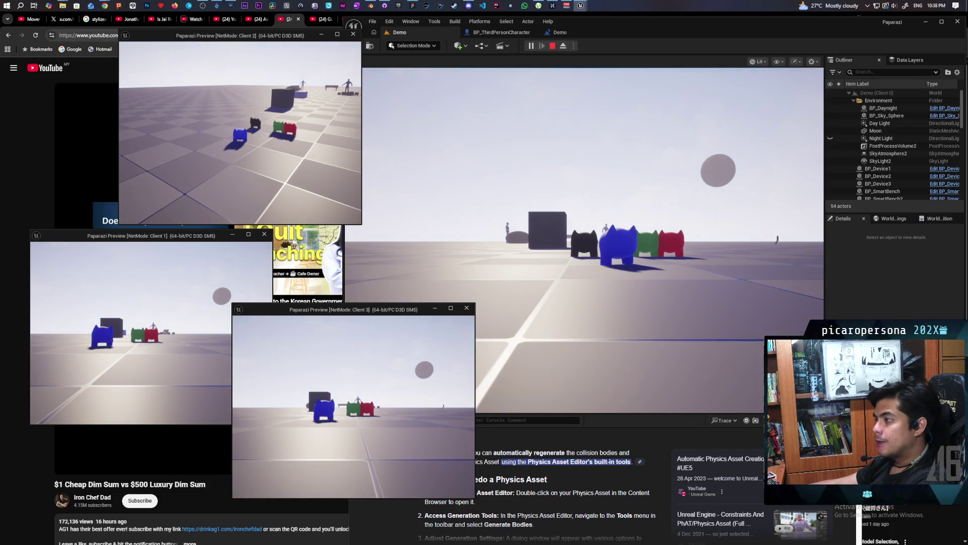
key(s)
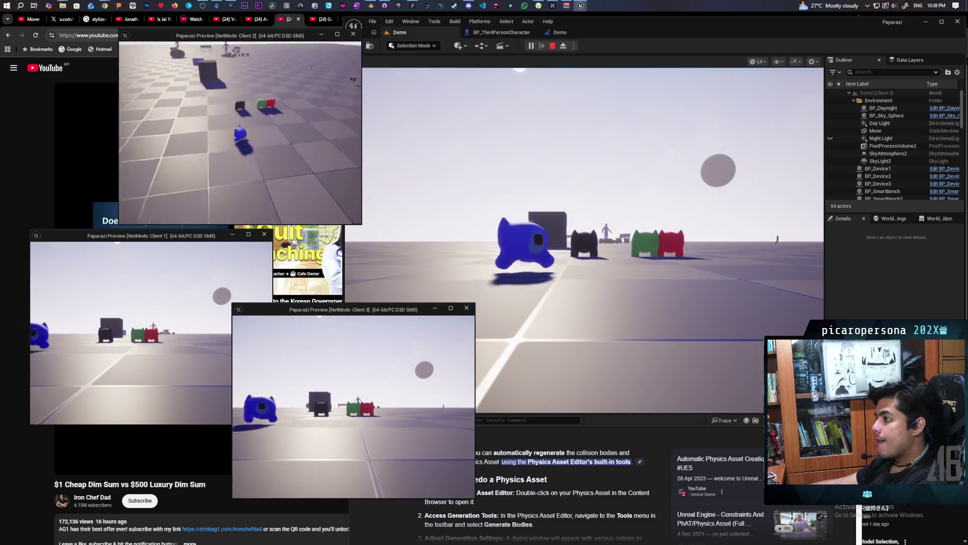
key(w)
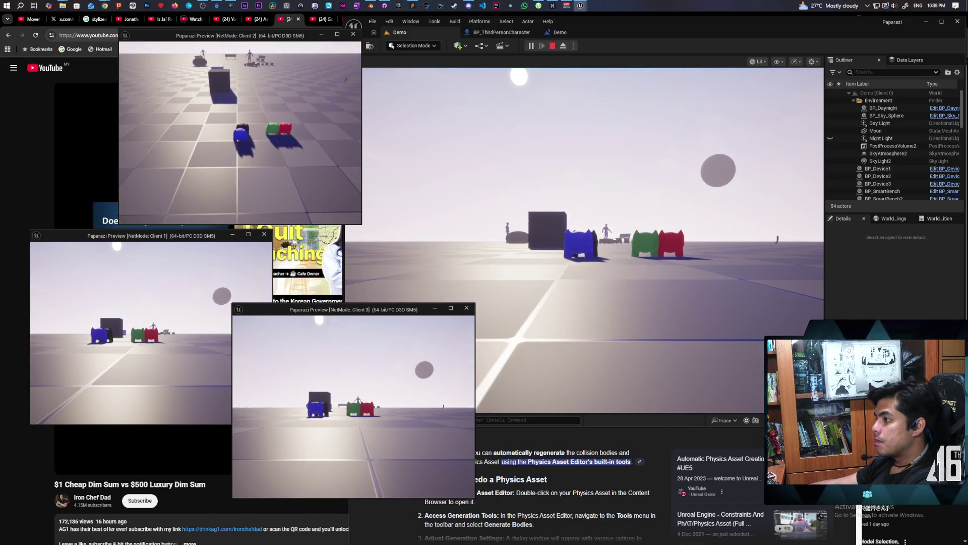
key(s)
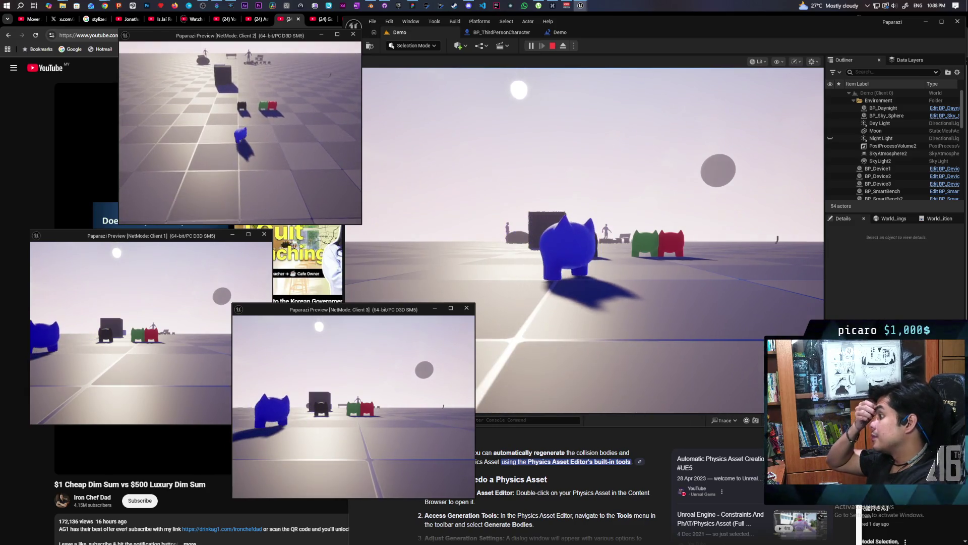
key(w)
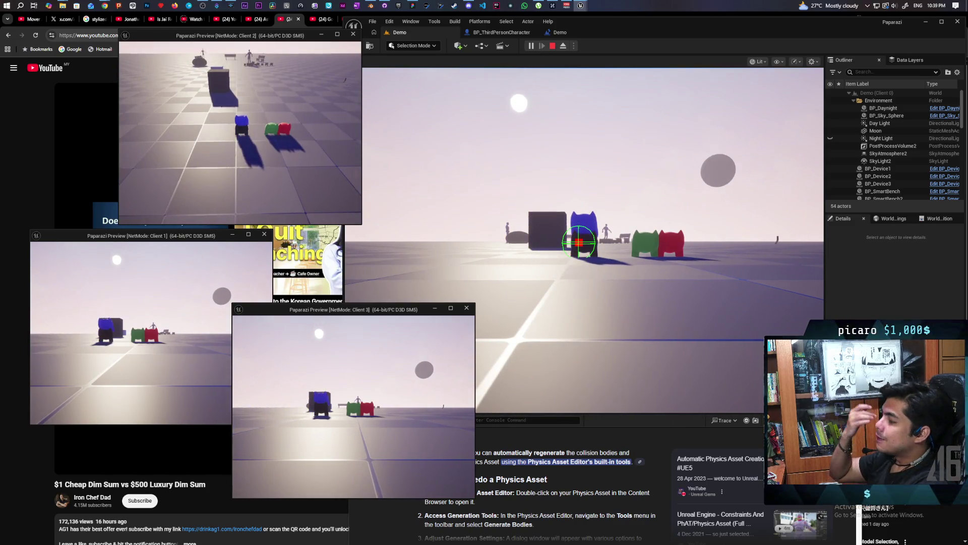
key(a)
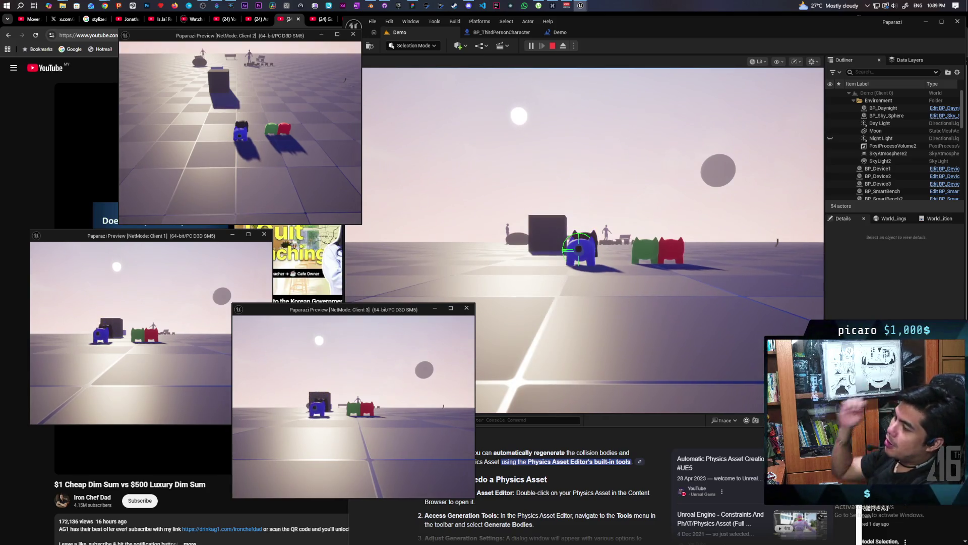
key(d)
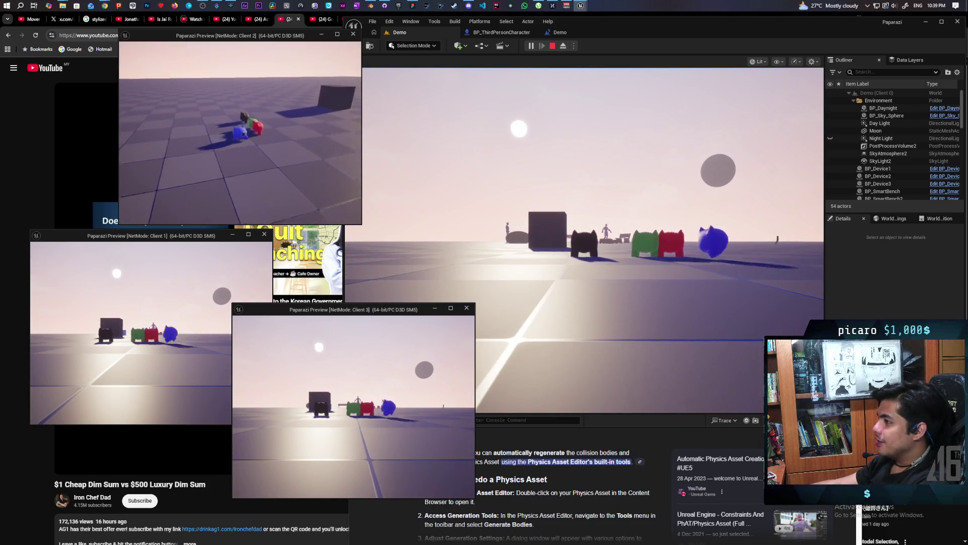
key(a)
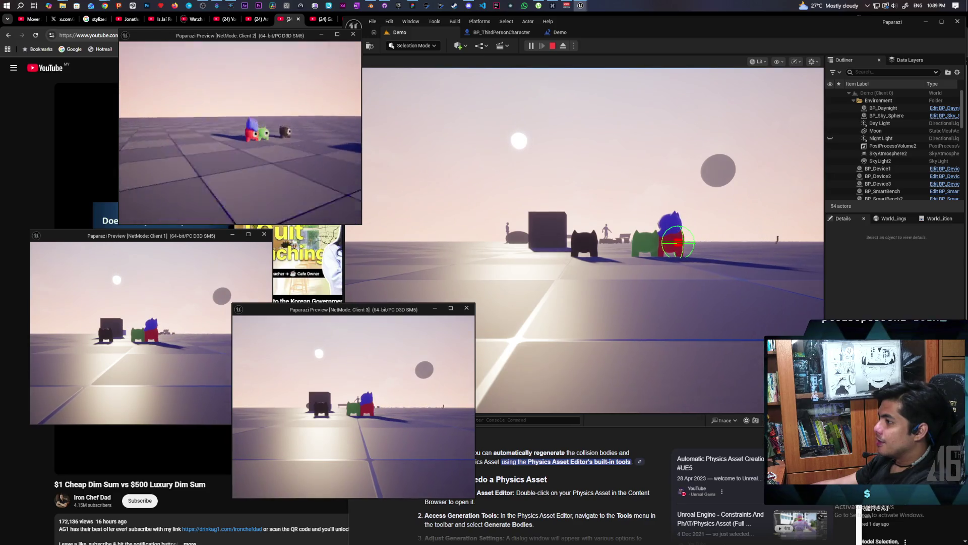
- Move the blue pawn off and back, walk the main player toward the pawns, then stop the session
key(d)
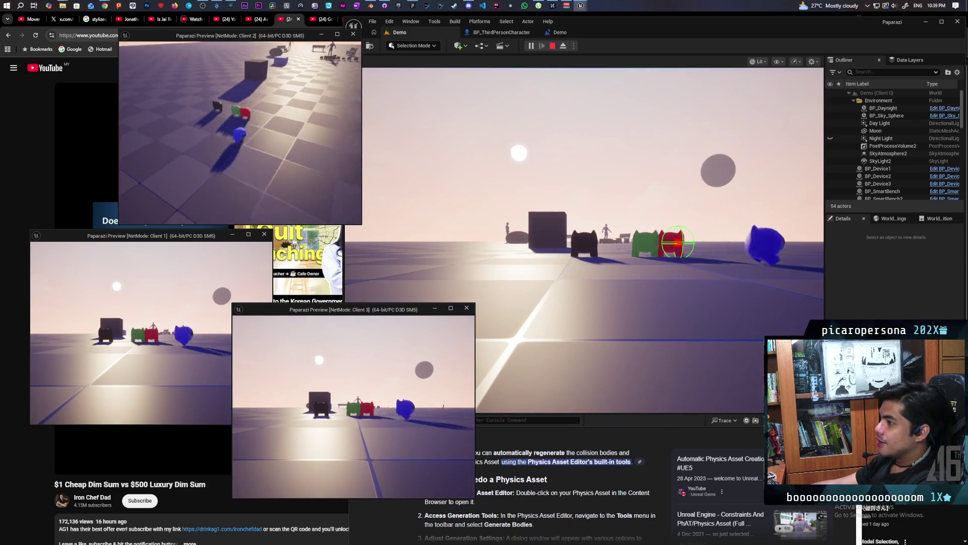
key(a)
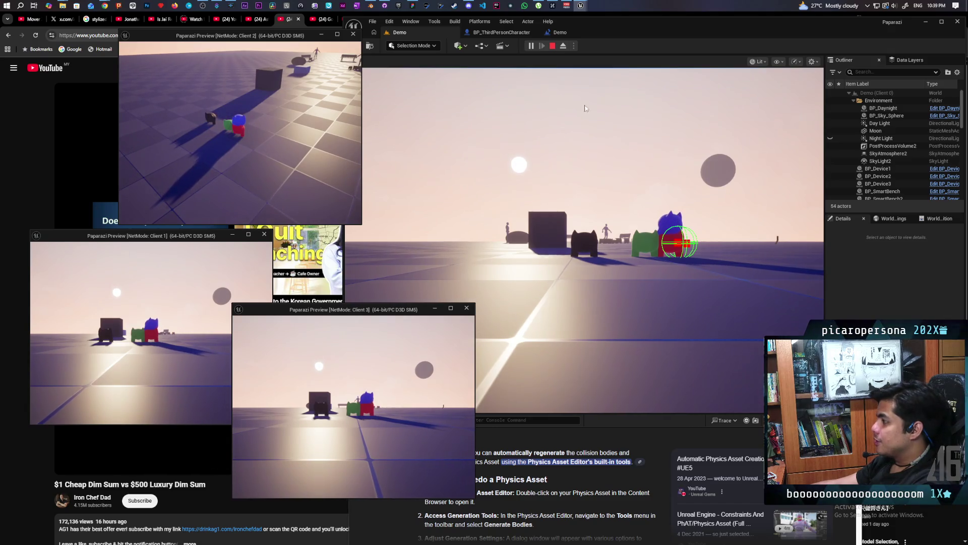
click(584, 102)
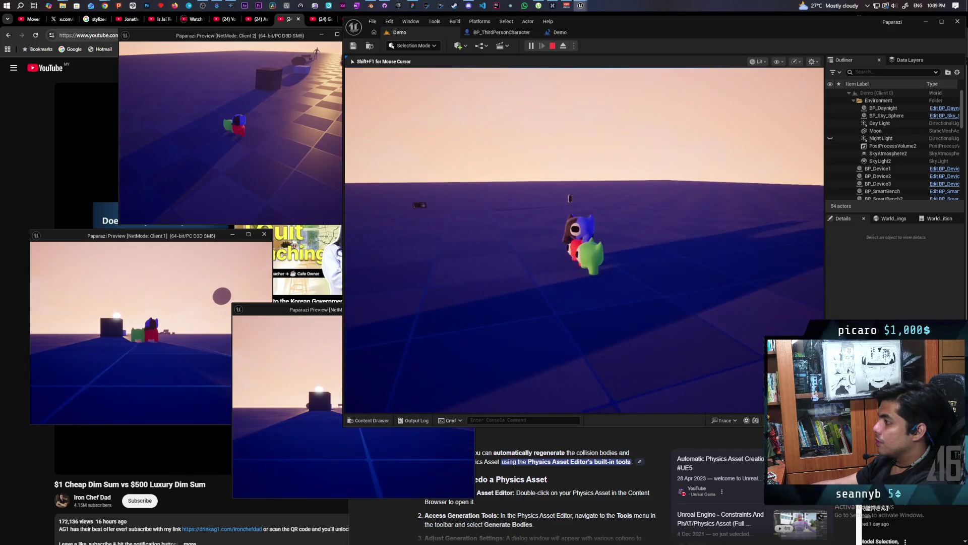
key(w)
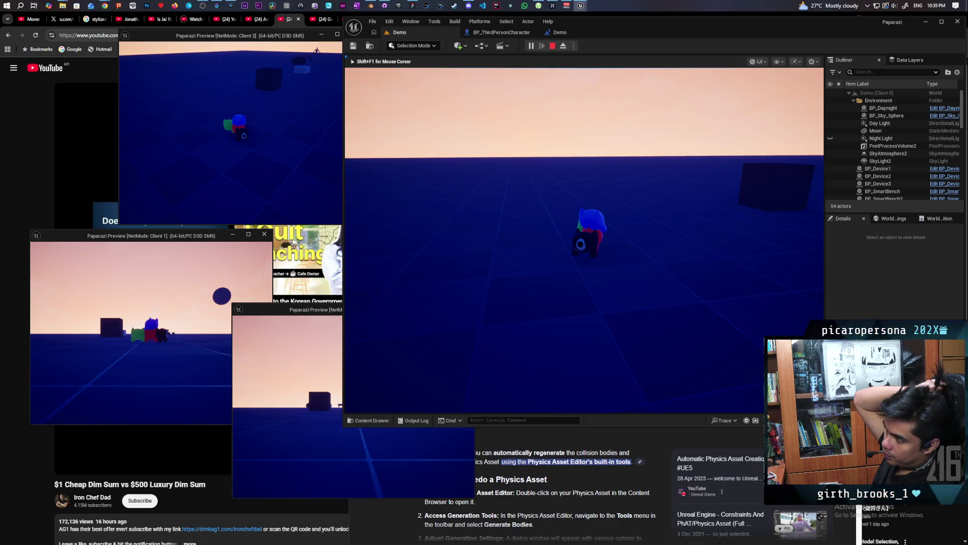
key(Escape)
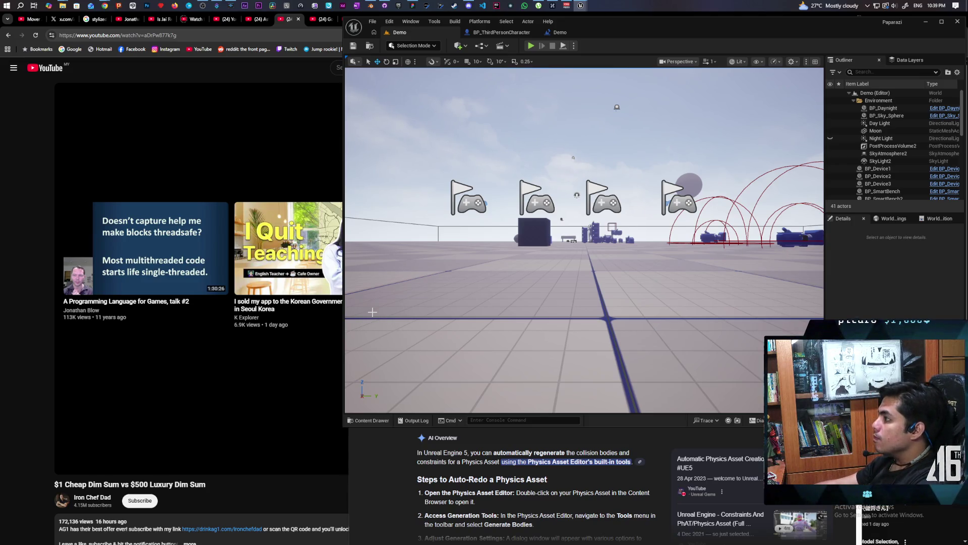
- Switch to BP_ThirdPersonCharacter, glance at the 3D preview, and return to its event graph
click(499, 33)
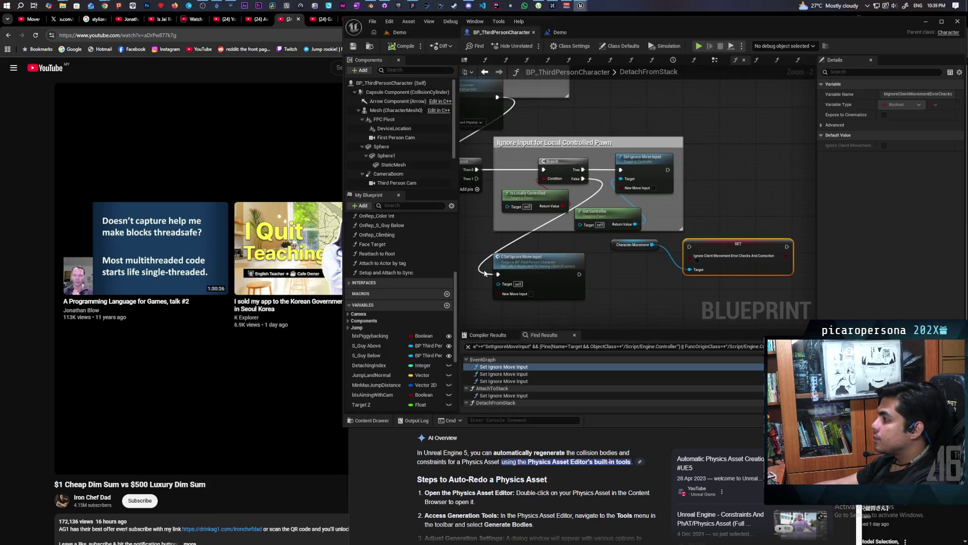
scroll(629, 267, down, 6)
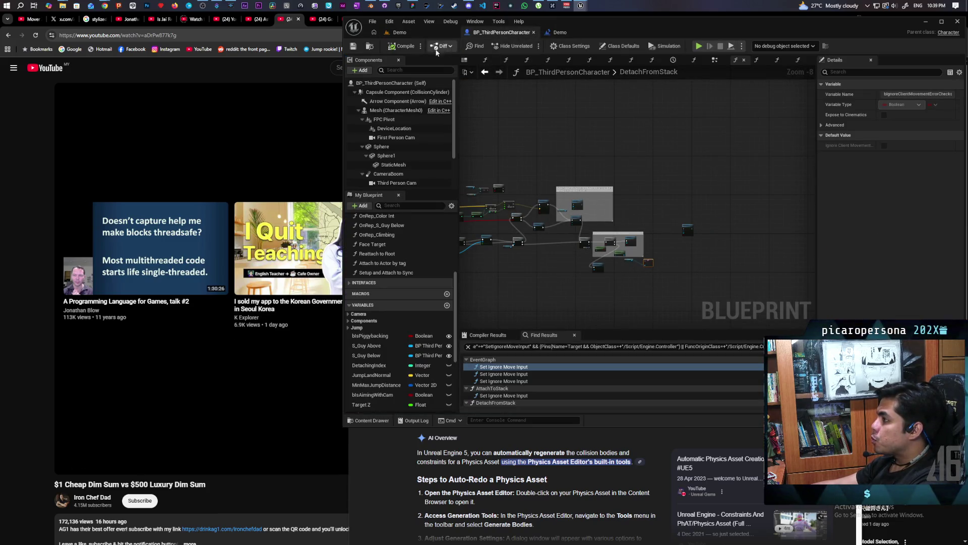
click(466, 60)
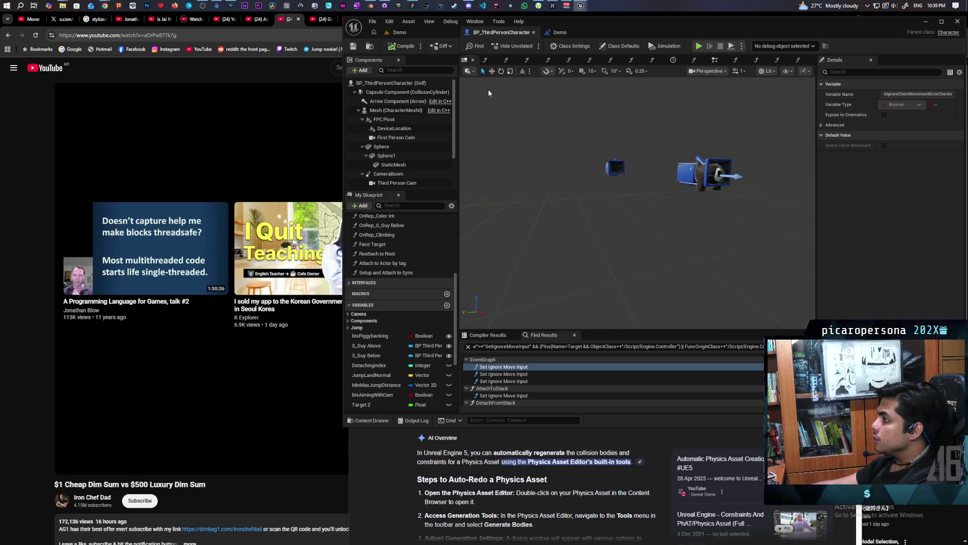
click(714, 60)
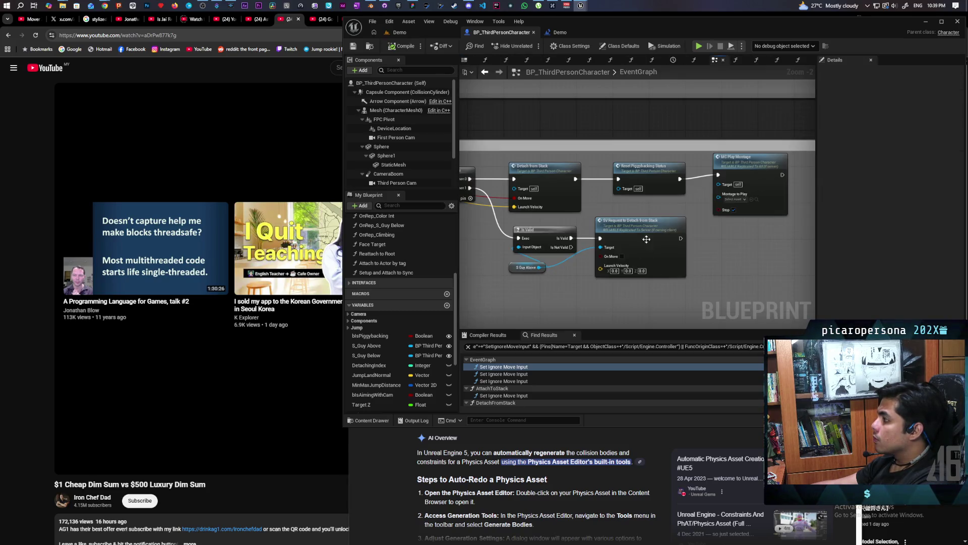
scroll(618, 159, down, 4)
scroll(562, 208, up, 8)
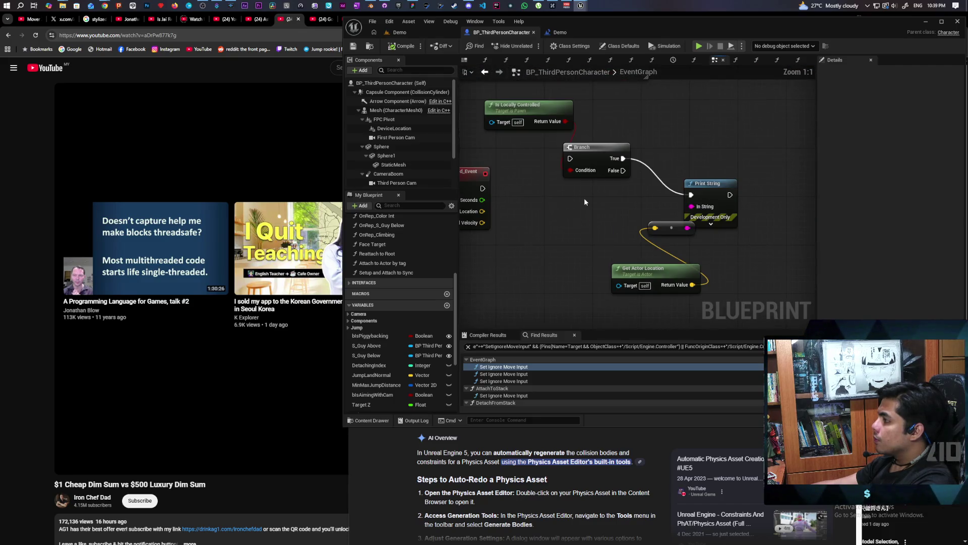
- Place a Branch node beside Tick Anims and pull a wire from its execution output
drag(588, 278, 581, 204)
click(605, 230)
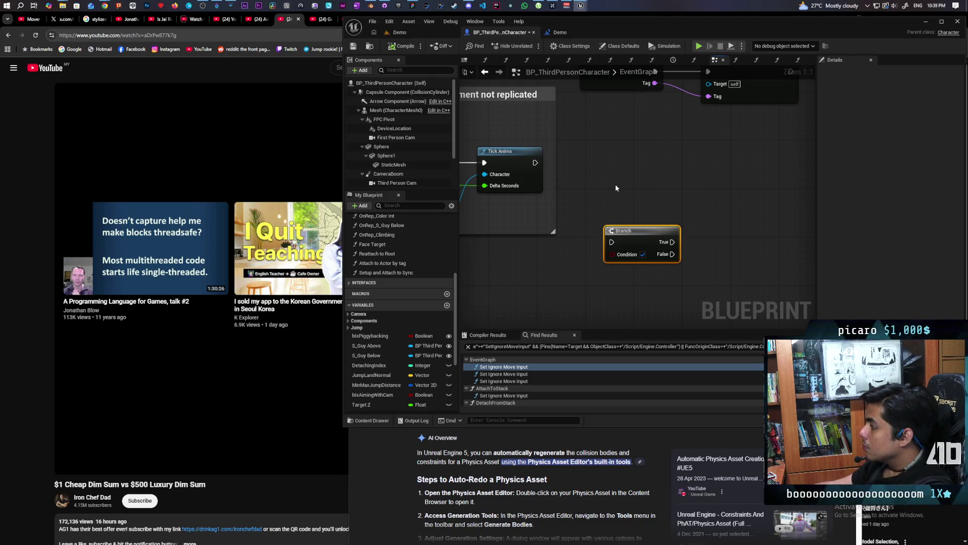
drag(630, 231, 606, 151)
drag(535, 163, 579, 165)
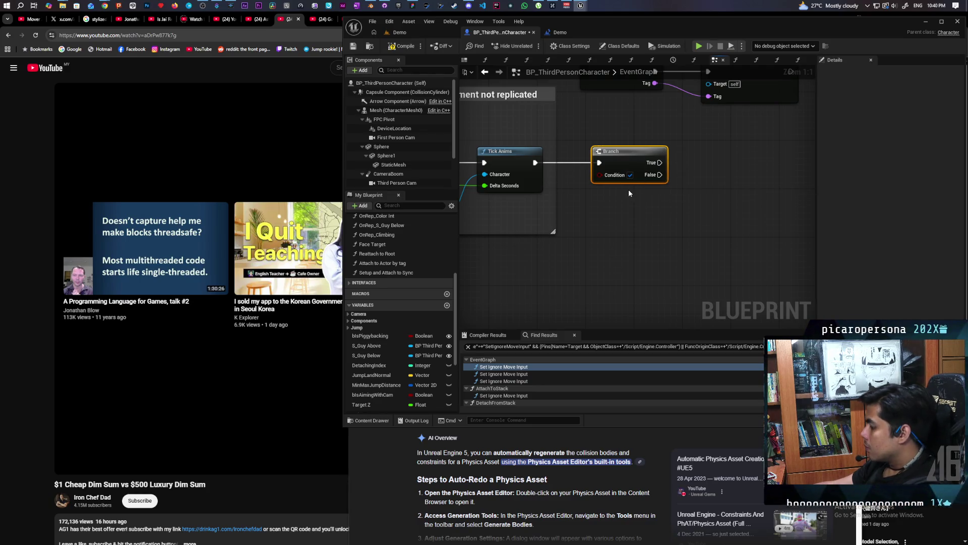
- Replace the Branch with a Switch Has Authority node wired from Tick Anims
key(Delete)
right_click(606, 165)
drag(536, 164, 590, 170)
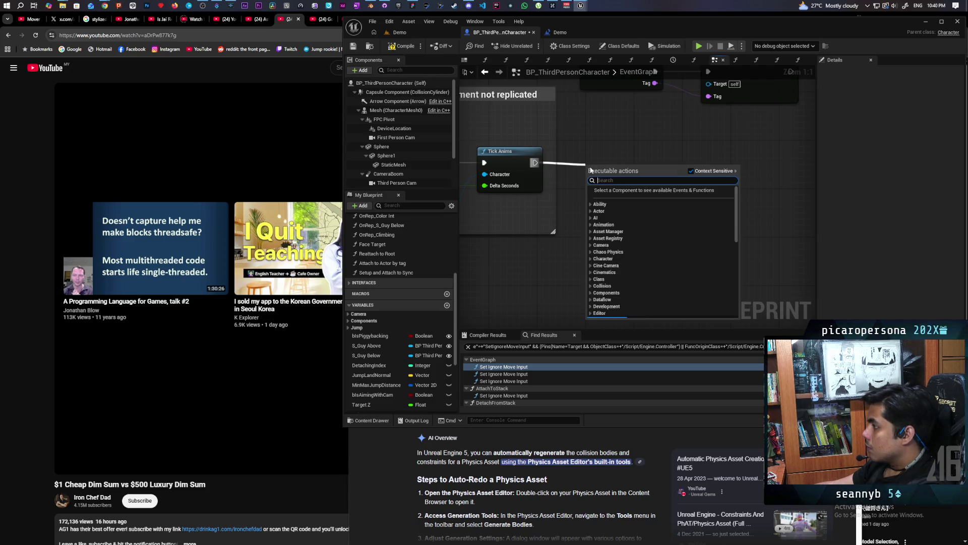
text(hasauth)
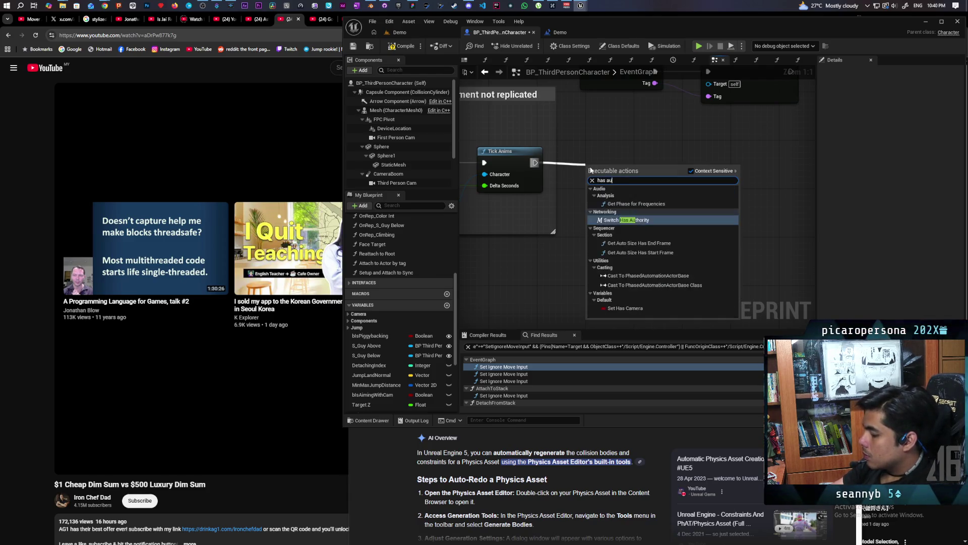
key(Return)
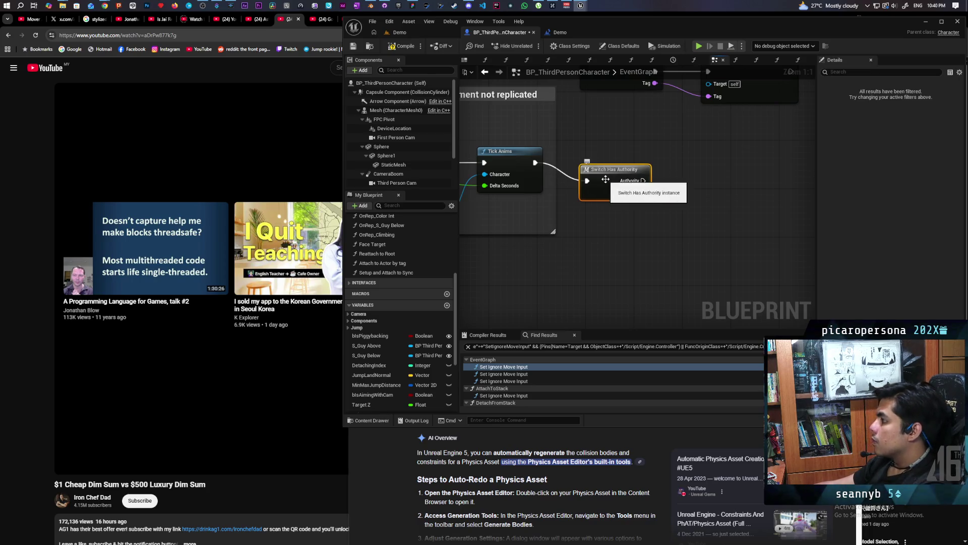
drag(589, 165, 595, 147)
- Add a Branch after Authority with Is Locally Controlled beneath it, then compile and save
click(695, 137)
mouse_move(650, 162)
mouse_down()
mouse_move(677, 138)
mouse_move(681, 183)
mouse_move(707, 160)
mouse_up()
right_click(662, 204)
text(localllly)
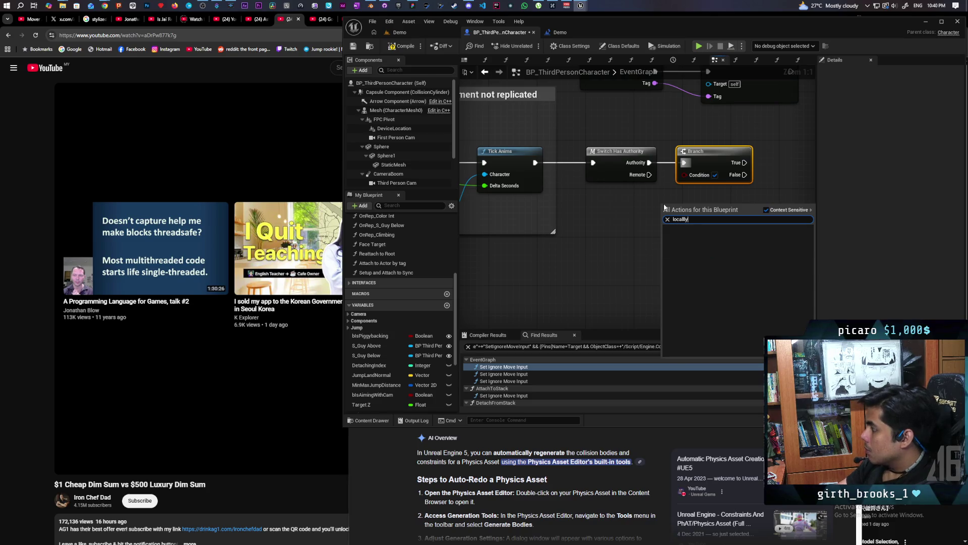
key(BackSpace)
click(701, 229)
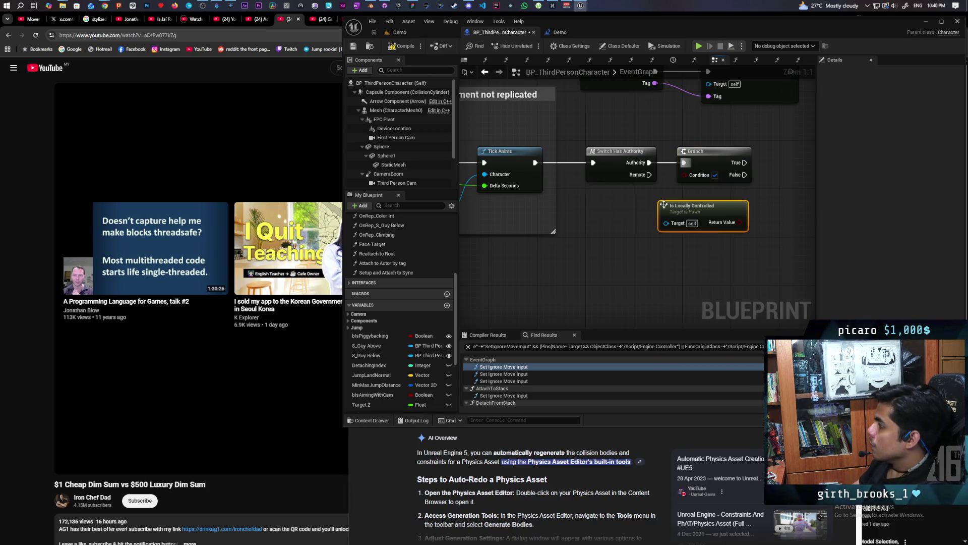
mouse_move(692, 210)
mouse_down()
mouse_move(667, 211)
mouse_move(686, 175)
mouse_up()
click(408, 49)
key(ctrl+s)
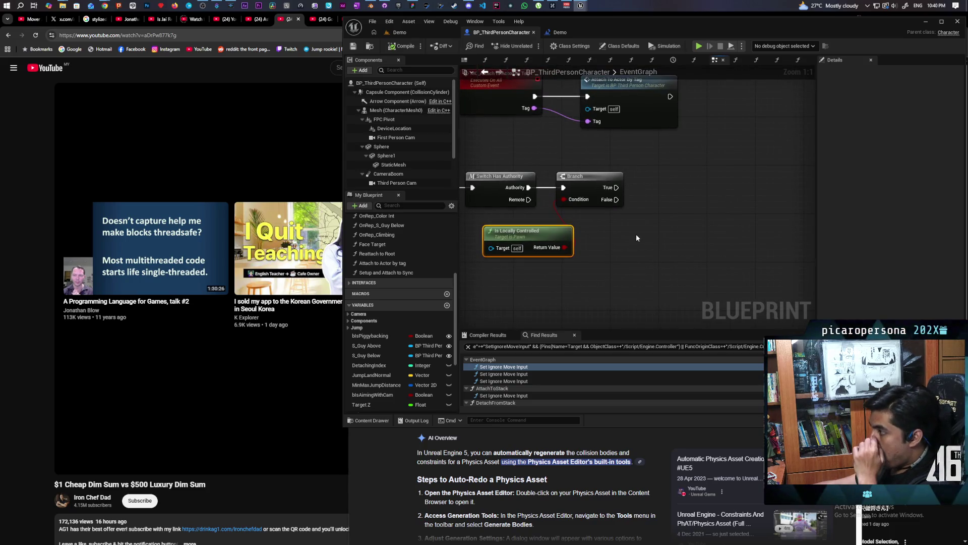
- Paste a "Hello" Print String wired from Branch True and save the Blueprint
key(ctrl+v)
mouse_move(616, 187)
mouse_down()
mouse_move(671, 181)
mouse_move(666, 170)
mouse_move(707, 180)
mouse_up()
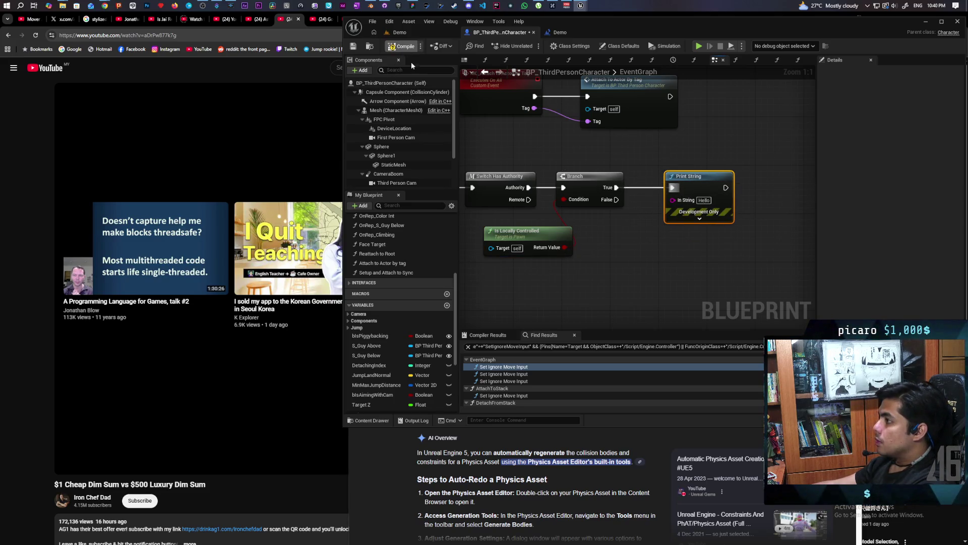
key(ctrl+s)
mouse_move(648, 271)
mouse_down()
mouse_move(649, 210)
mouse_move(575, 239)
mouse_up()
right_click(516, 247)
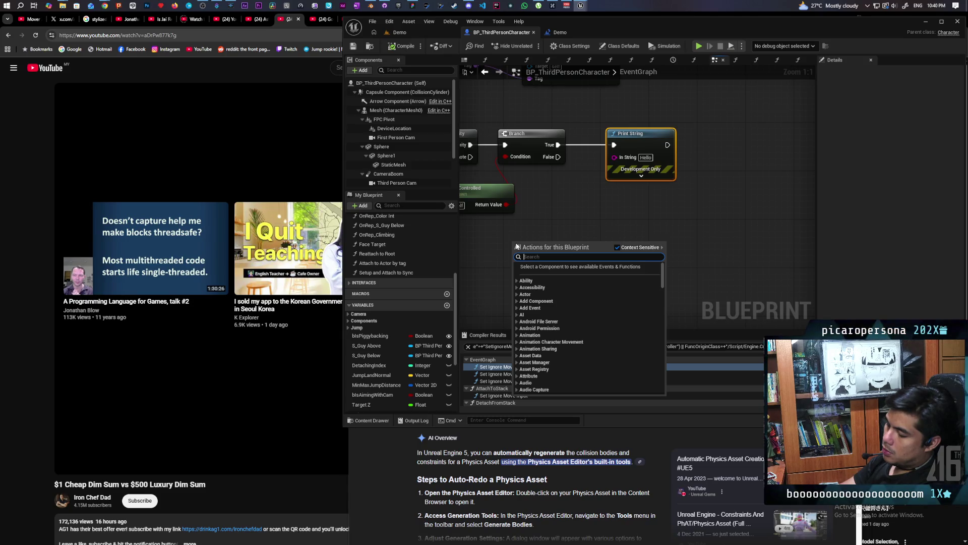
- Add an Is Move Input Ignored node by searching 'input move'
text(block inpu)
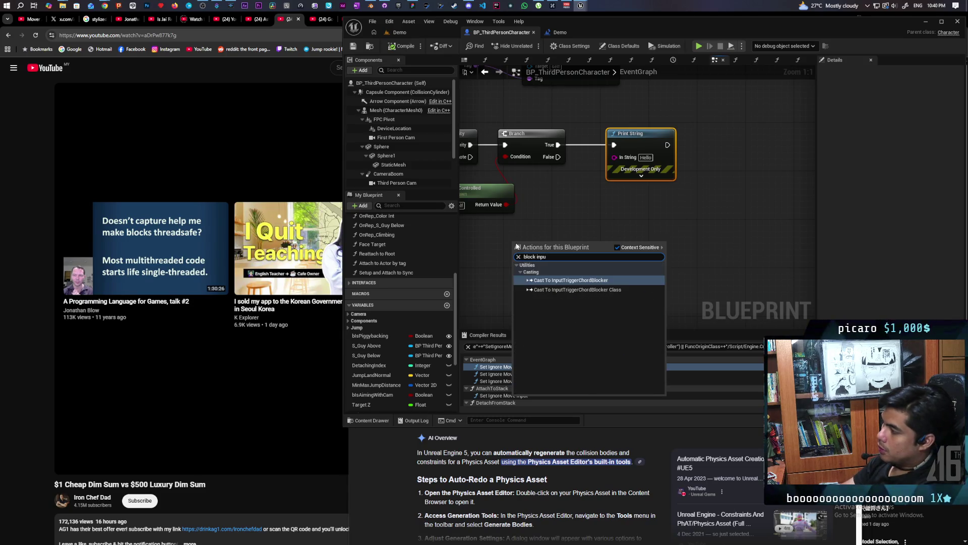
key(BackSpace)
key(BackSpace)
key(BackSpace)
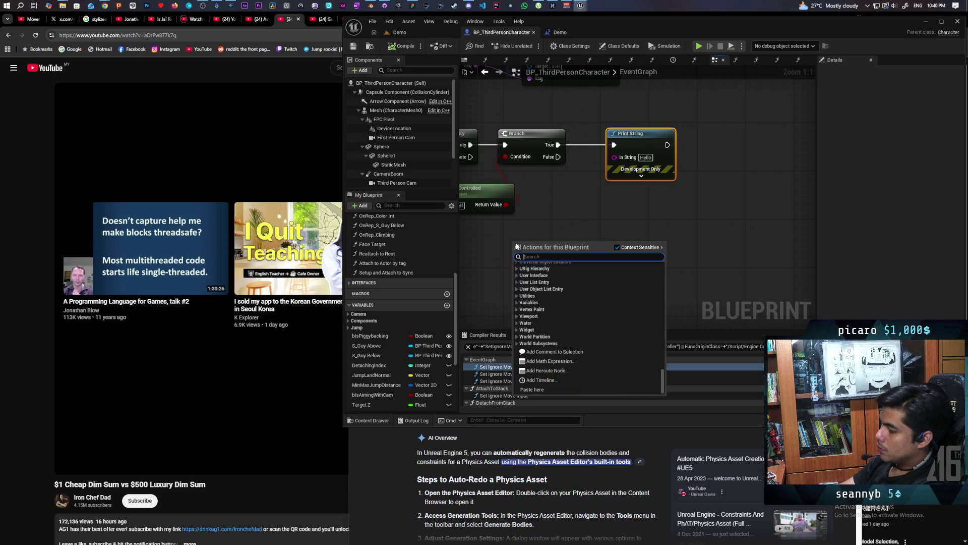
text(input)
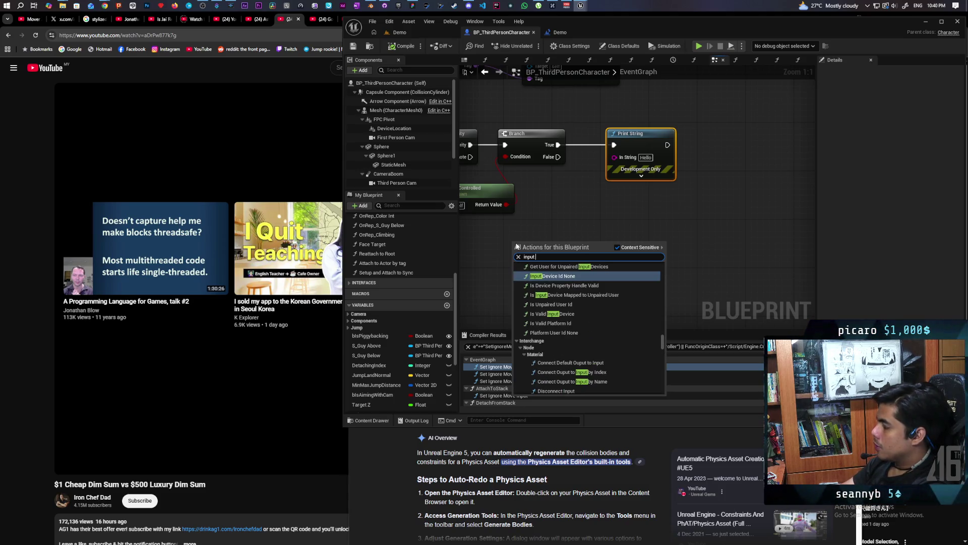
text(move)
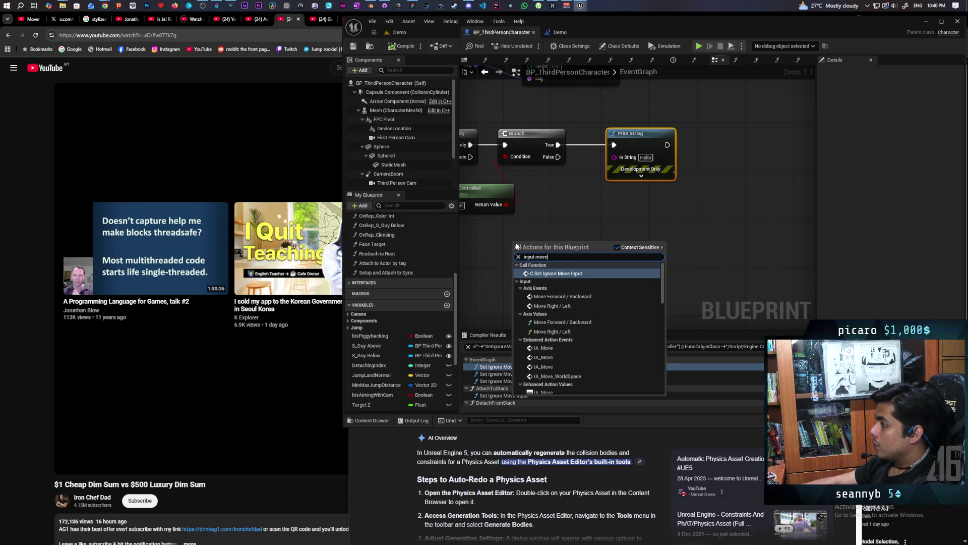
scroll(594, 320, down, 3)
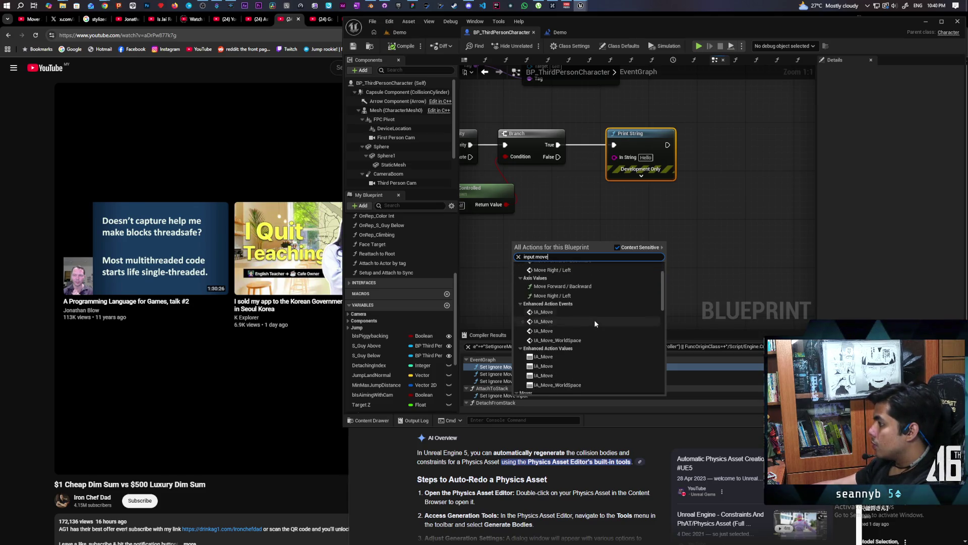
scroll(596, 323, down, 10)
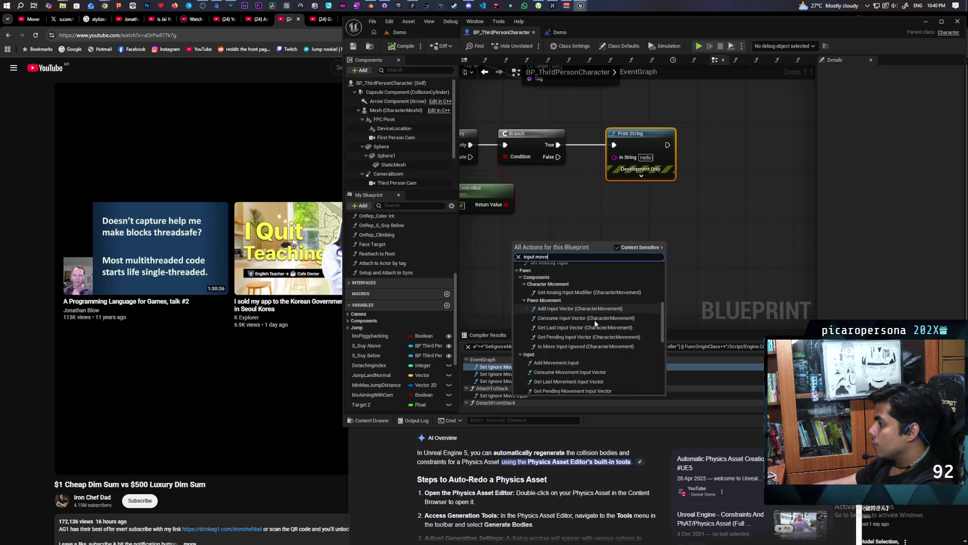
scroll(595, 323, up, 5)
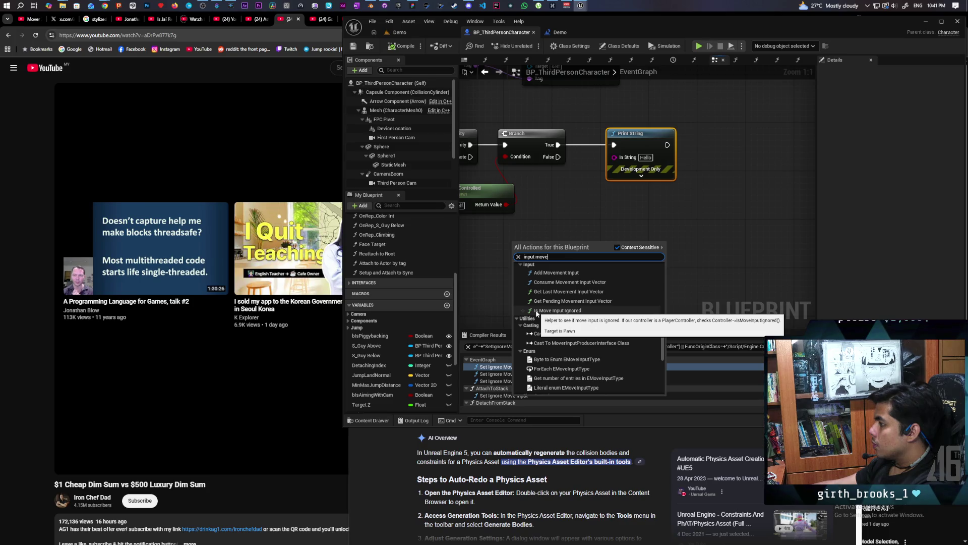
click(537, 311)
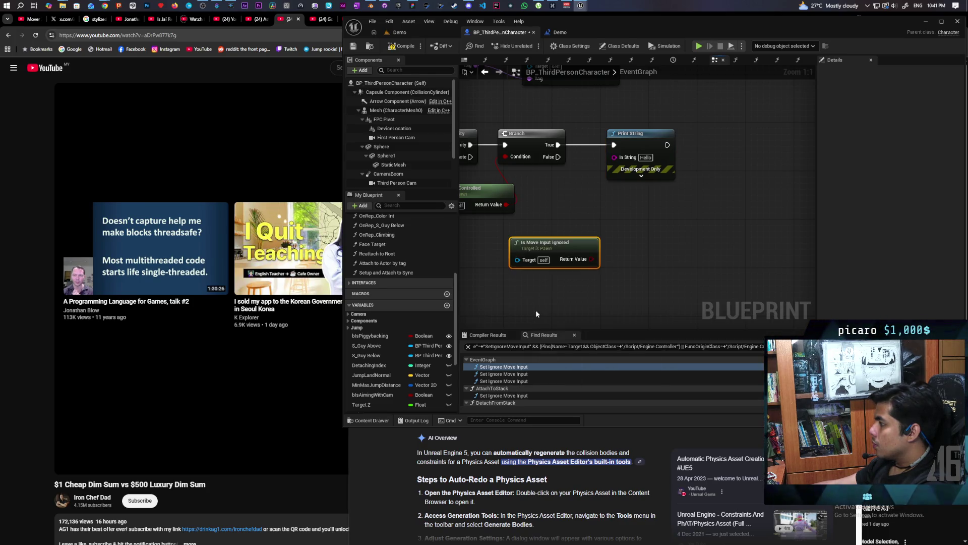
- Feed Is Move Input Ignored into Print String's In String, compile, and return to the Demo level
drag(591, 259, 614, 157)
click(398, 46)
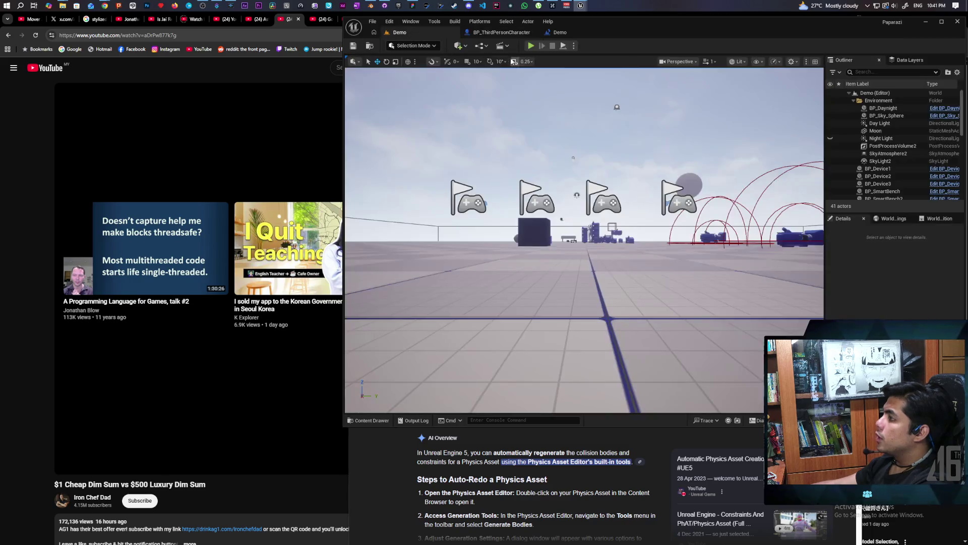
click(400, 33)
- In a multiplayer play session, stack the black character onto the red one, detach it, then stop and return to the blueprint
key(alt+p)
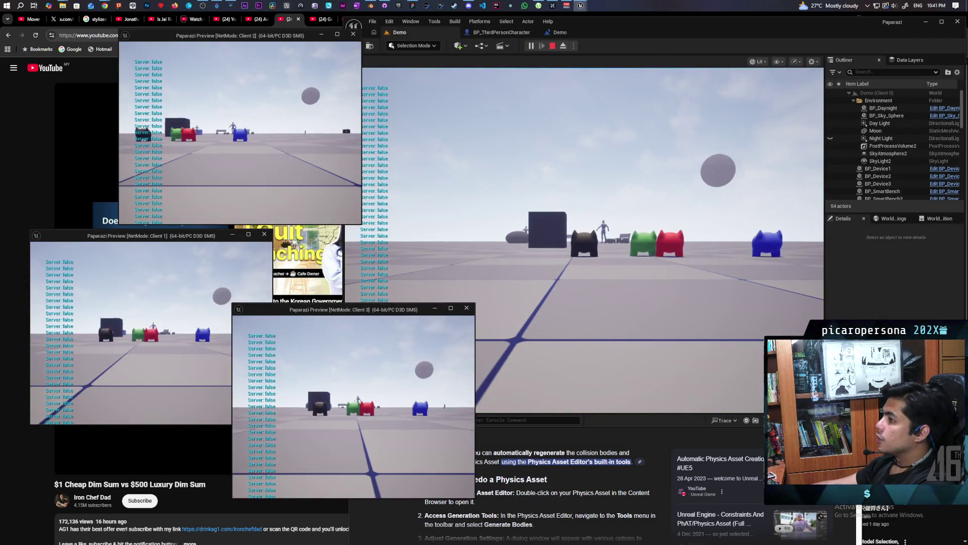
click(545, 214)
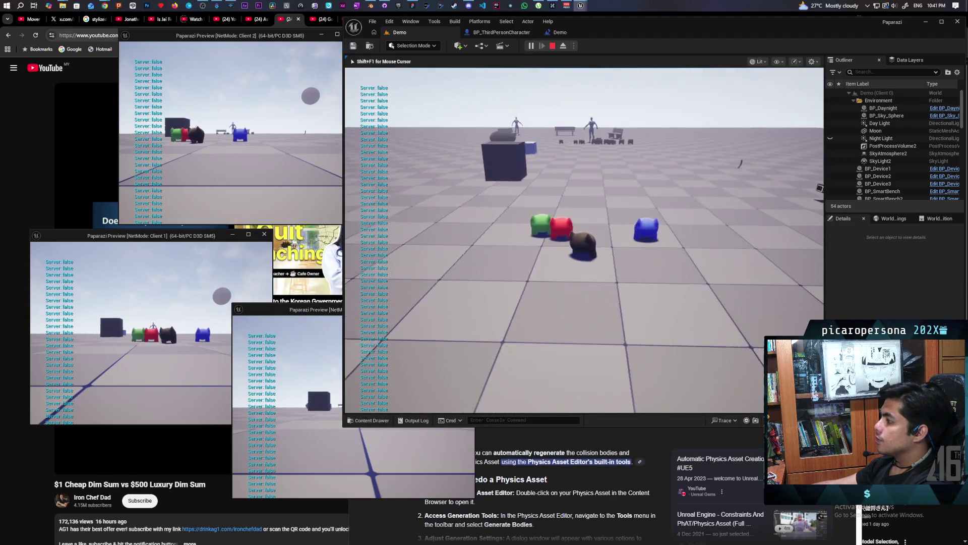
key(w)
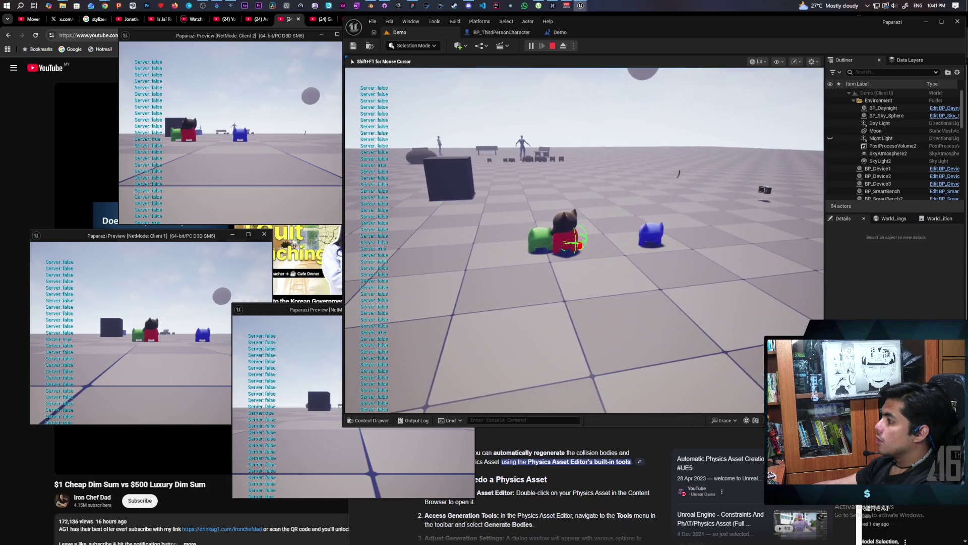
key(e)
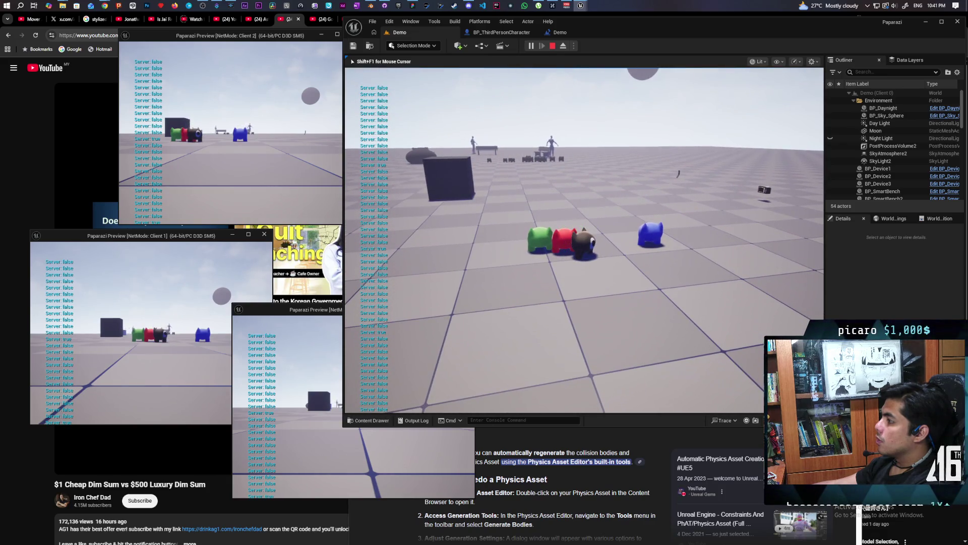
key(Escape)
click(508, 32)
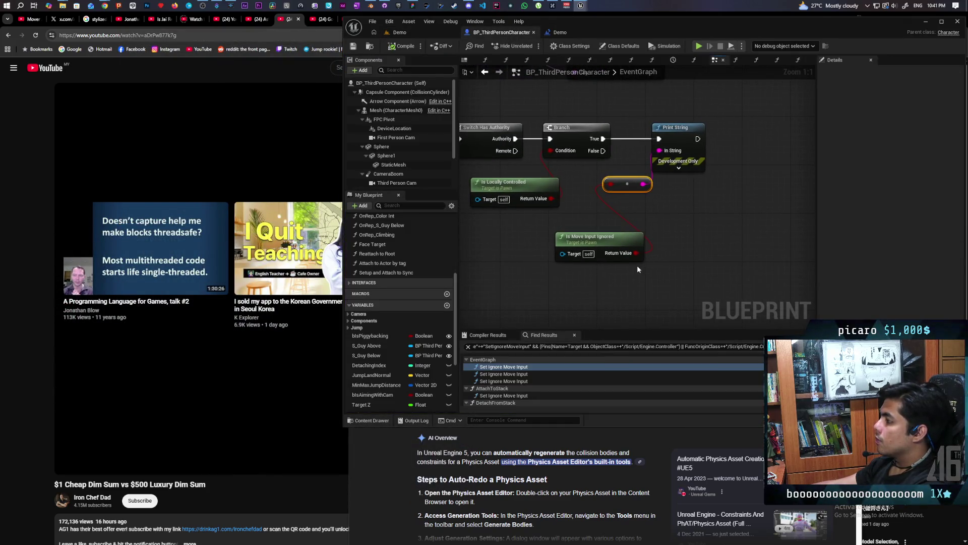
drag(624, 282, 630, 261)
scroll(629, 253, down, 2)
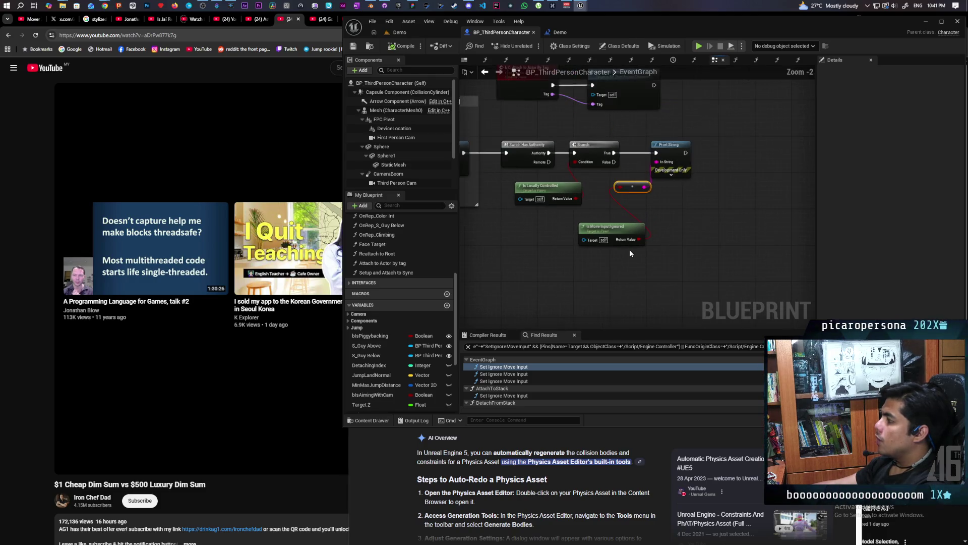
drag(629, 229, 630, 231)
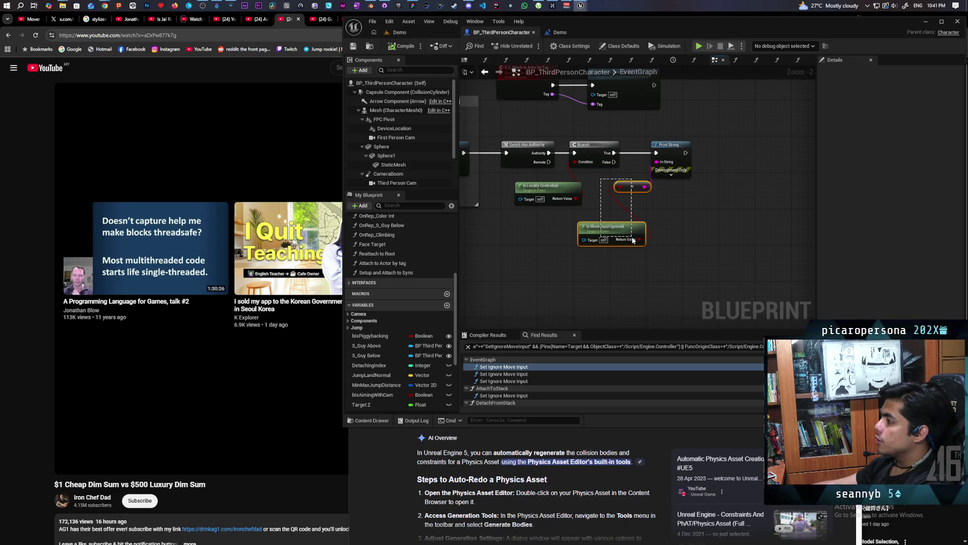
mouse_move(580, 276)
mouse_down()
mouse_move(666, 277)
mouse_move(662, 289)
mouse_up()
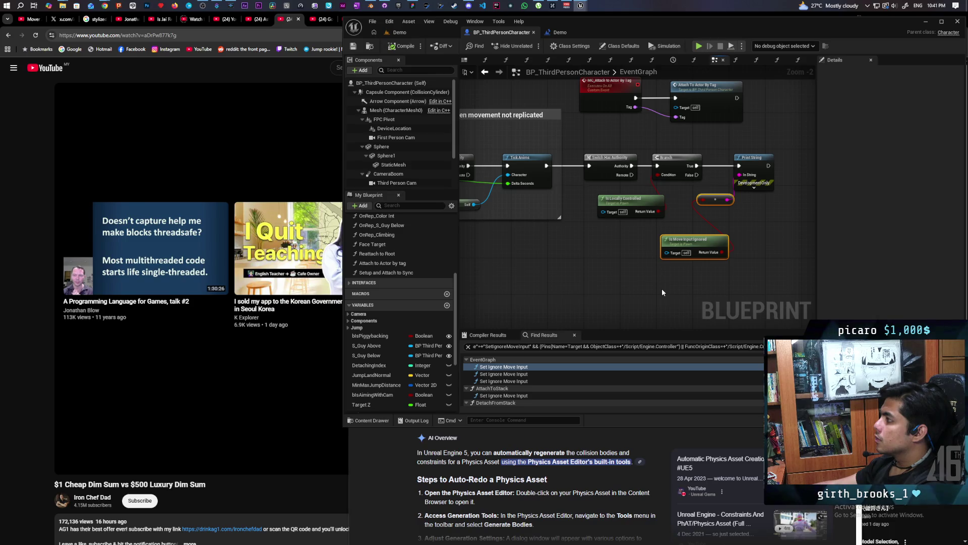
scroll(600, 268, down, 4)
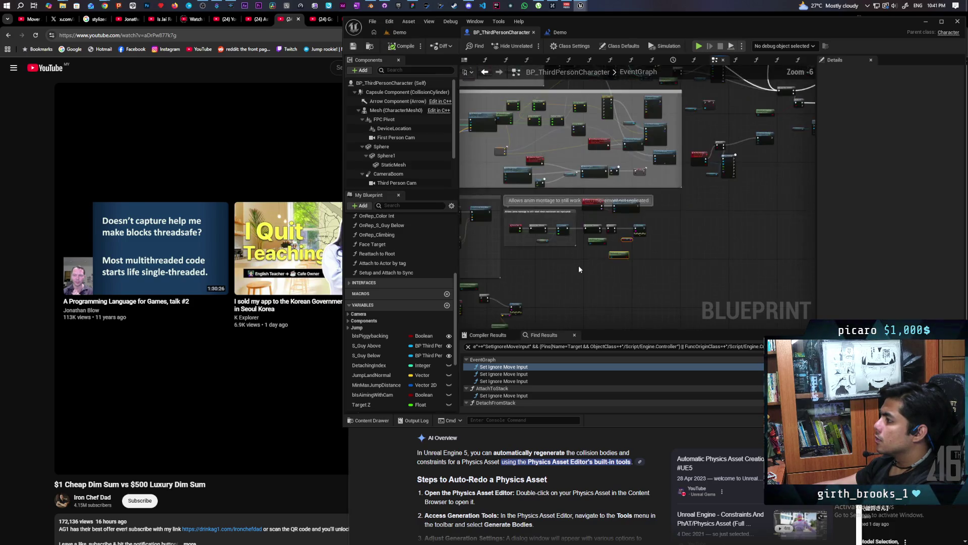
scroll(571, 225, up, 4)
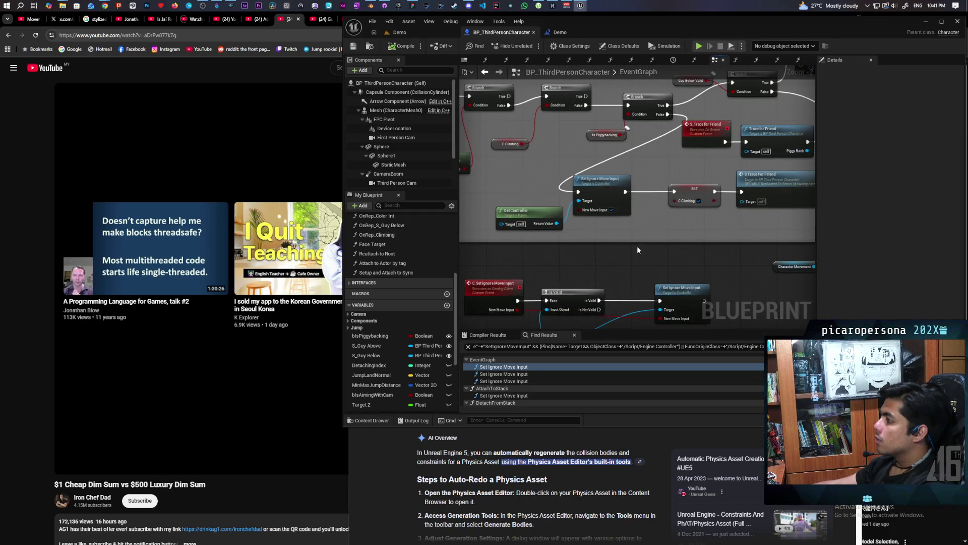
mouse_move(533, 193)
mouse_down()
mouse_move(612, 228)
mouse_move(605, 242)
mouse_move(625, 266)
mouse_move(616, 267)
mouse_up()
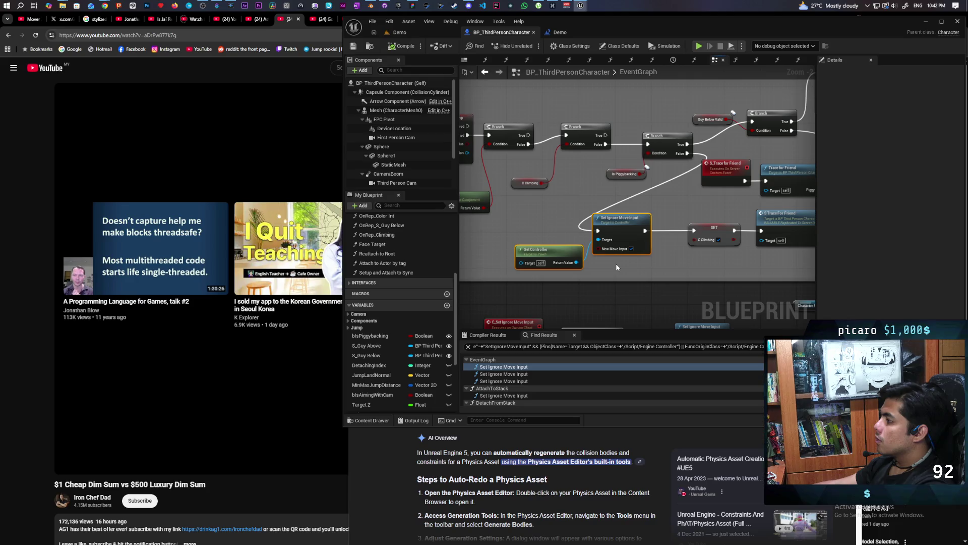
scroll(617, 268, down, 6)
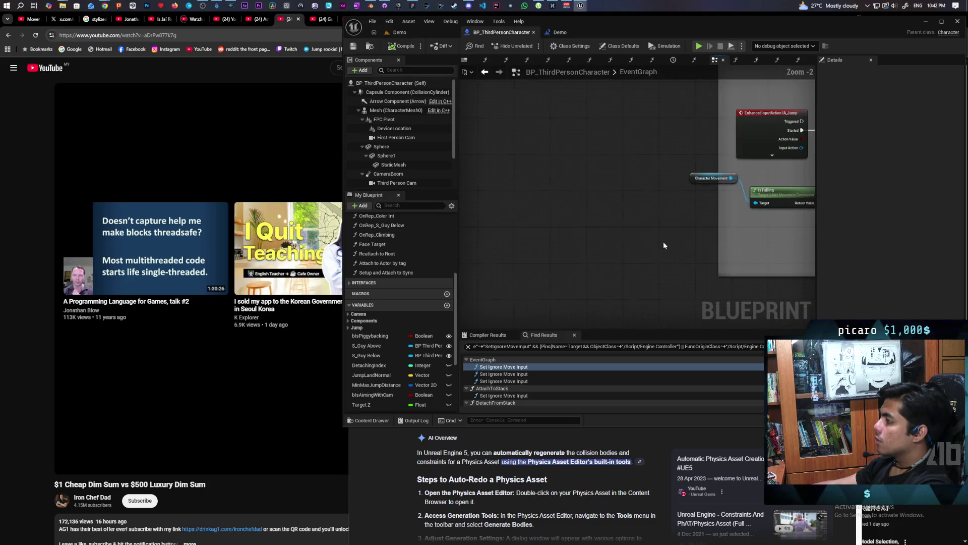
mouse_move(752, 244)
mouse_down()
mouse_move(622, 165)
mouse_move(594, 282)
mouse_up()
scroll(581, 232, up, 4)
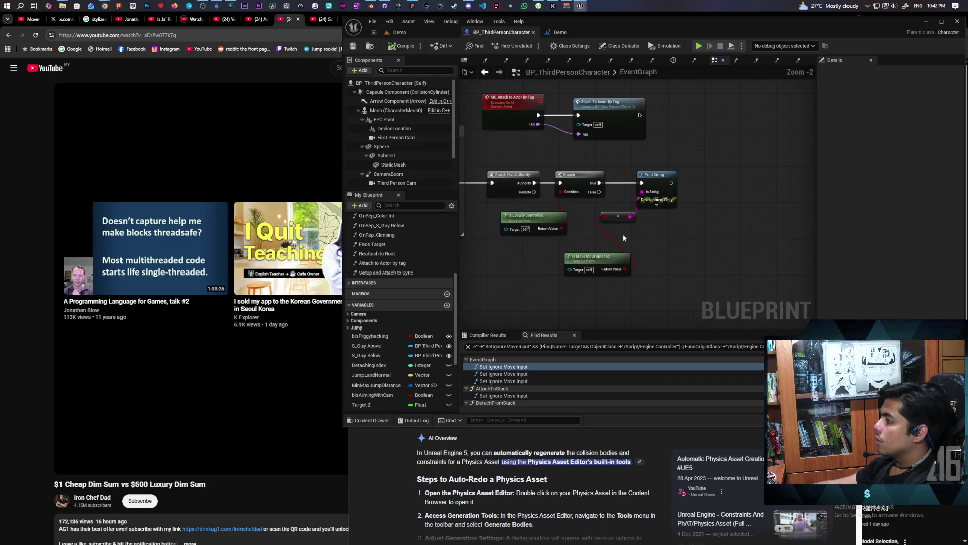
scroll(584, 245, up, 2)
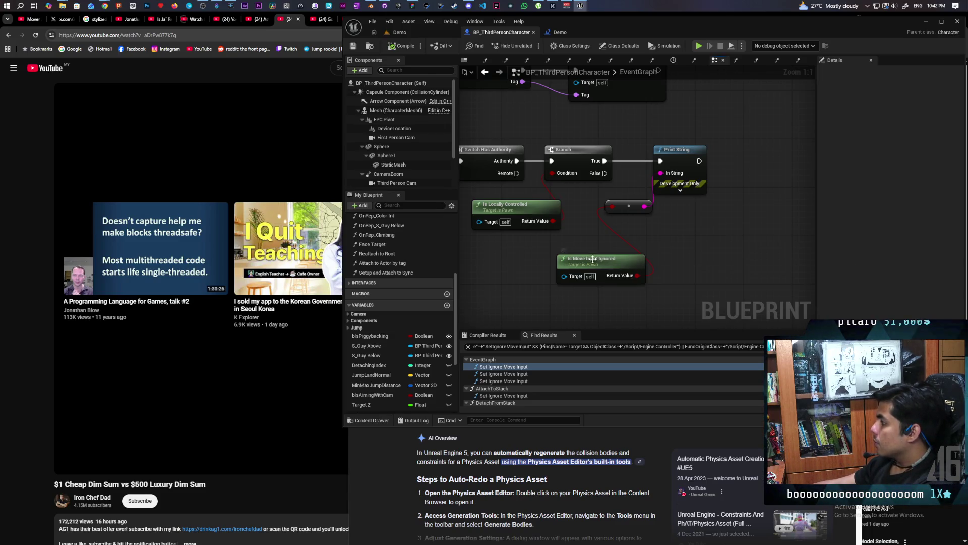
right_click(560, 271)
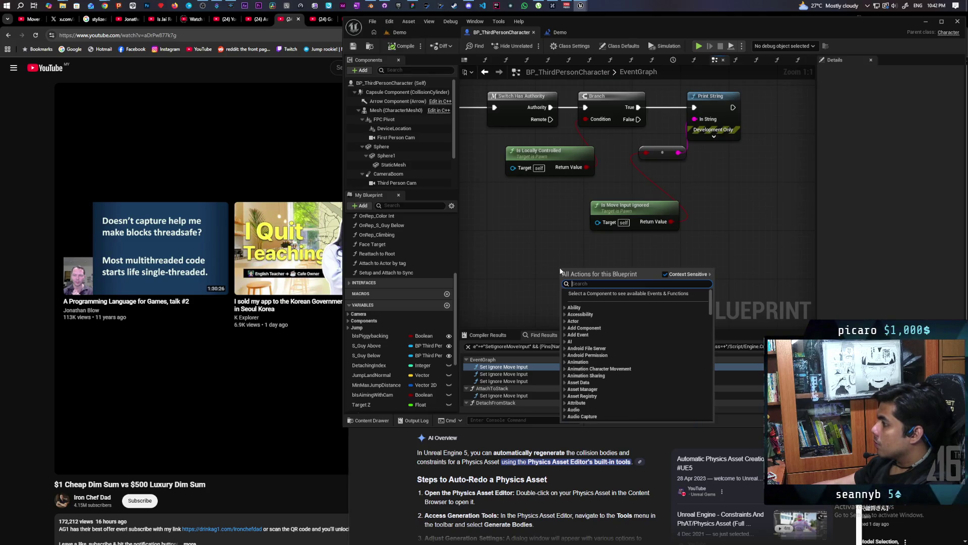
- Add a Get Controller node to the event graph
text(get controller)
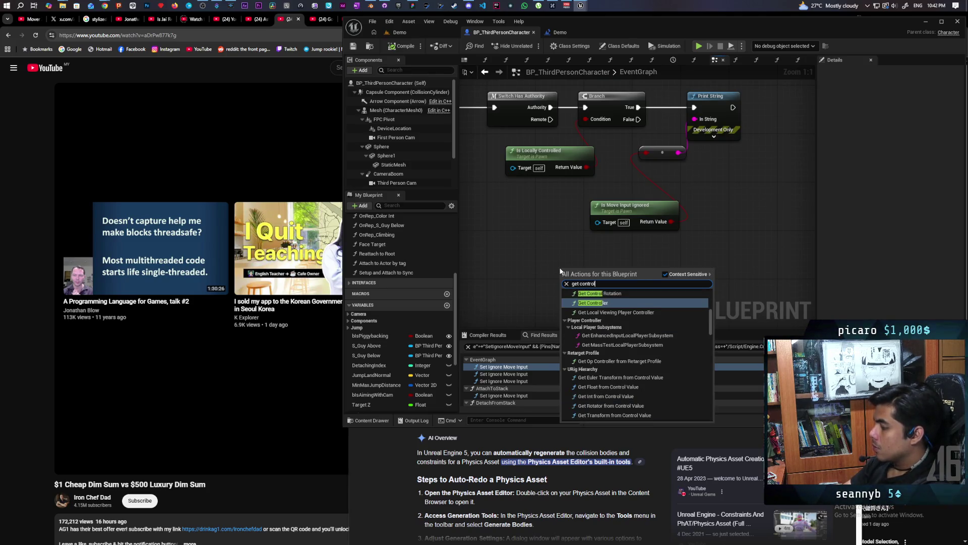
key(Return)
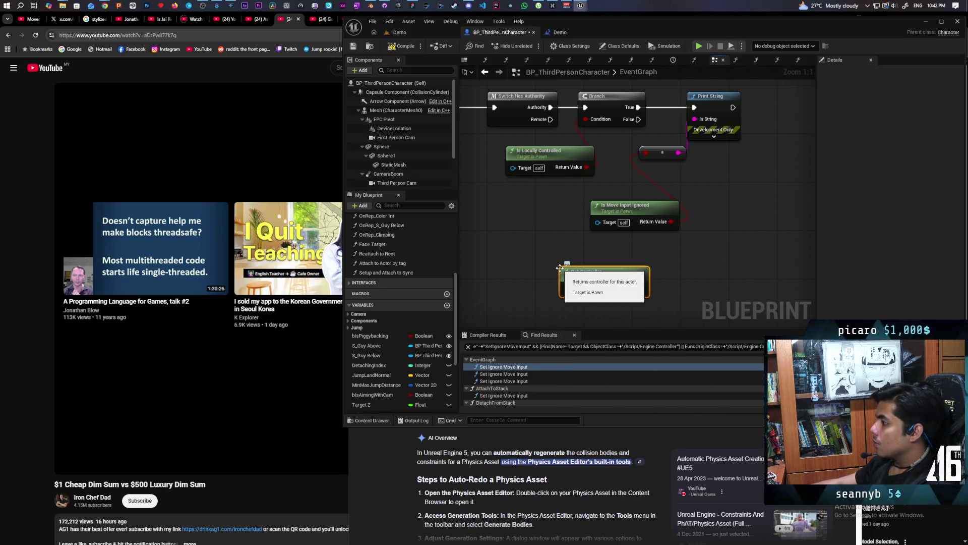
drag(584, 244, 536, 265)
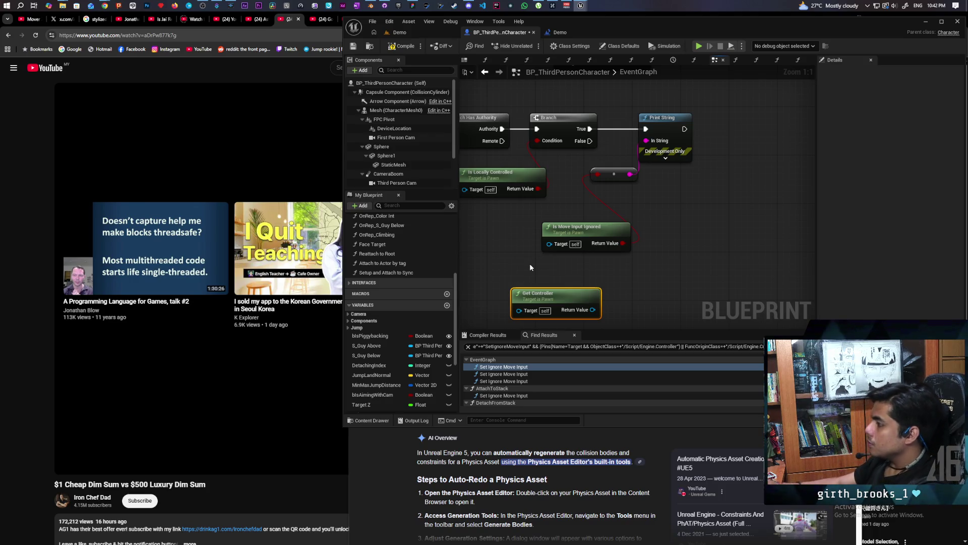
- From Get Controller's Return Value, add a Reset Ignore Move Input node
drag(592, 309, 665, 271)
text(move input)
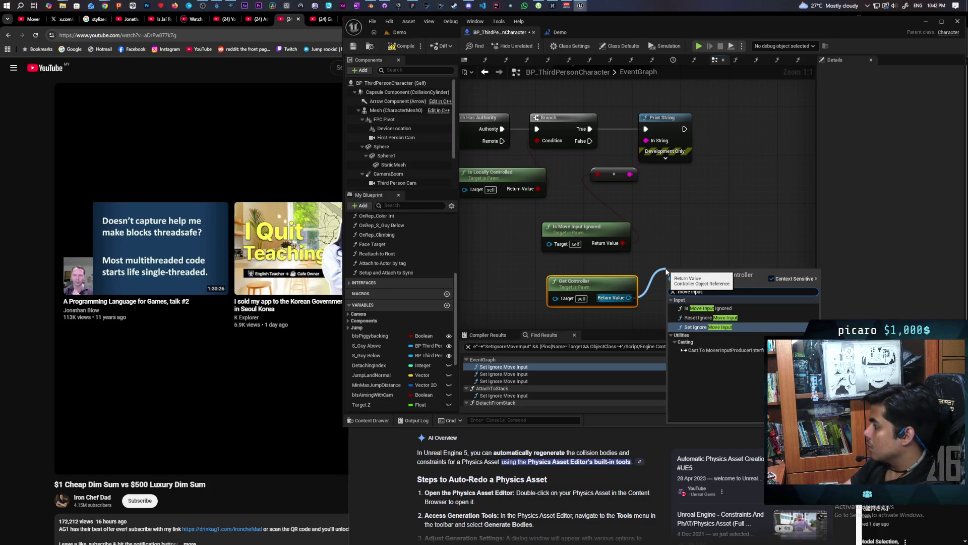
key(Up)
key(Up)
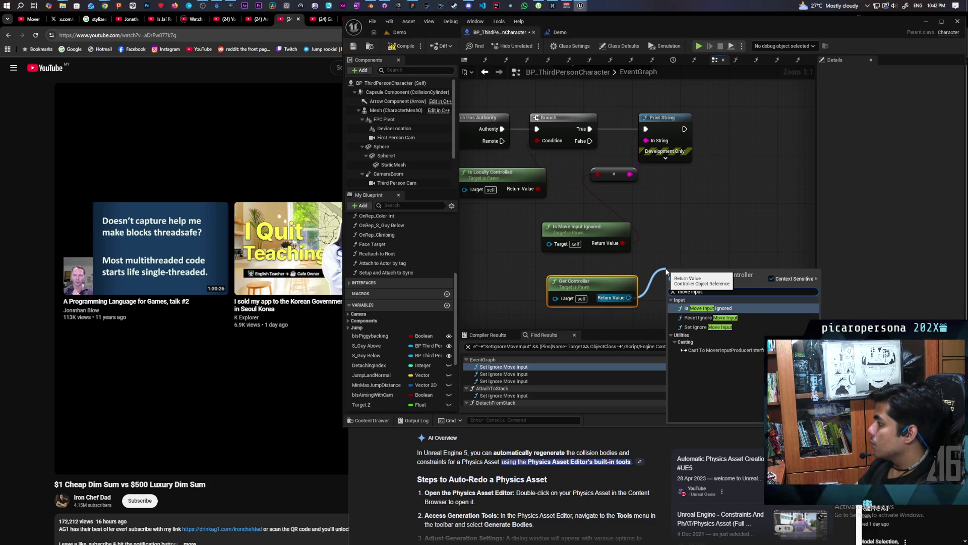
text(t)
key(Return)
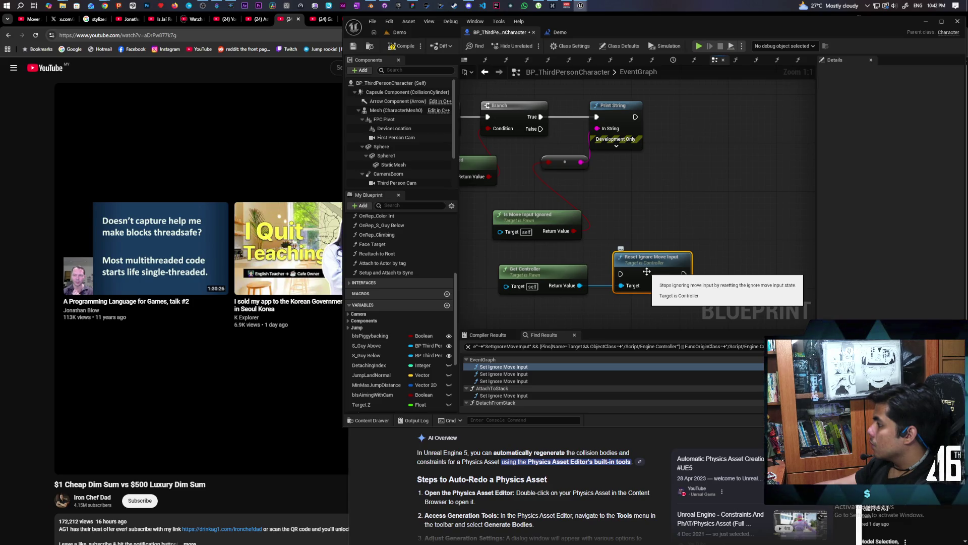
scroll(574, 249, down, 5)
mouse_move(573, 253)
mouse_down()
mouse_move(400, 249)
mouse_move(553, 249)
mouse_up()
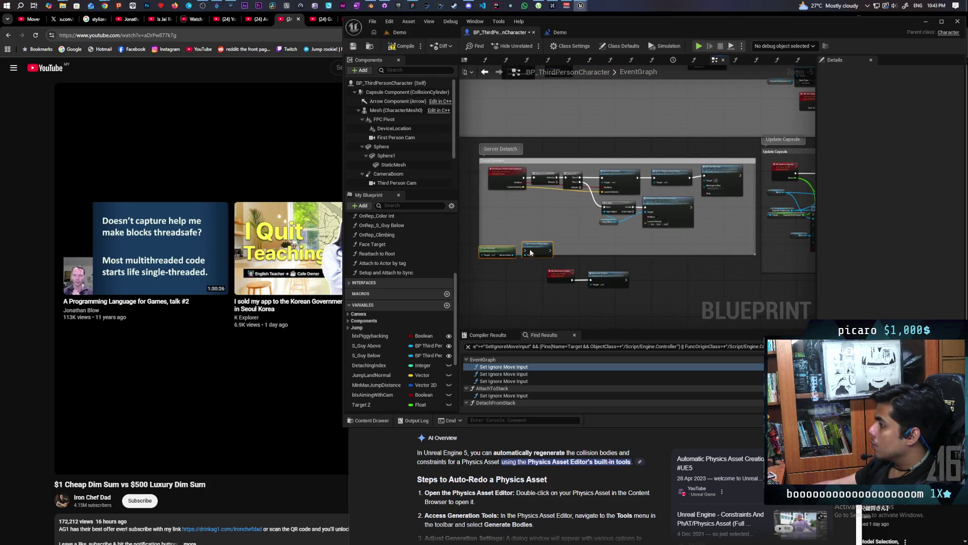
- Connect Set Ignore Move Input's exec output to Reset Ignore Move Input and compile
scroll(585, 304, up, 3)
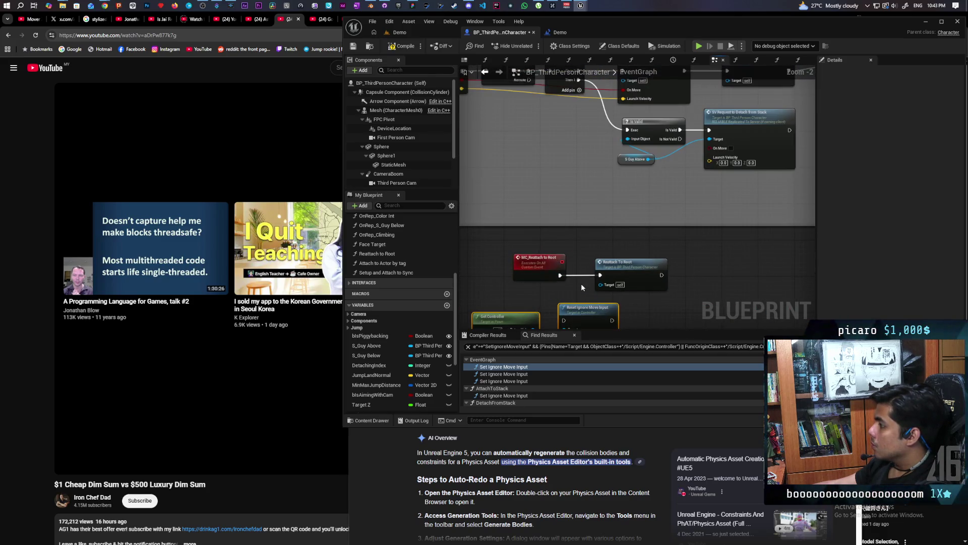
scroll(581, 283, down, 4)
drag(429, 120, 512, 72)
scroll(588, 182, up, 3)
mouse_move(643, 191)
mouse_down()
mouse_move(591, 225)
mouse_move(595, 262)
mouse_move(580, 272)
mouse_move(598, 259)
mouse_move(597, 240)
mouse_up()
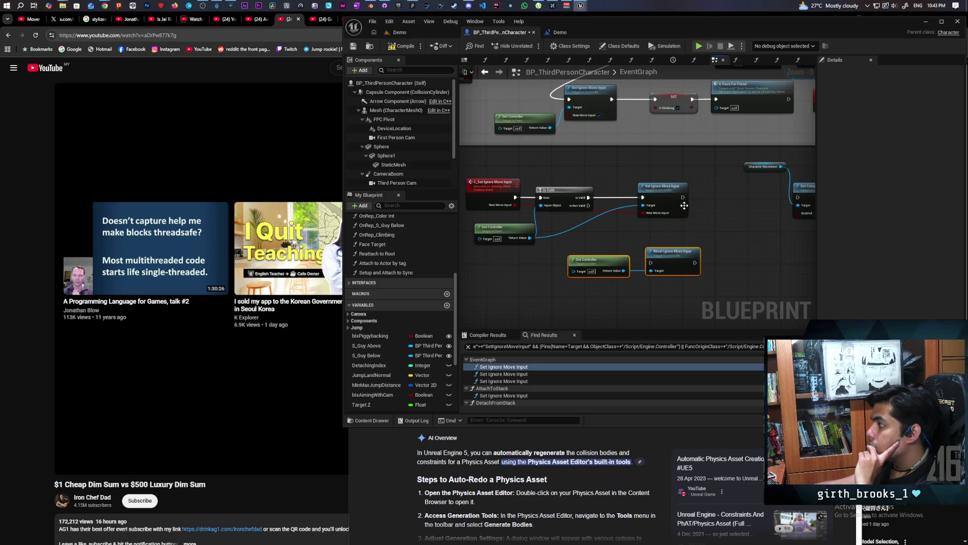
mouse_move(684, 201)
mouse_down()
mouse_move(706, 264)
mouse_move(651, 263)
mouse_up()
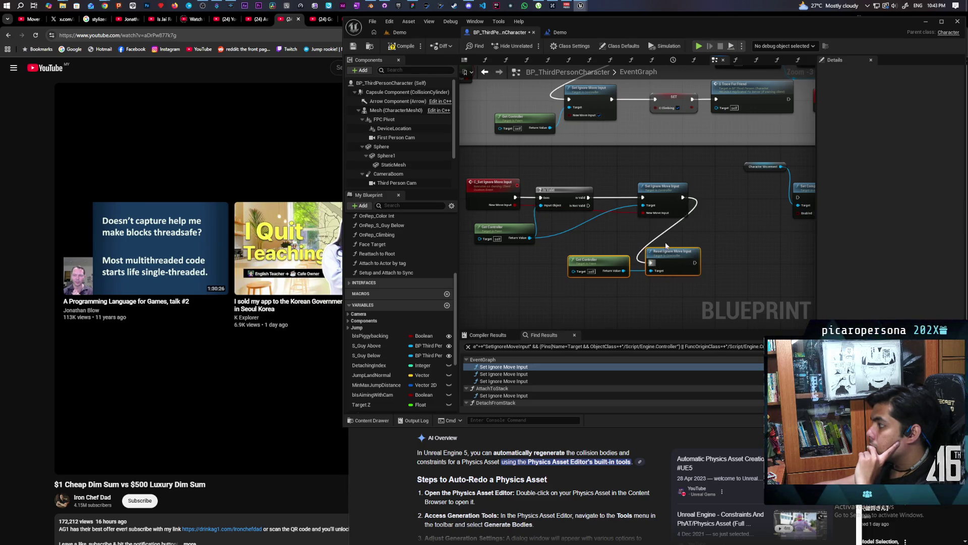
click(404, 47)
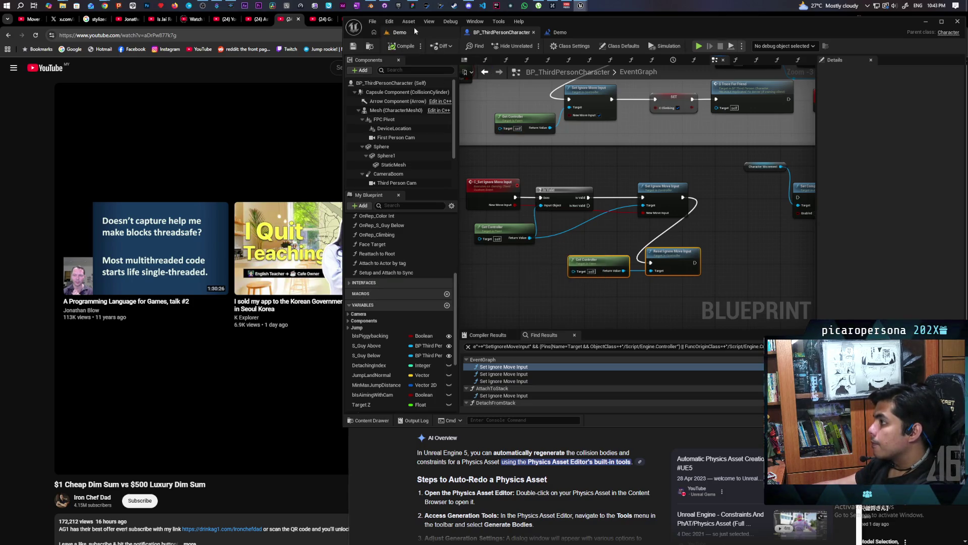
- Run the three-client play session from the Demo level, try stacking with E and W, then stop and return to the blueprint
click(415, 31)
click(531, 46)
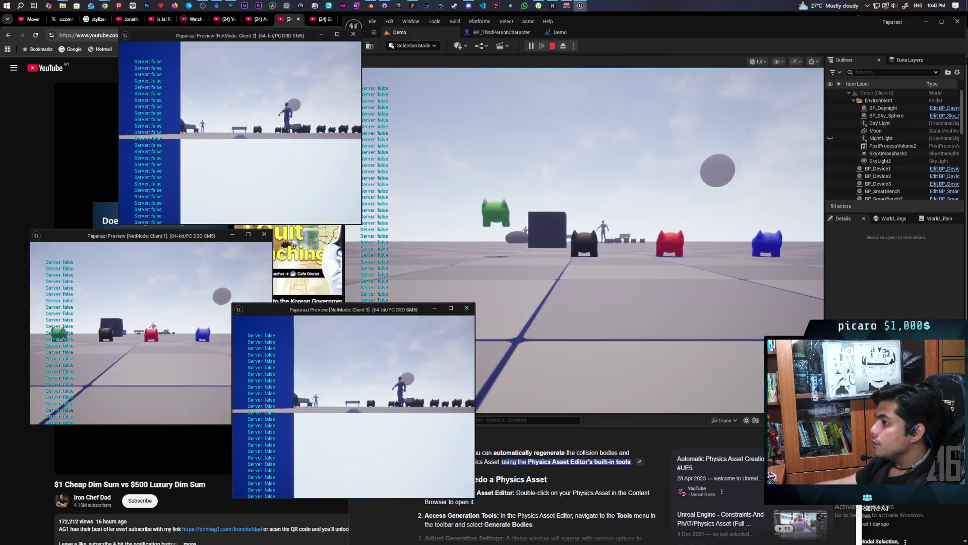
click(493, 305)
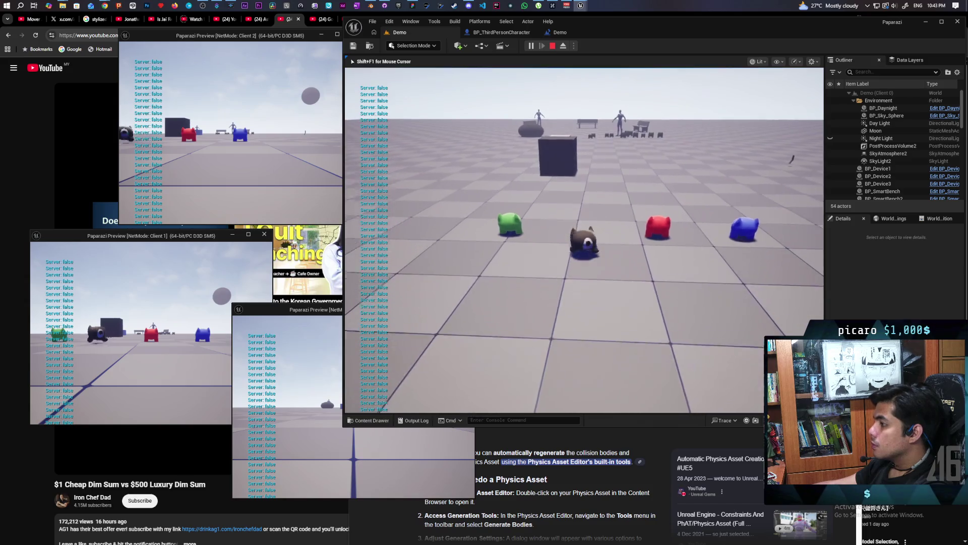
key(e)
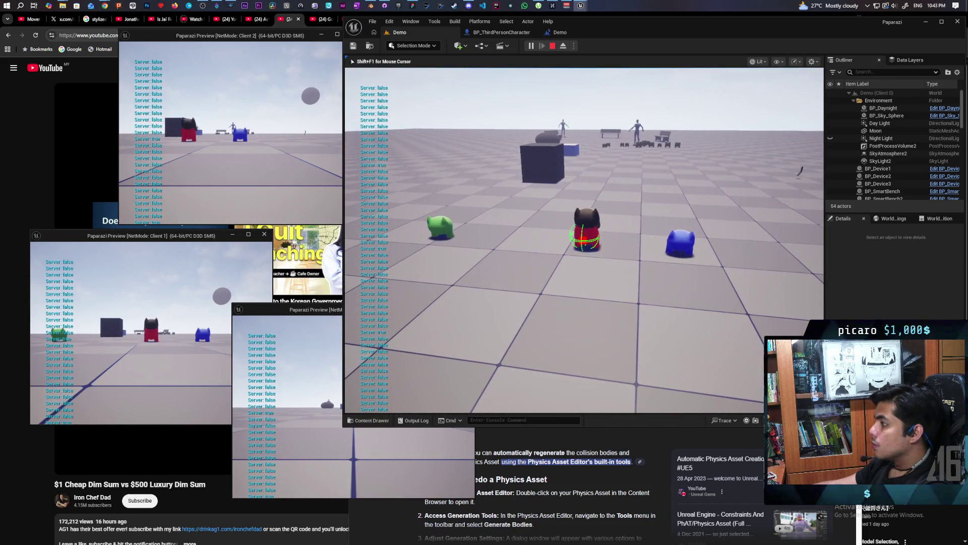
key(w)
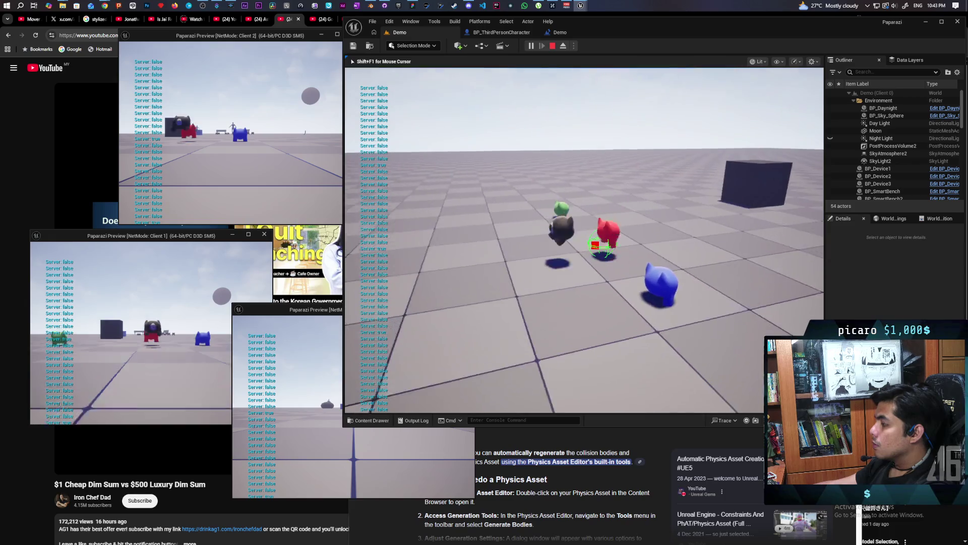
key(e)
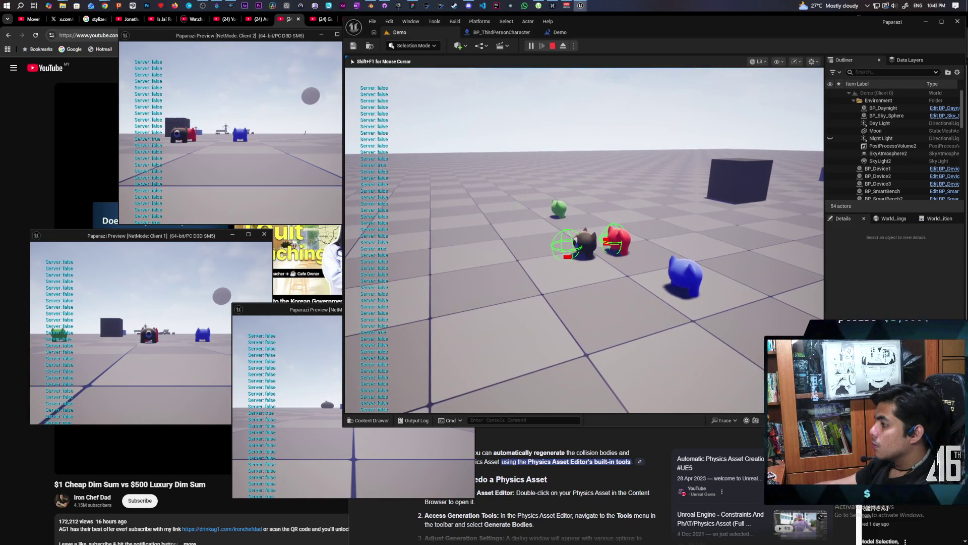
key(Escape)
click(502, 33)
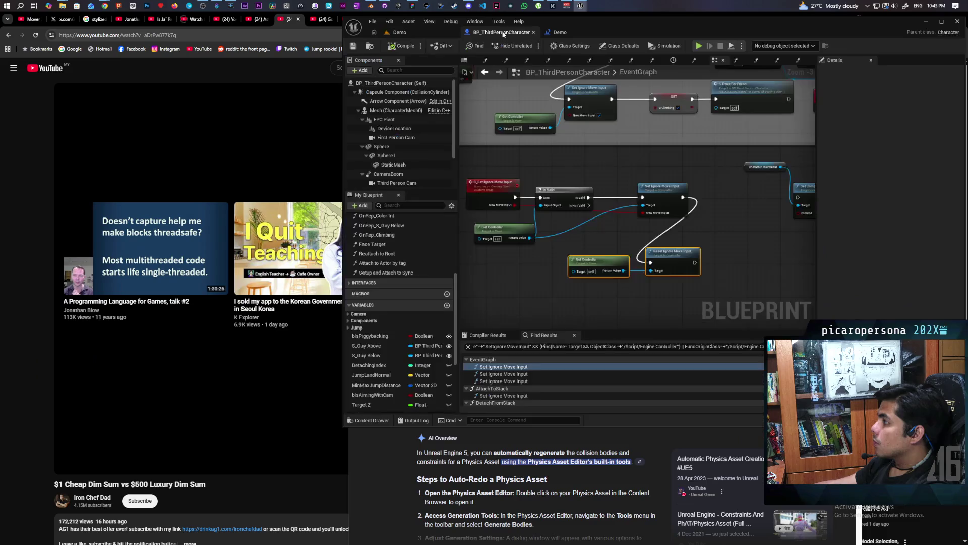
- Zoom the Event Graph out and back in to show the Switch Has Authority, Branch and Print String section
scroll(632, 201, down, 2)
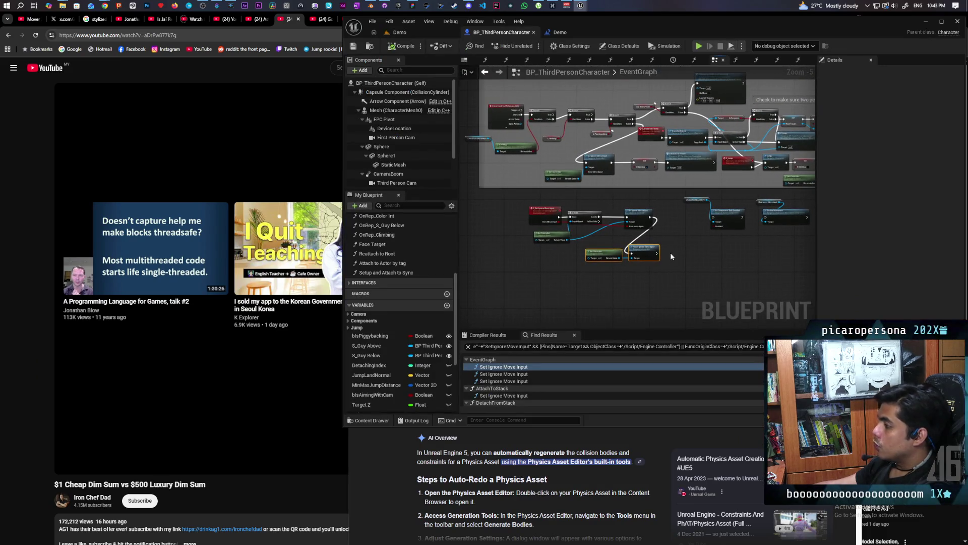
scroll(664, 250, up, 2)
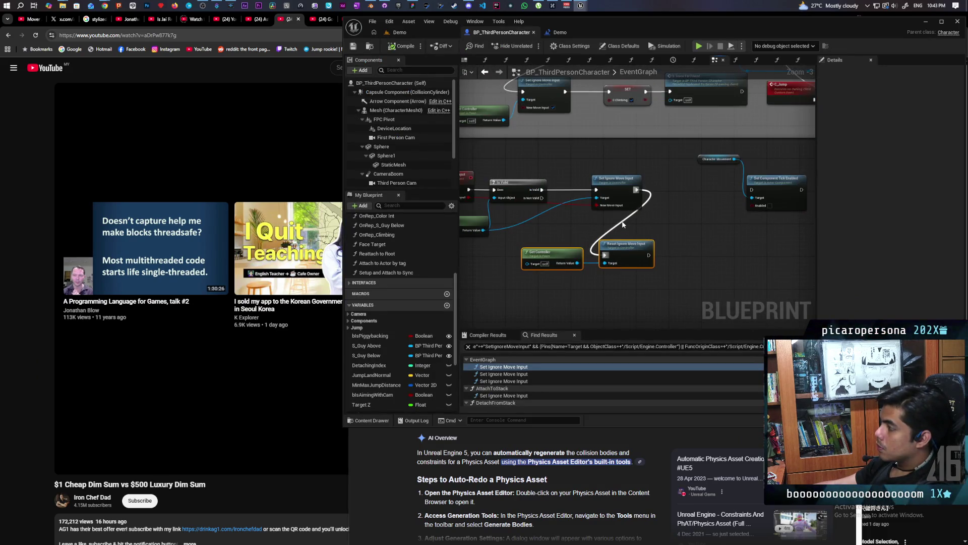
scroll(686, 226, down, 2)
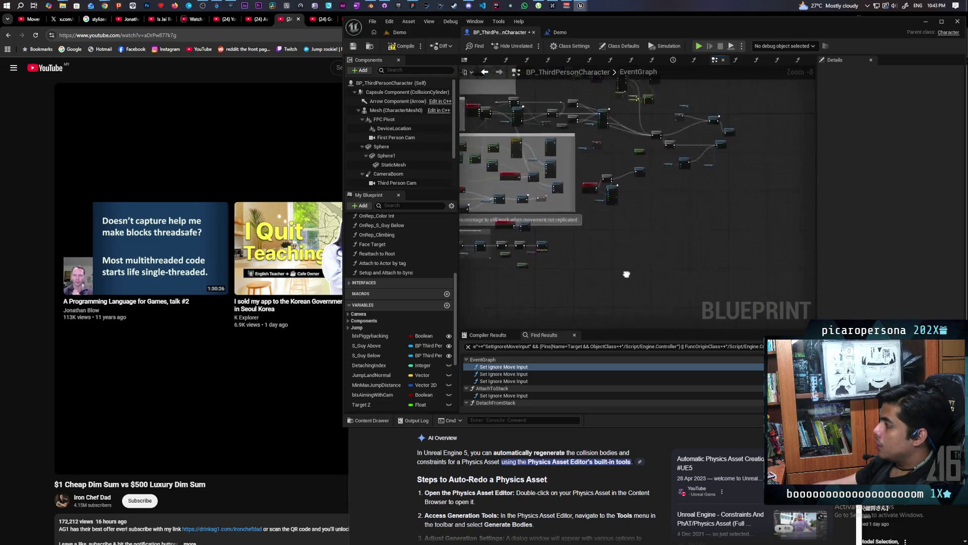
scroll(671, 253, up, 3)
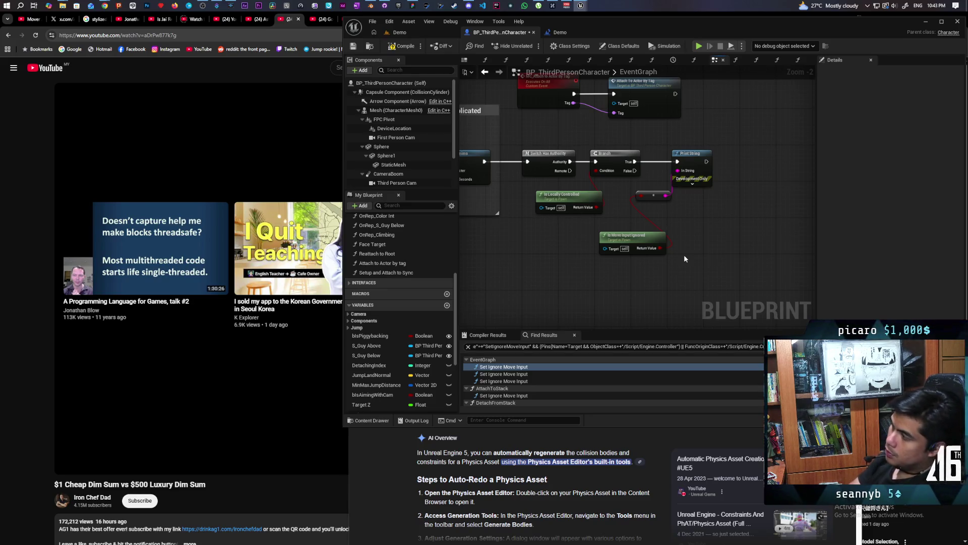
- Add a Set Is Replicated node for Character Movement via the 'is movement repli' search
right_click(597, 274)
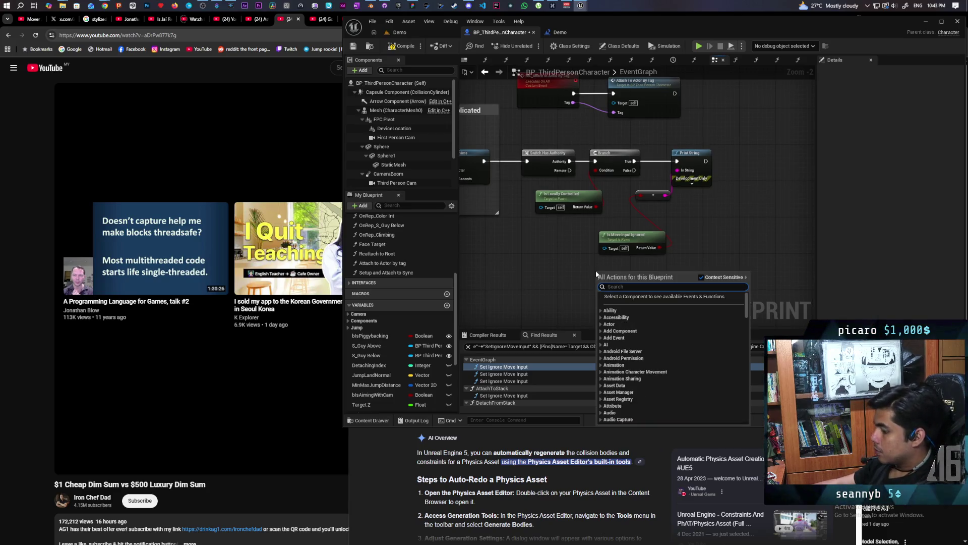
text(replicate move)
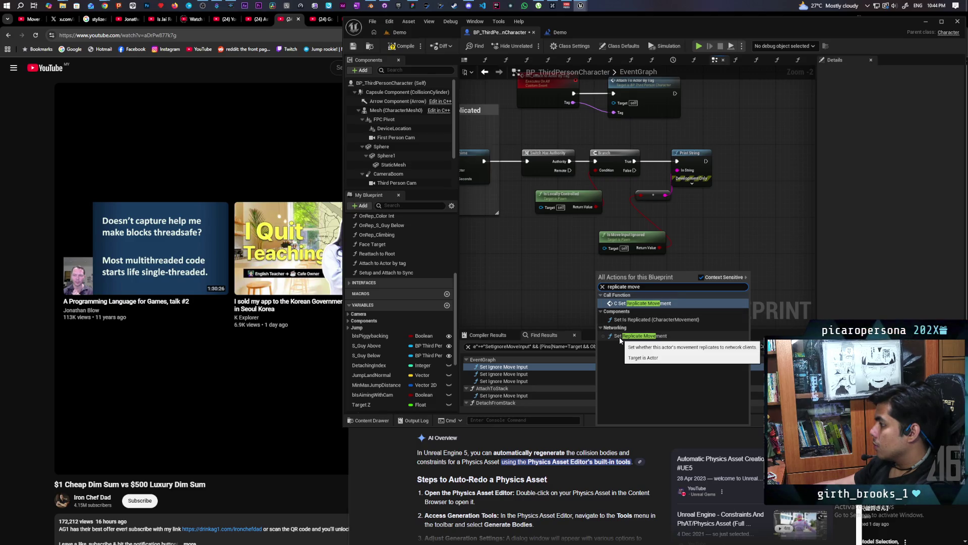
key(Escape)
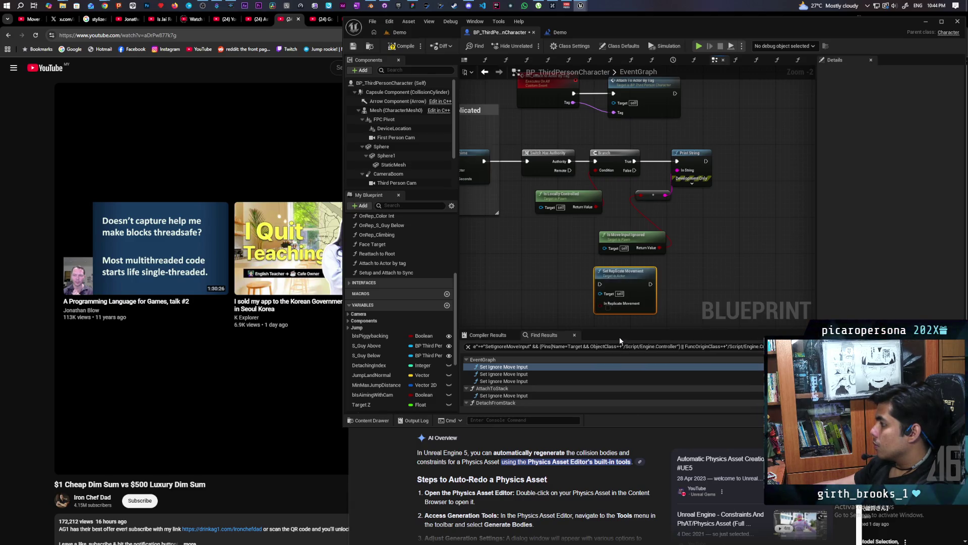
scroll(619, 336, up, 2)
right_click(555, 287)
text(is movement repli)
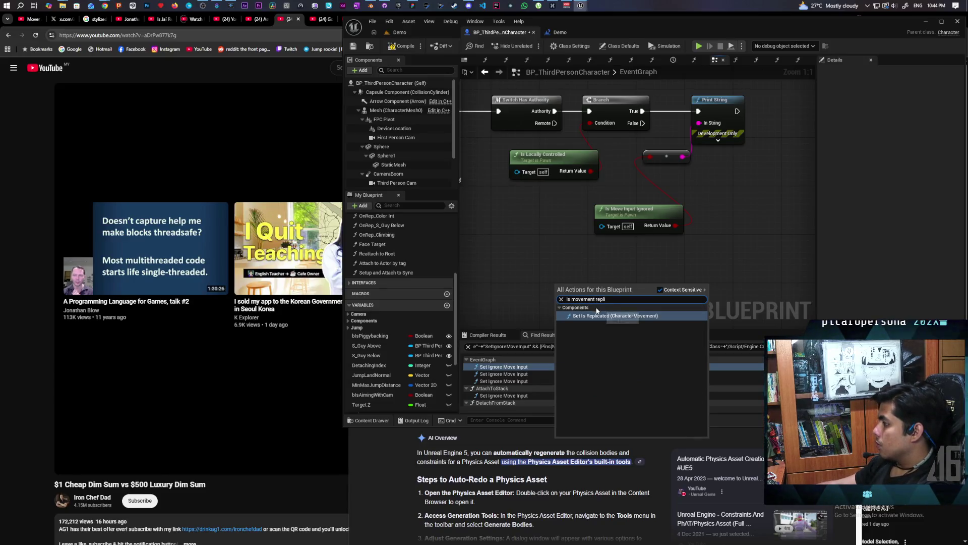
key(Return)
- Delete the Character Movement and Set Is Replicated nodes and save the blueprint
drag(661, 308, 661, 265)
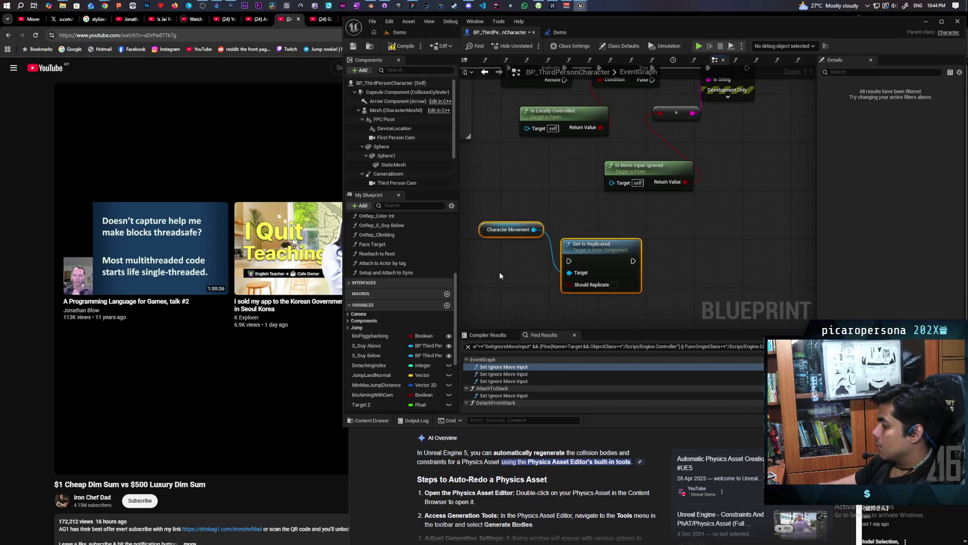
key(Delete)
drag(576, 180, 529, 235)
key(ctrl+s)
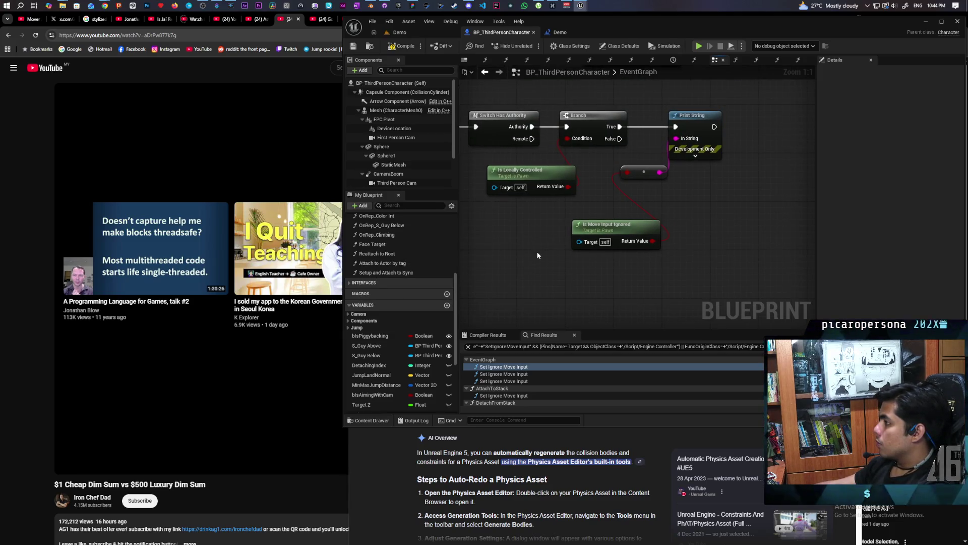
right_click(537, 284)
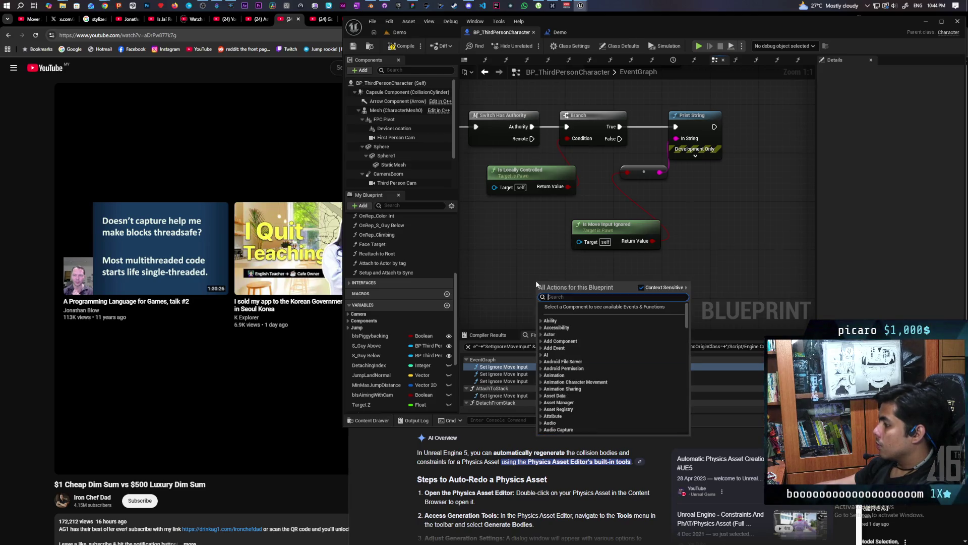
- Add Event OnMovementModeChanged, send New Movement Mode into Print String, and return to the Demo level
text(movement mode)
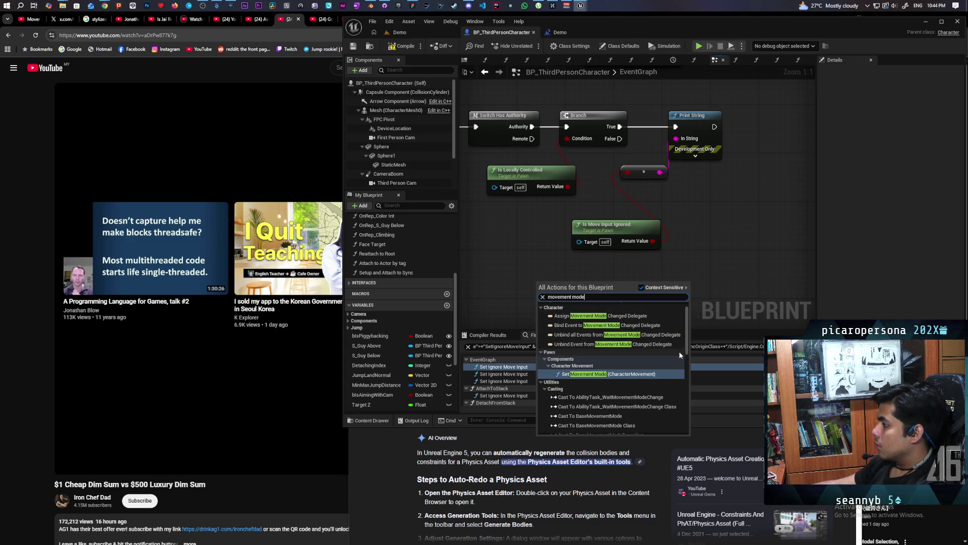
mouse_move(687, 328)
mouse_down()
mouse_move(685, 430)
mouse_move(683, 314)
mouse_up()
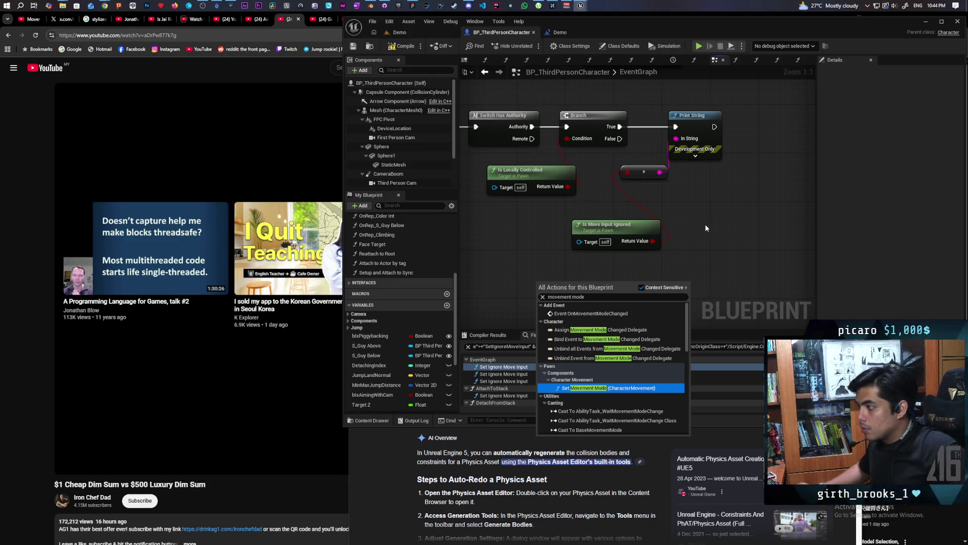
click(591, 313)
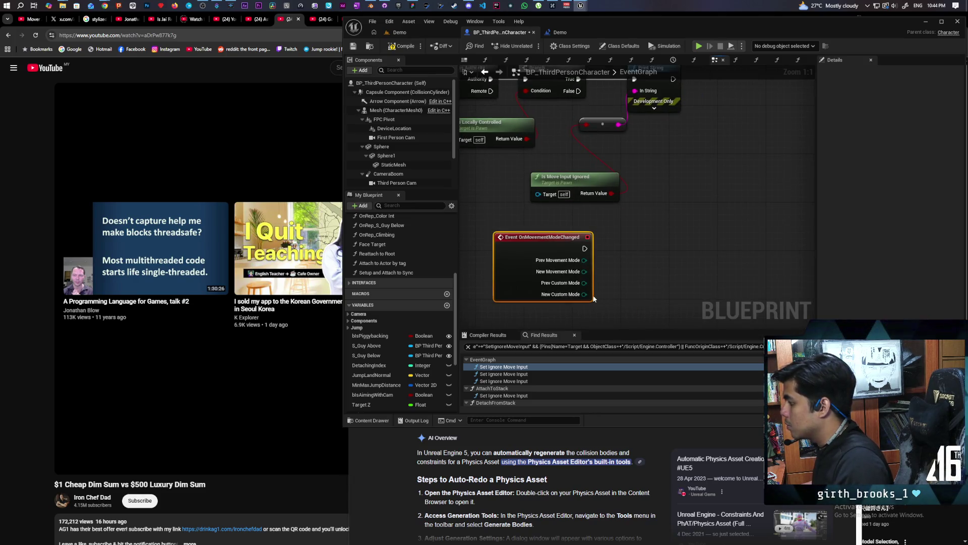
mouse_move(584, 271)
mouse_down()
mouse_move(598, 267)
mouse_move(634, 97)
mouse_up()
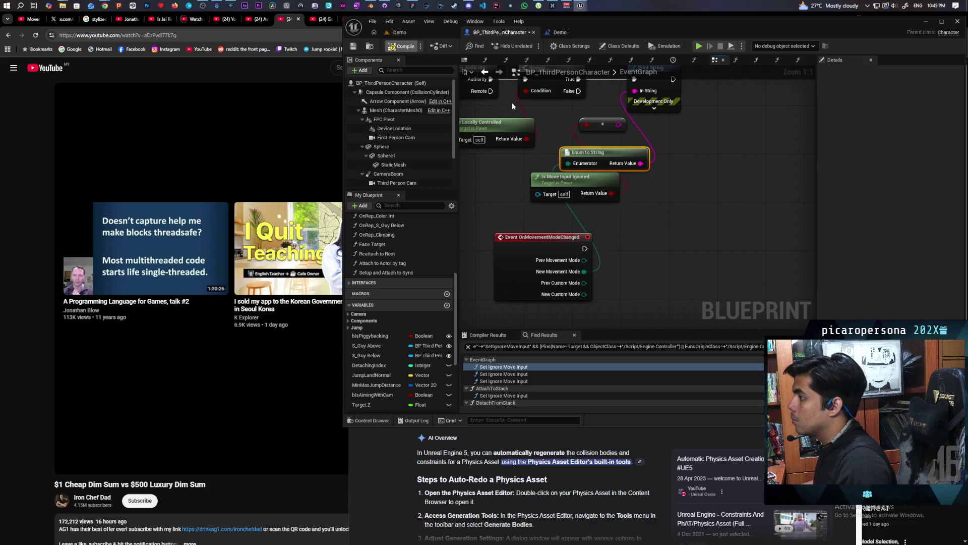
click(425, 32)
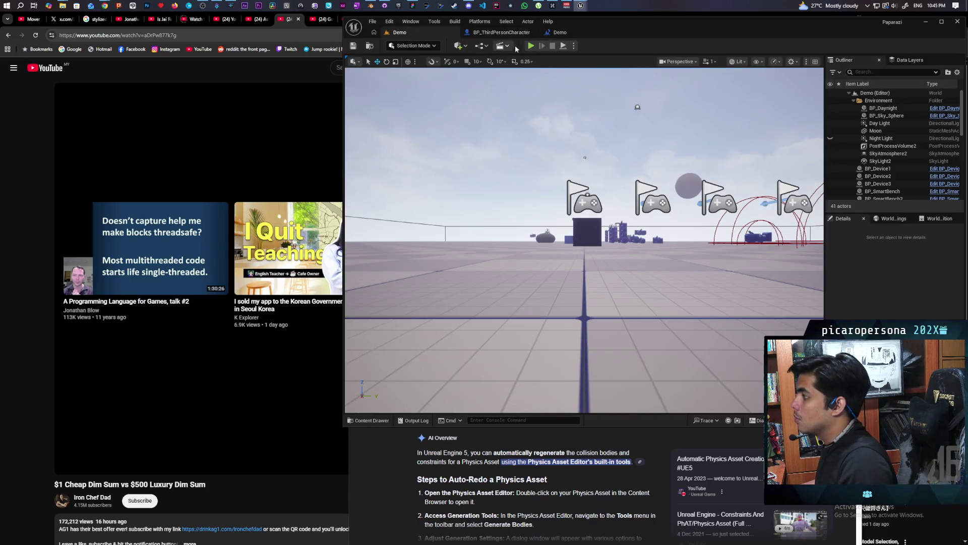
- Play the three-client test to see the 'Server: Walking' prints, then stop and return to the character graph
click(532, 45)
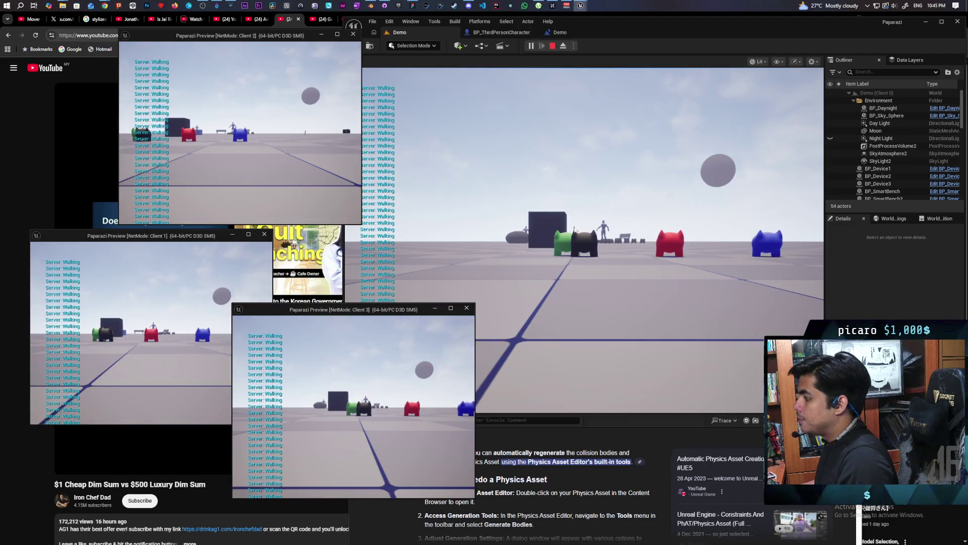
click(573, 231)
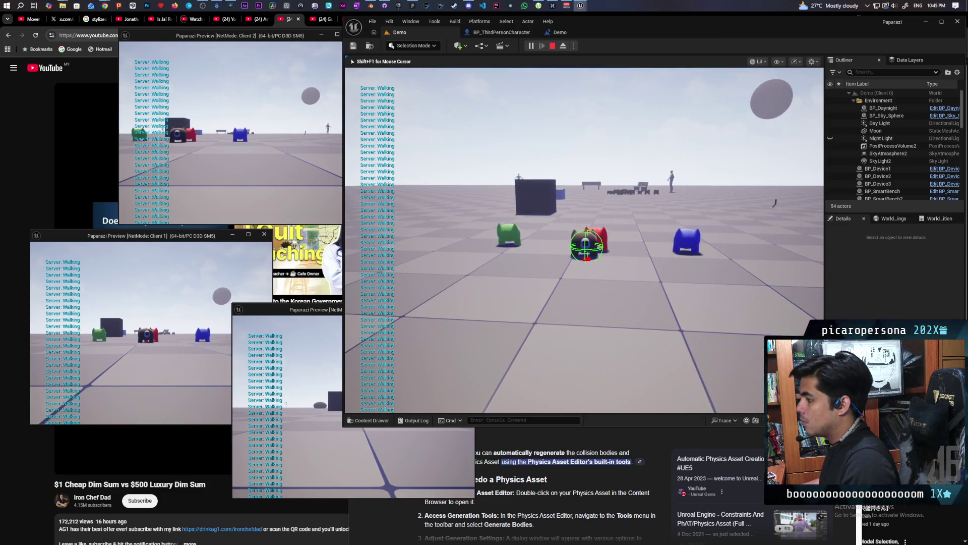
key(Escape)
click(499, 31)
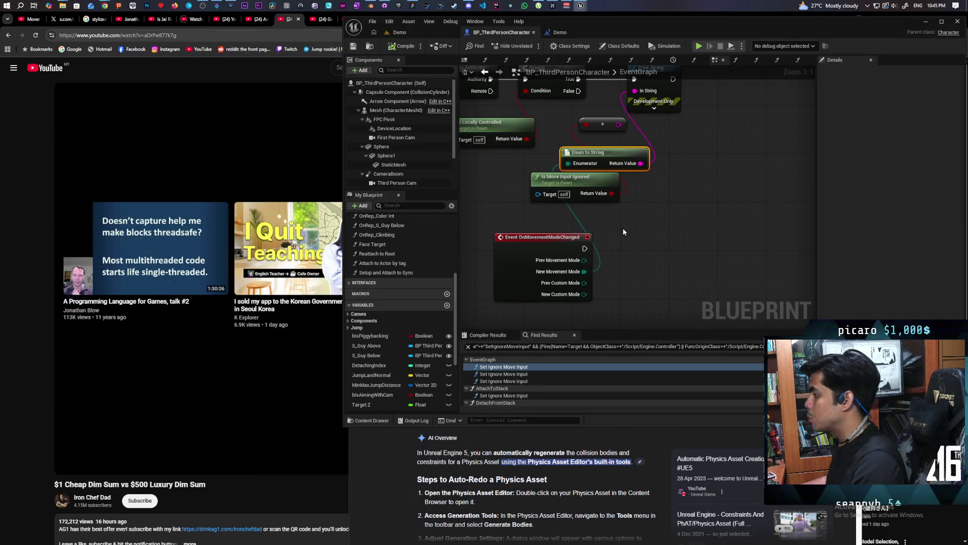
- Delete the OnMovementModeChanged event and Enum to String, rewire the reroute into Print String's In String, and save
click(548, 265)
key(Delete)
click(649, 157)
key(Delete)
drag(617, 124, 634, 92)
key(ctrl+s)
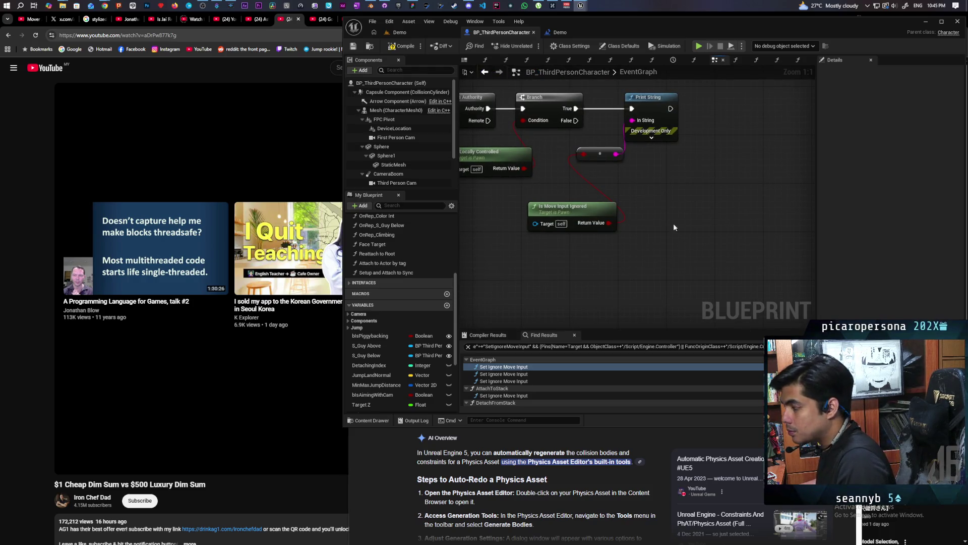
- Add a Disable Input node and move it up and left in the graph
right_click(573, 262)
text(disable move)
key(BackSpace)
key(BackSpace)
key(BackSpace)
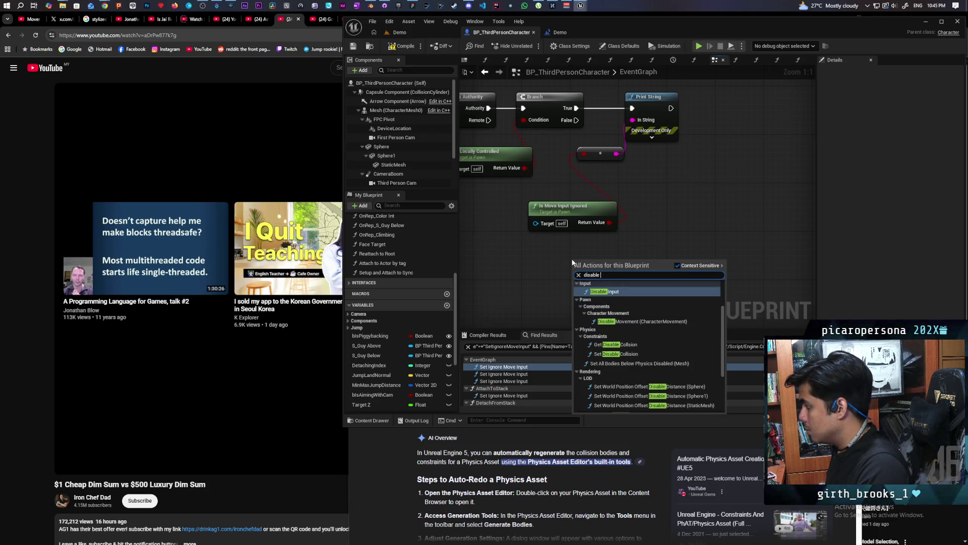
key(Return)
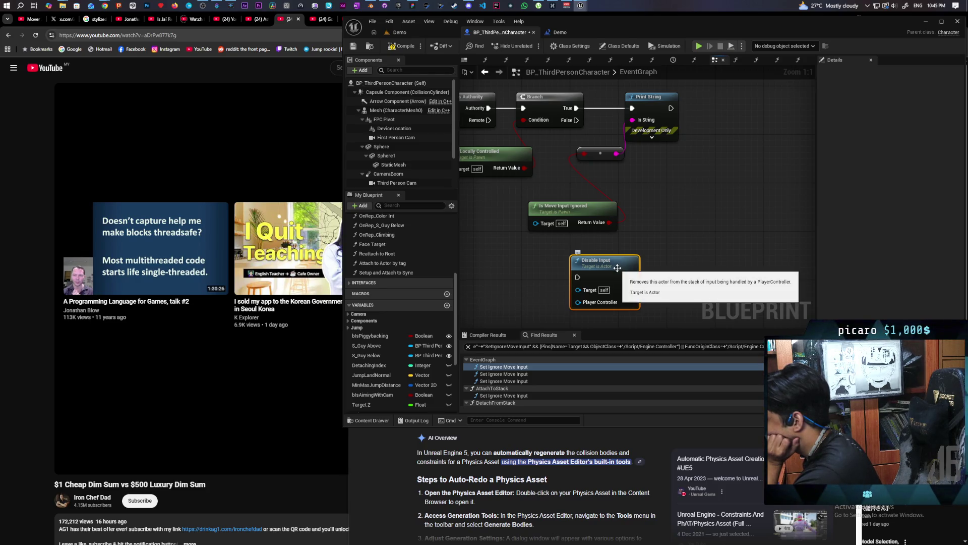
drag(617, 268, 550, 251)
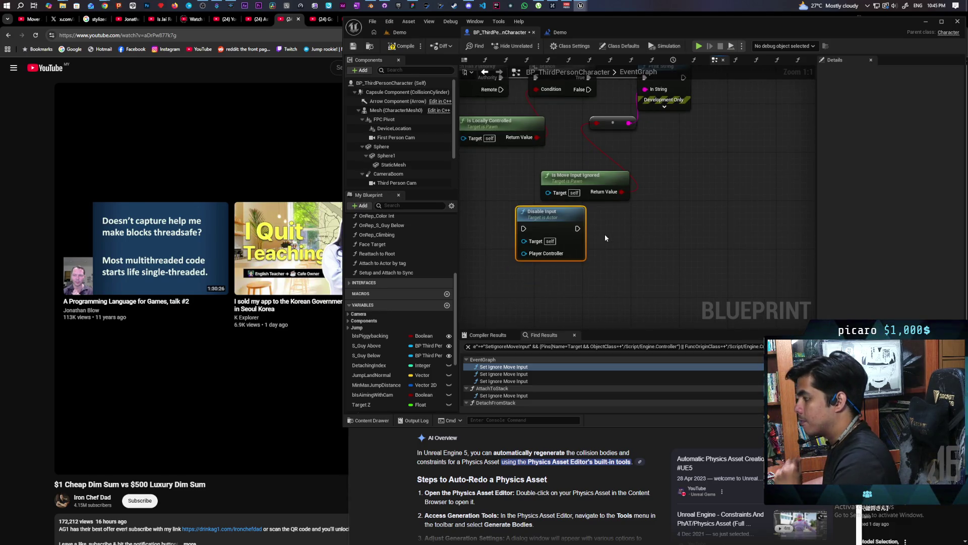
drag(606, 219, 622, 258)
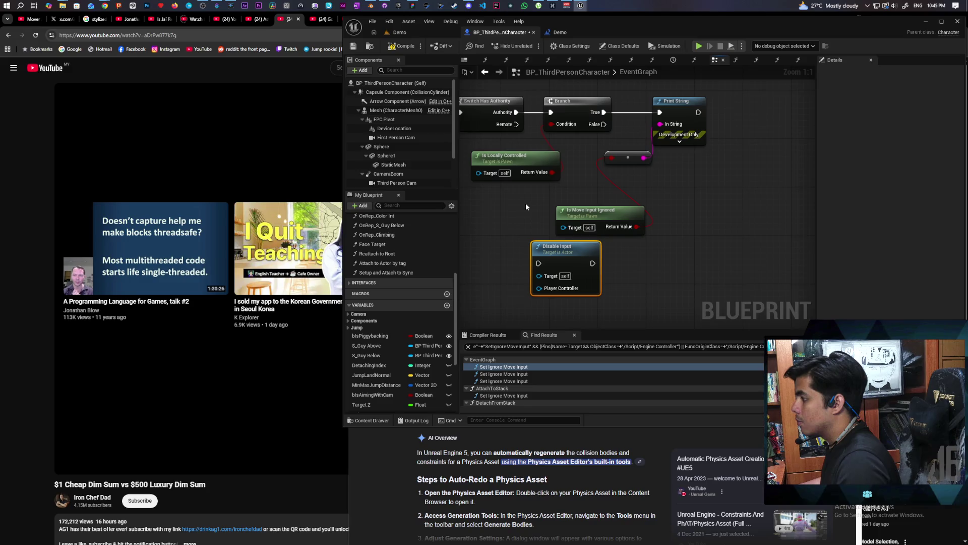
drag(627, 255, 600, 229)
- Search for an 'is input disabled' action, then dismiss the search without adding a node
right_click(595, 245)
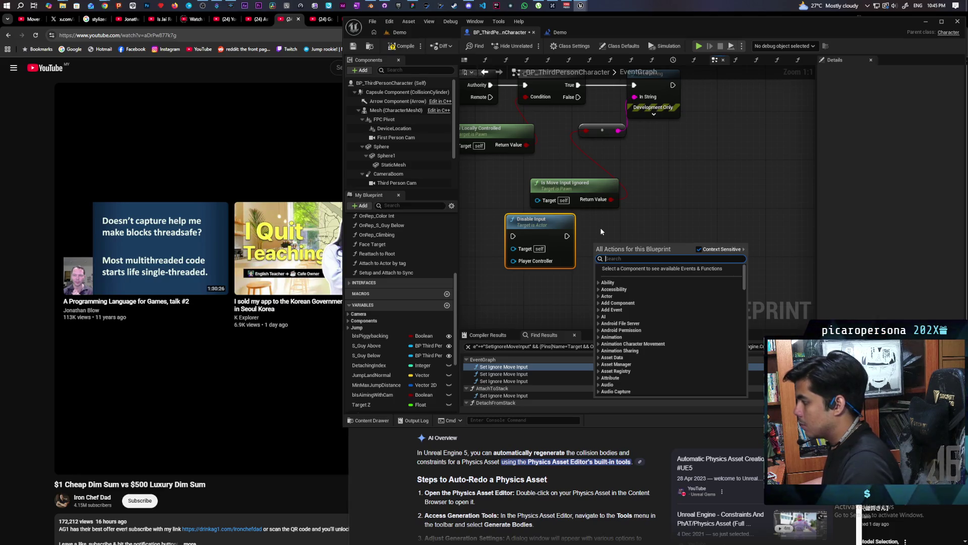
text(is inp)
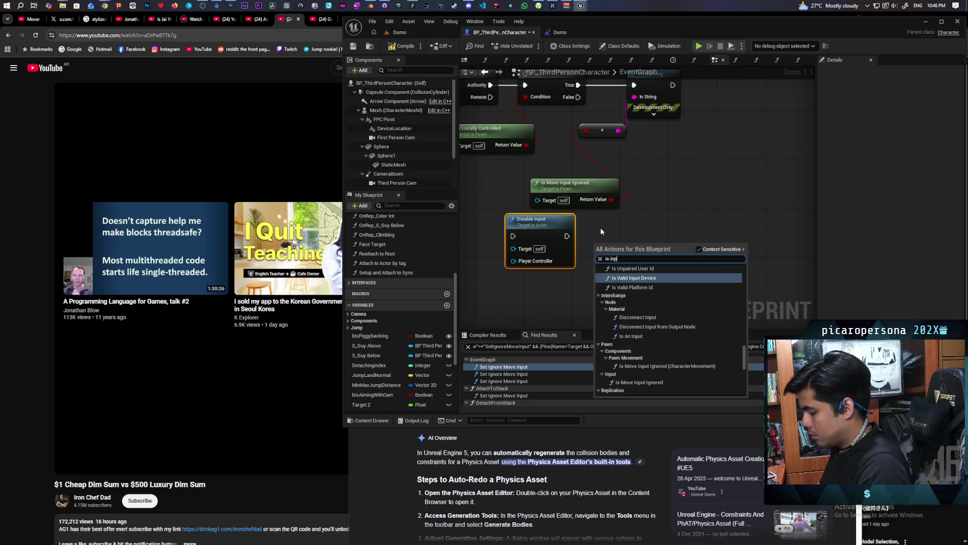
text(ut disa)
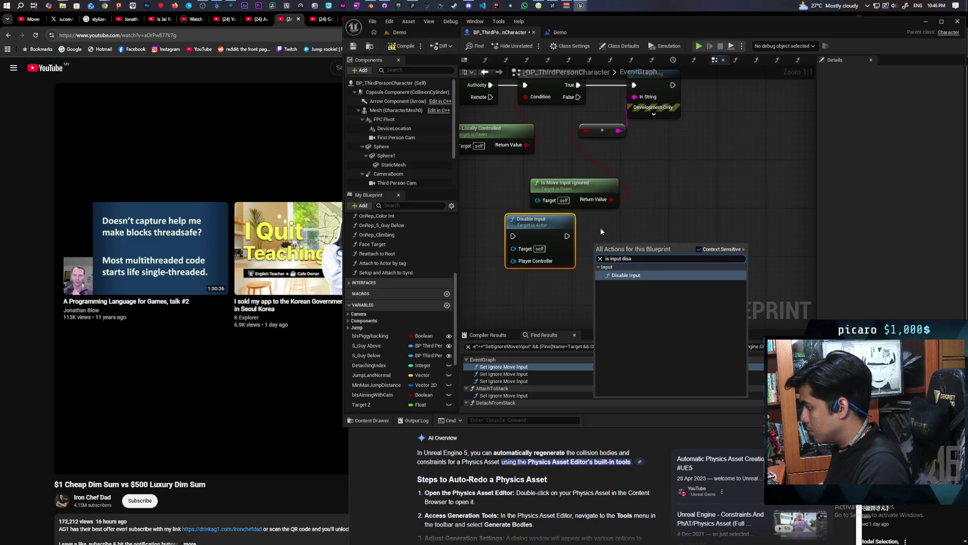
key(BackSpace)
key(BackSpace)
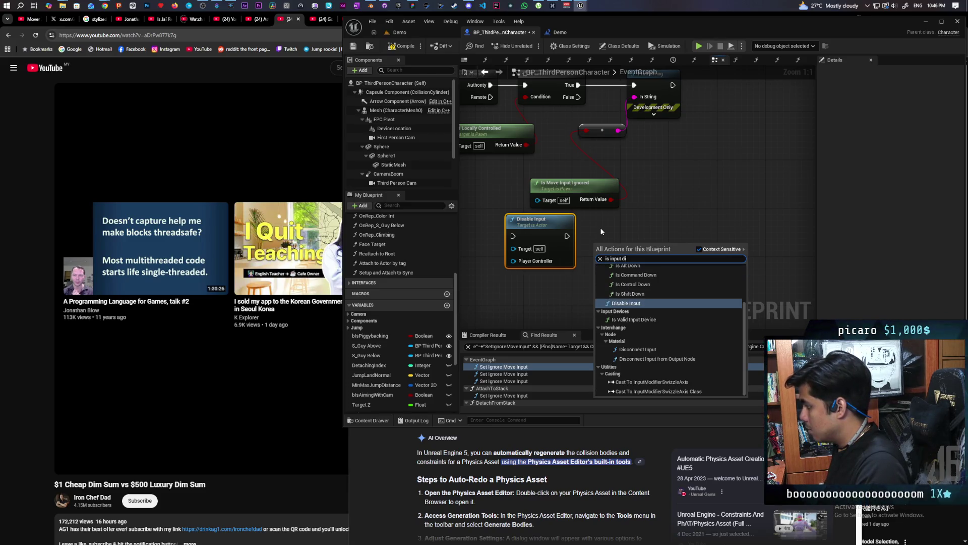
key(BackSpace)
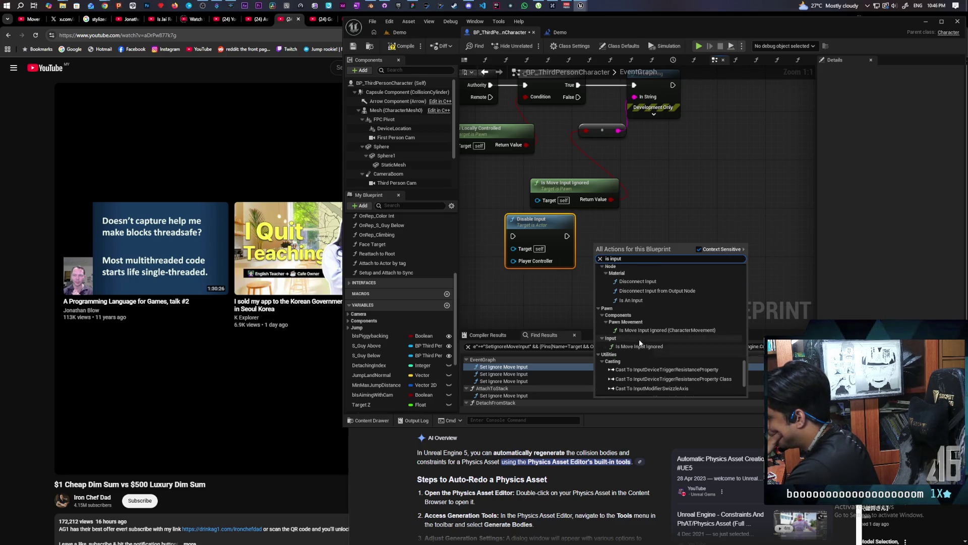
click(627, 227)
- Add a Get Controller node feeding an Is Valid check, and wire its result into the reroute node
right_click(628, 227)
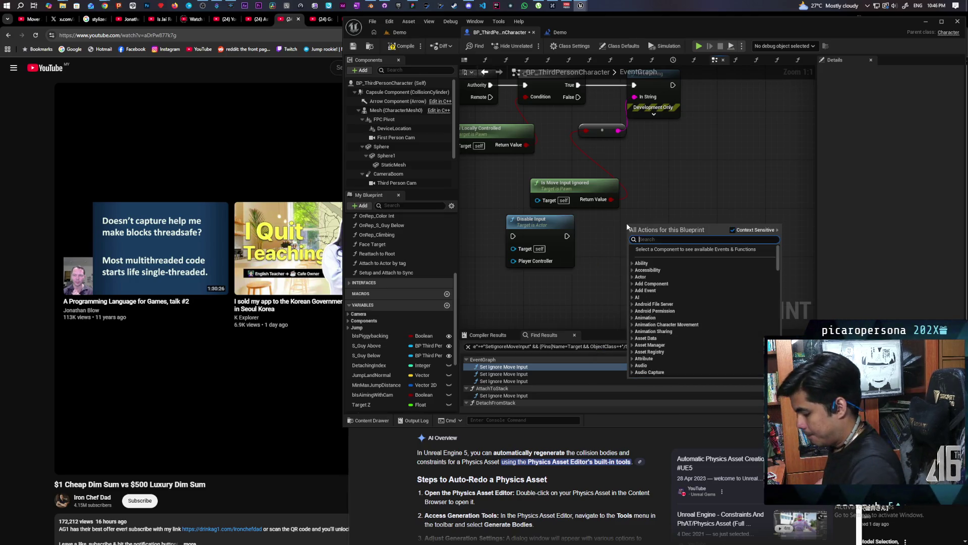
text(get controller)
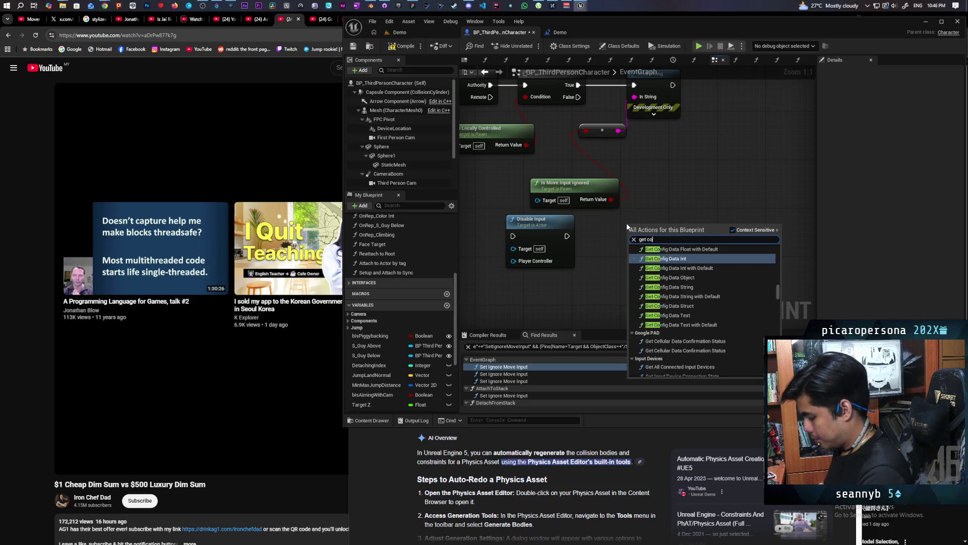
key(Return)
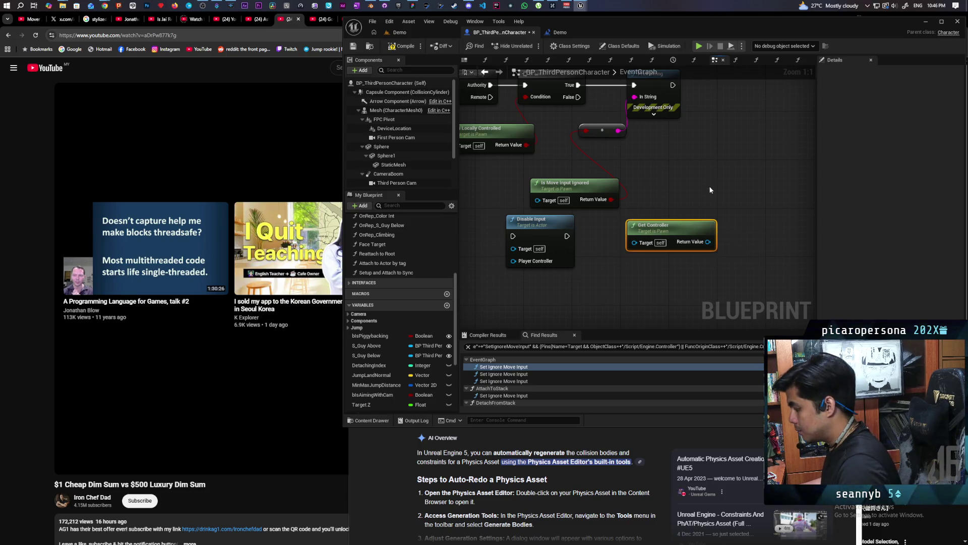
key(ctrl+v)
mouse_move(708, 241)
mouse_down()
mouse_move(671, 151)
mouse_move(713, 193)
mouse_up()
drag(774, 193, 586, 131)
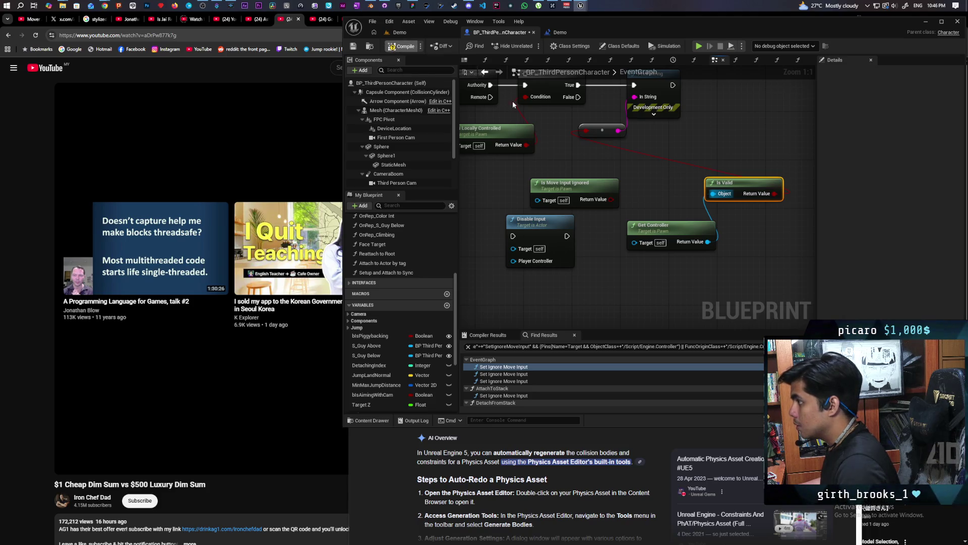
- Compile the blueprint and start a three-client play session in the Demo level
click(394, 47)
click(410, 32)
click(530, 46)
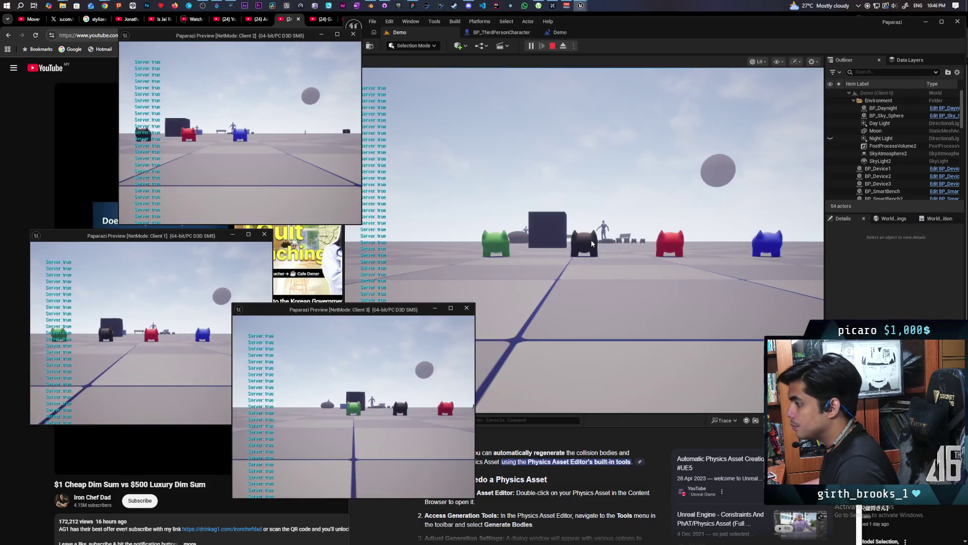
- Walk the character over beside the other clients' characters, then stop the play session
click(591, 240)
key(w)
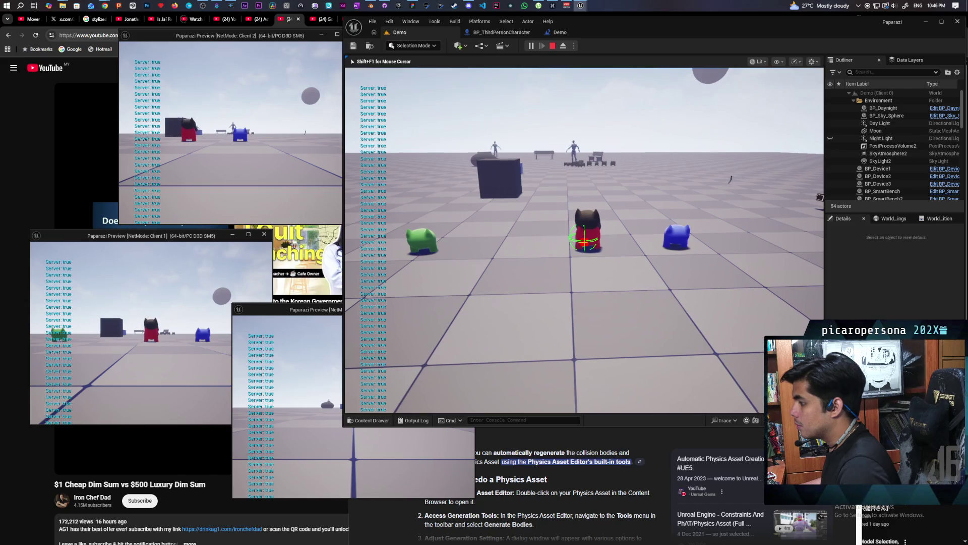
key(w)
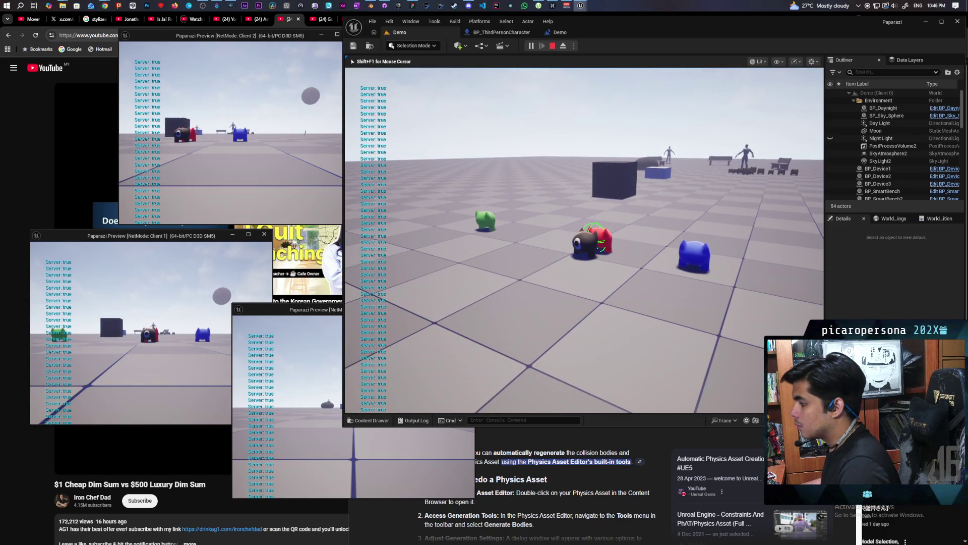
key(Escape)
- Save all project changes from the character blueprint and minimize the Unreal editor
click(502, 32)
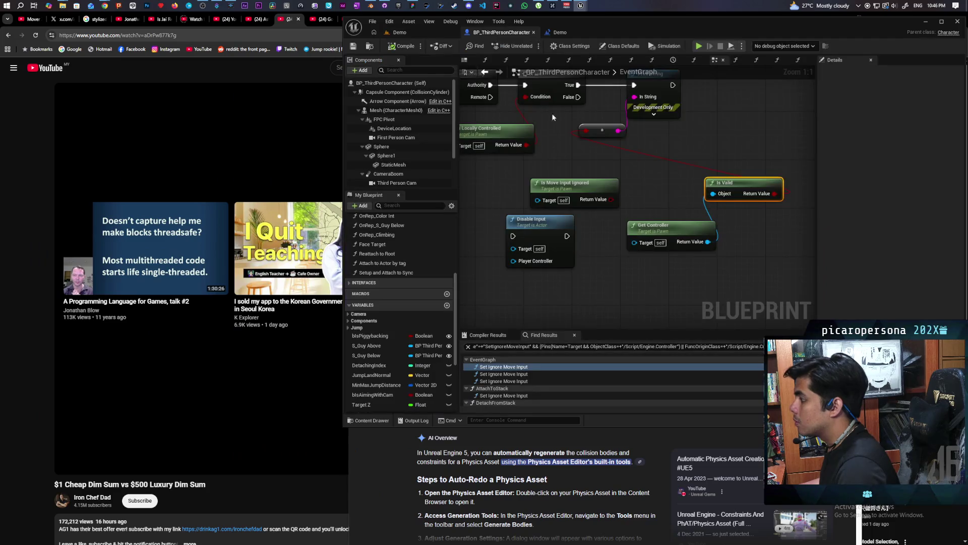
click(353, 45)
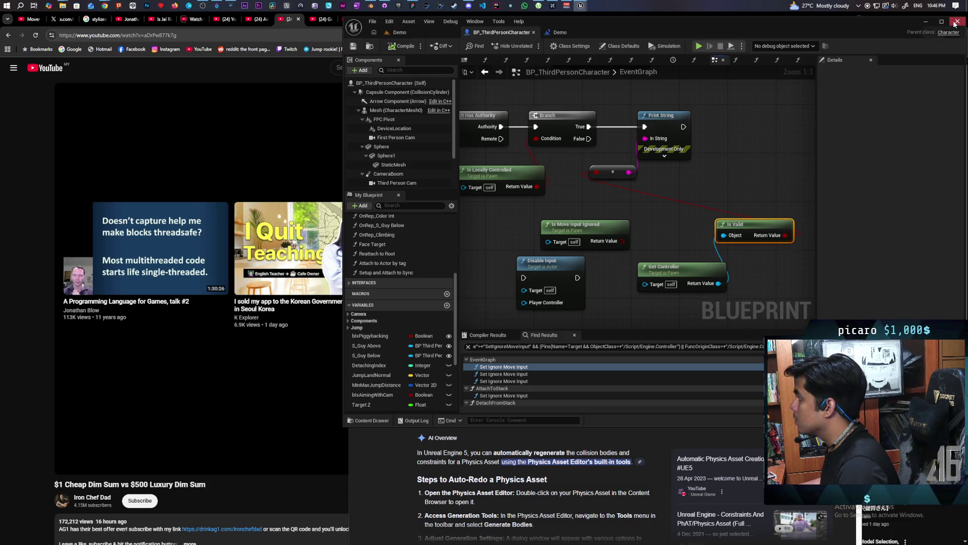
key(super+Down)
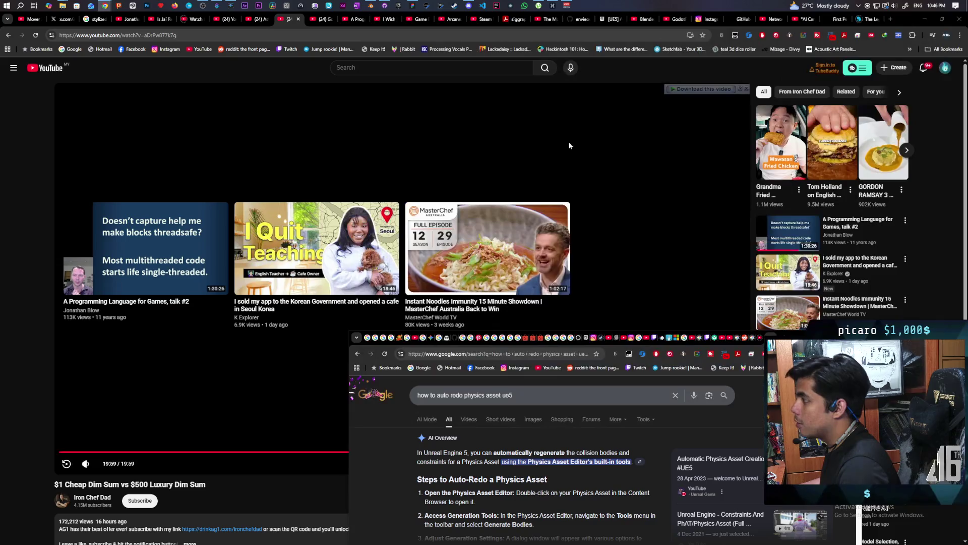
- Launch the Paparazi project from My Projects in the Epic Games Launcher library
mouse_move(496, 147)
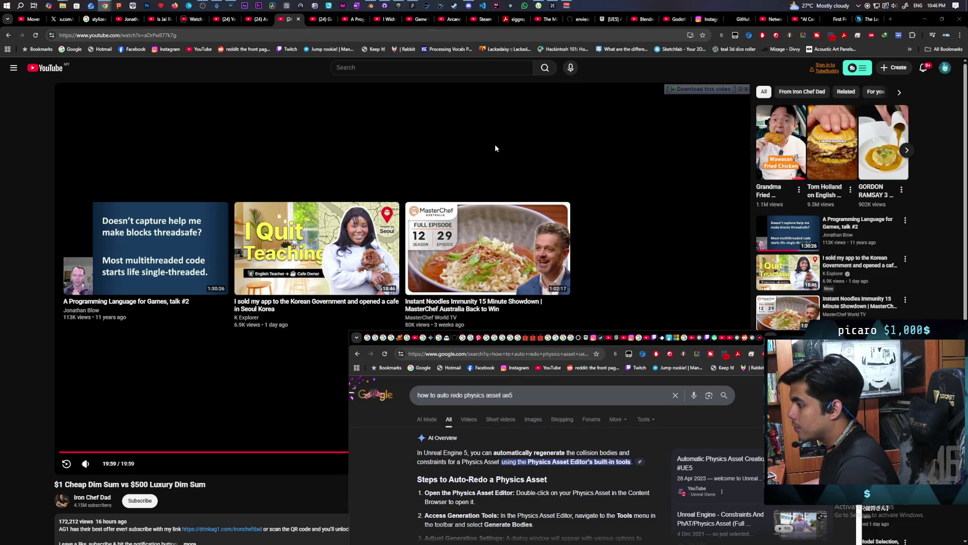
scroll(489, 212, down, 2)
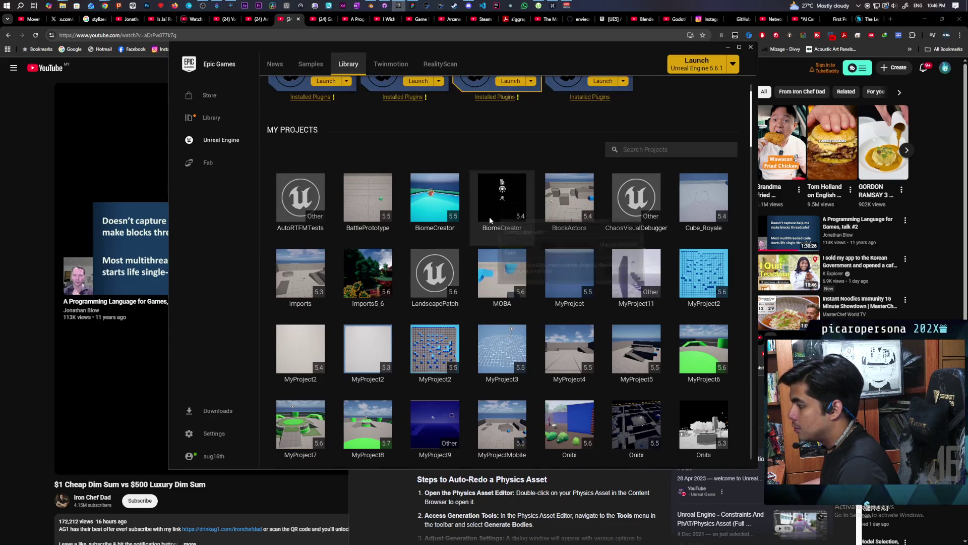
scroll(489, 212, down, 3)
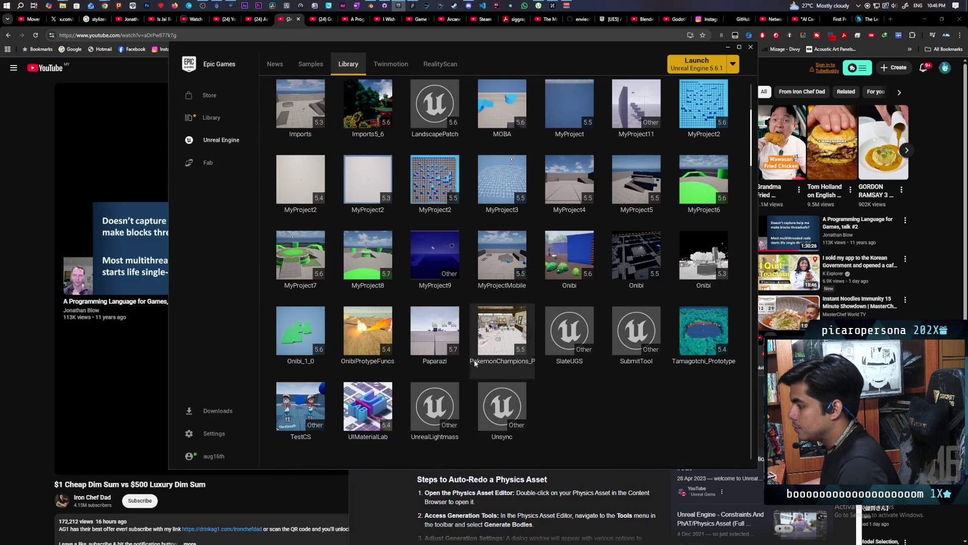
double_click(431, 320)
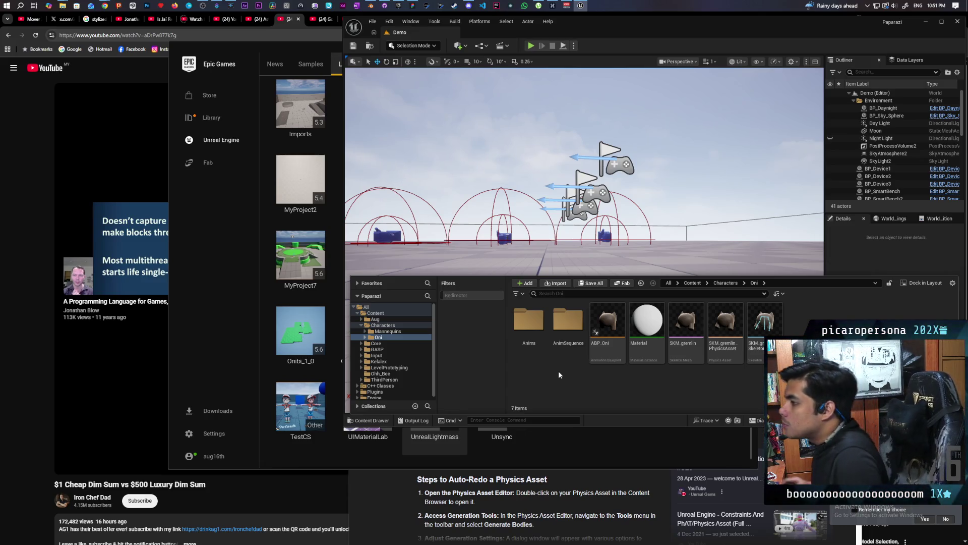
- Browse to Content > ThirdPerson > Blueprints and select BP_ThirdPersonCharacter
click(695, 285)
double_click(843, 312)
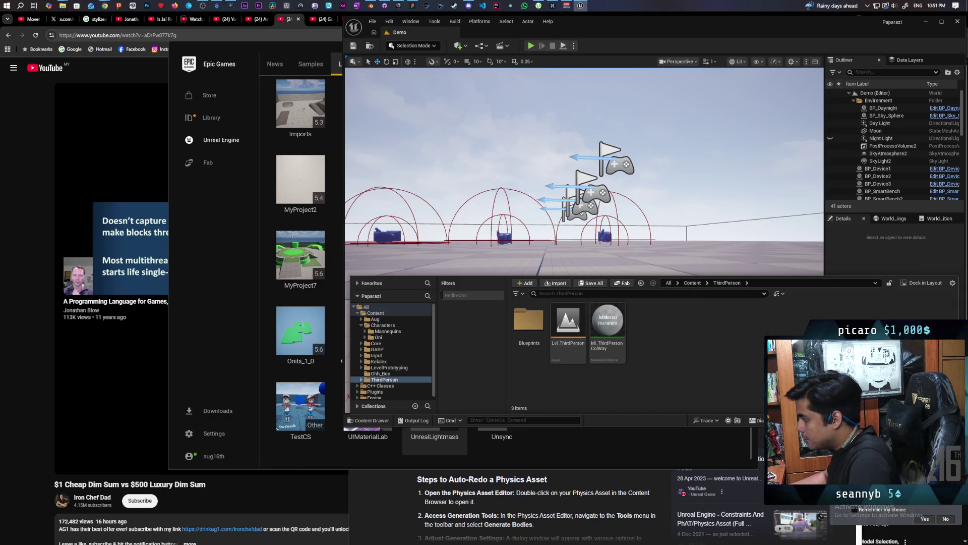
double_click(529, 321)
click(529, 329)
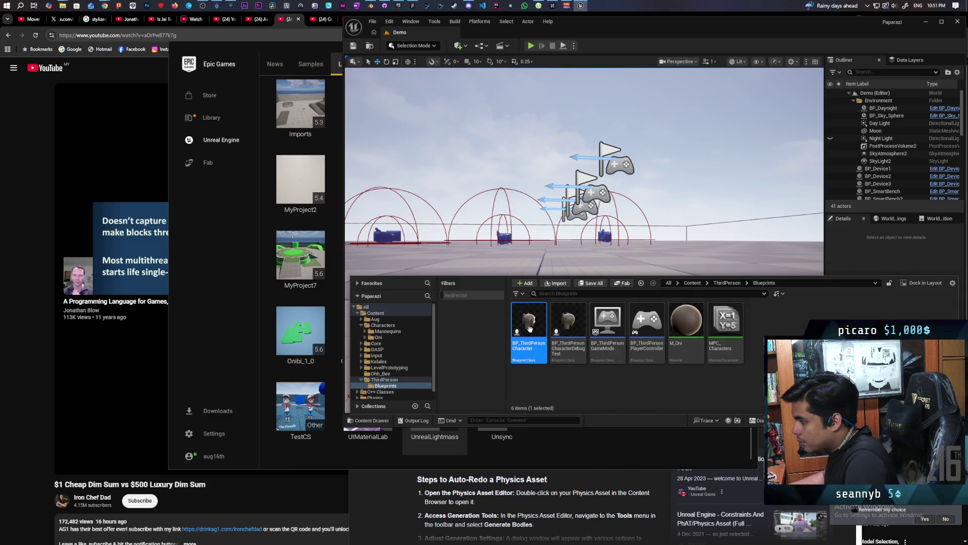
- Open BP_ThirdPersonCharacter and center the Server Detatch nodes in the event graph
double_click(530, 329)
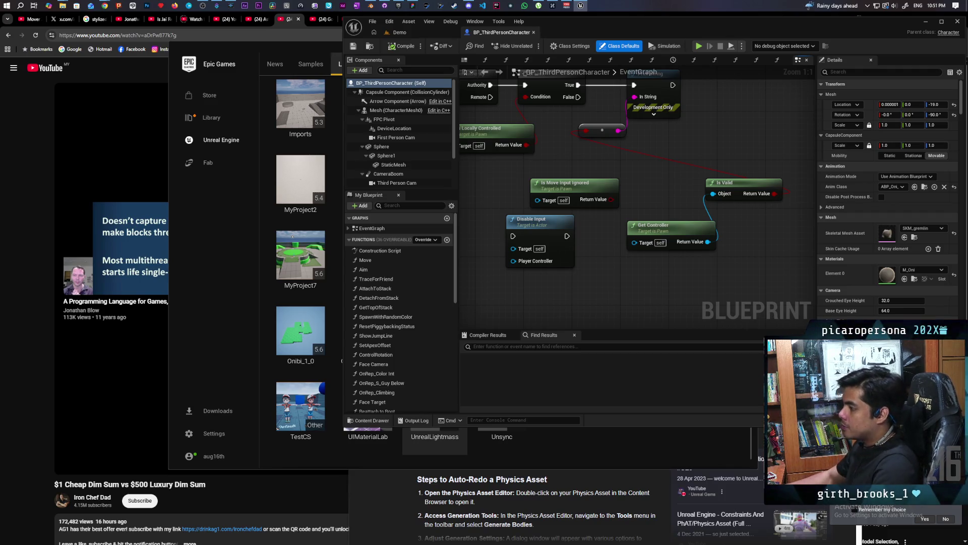
scroll(609, 250, down, 6)
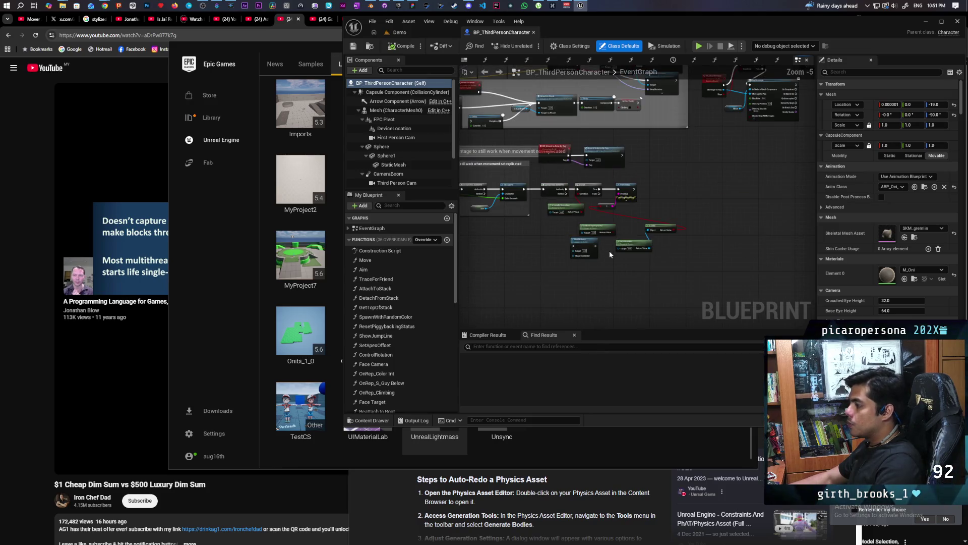
mouse_move(678, 257)
mouse_down()
mouse_move(766, 254)
mouse_move(779, 277)
mouse_up()
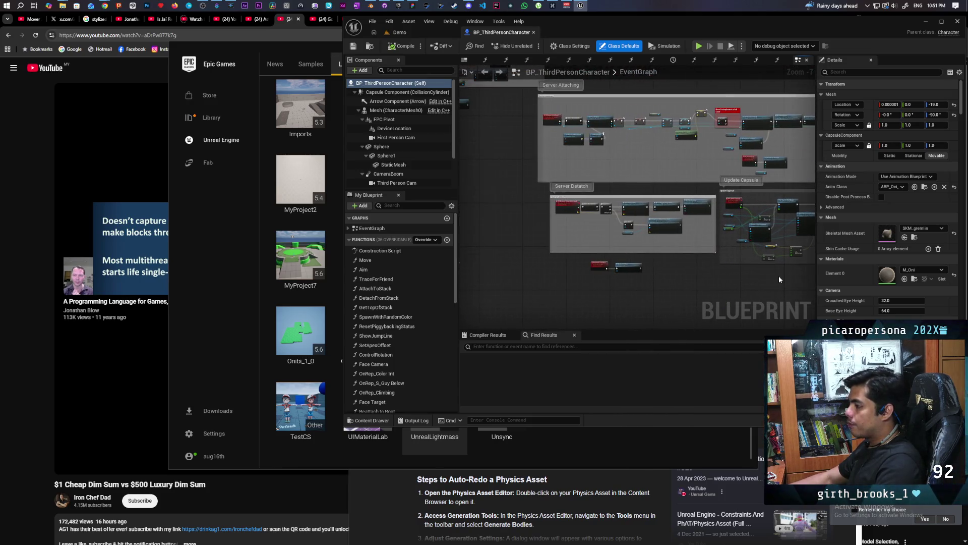
scroll(611, 249, up, 5)
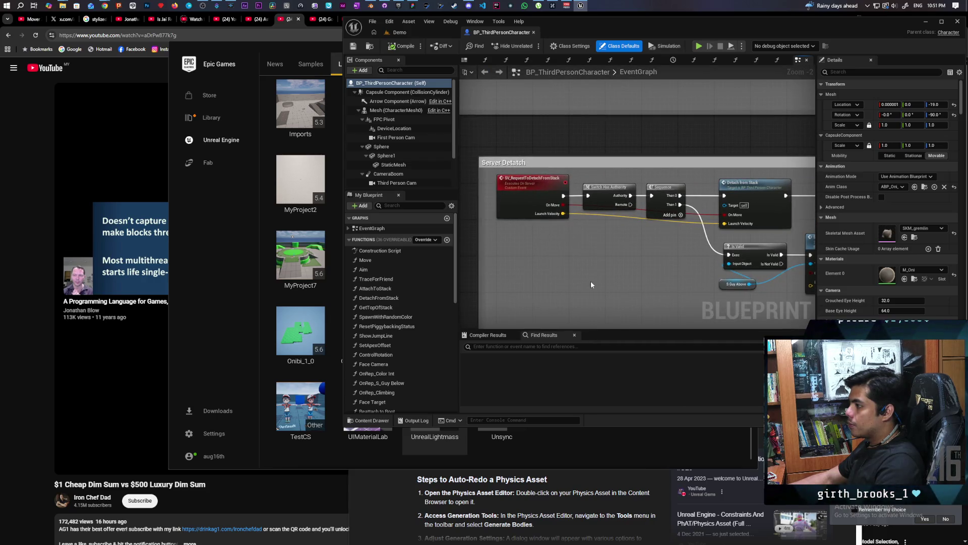
drag(557, 239, 559, 251)
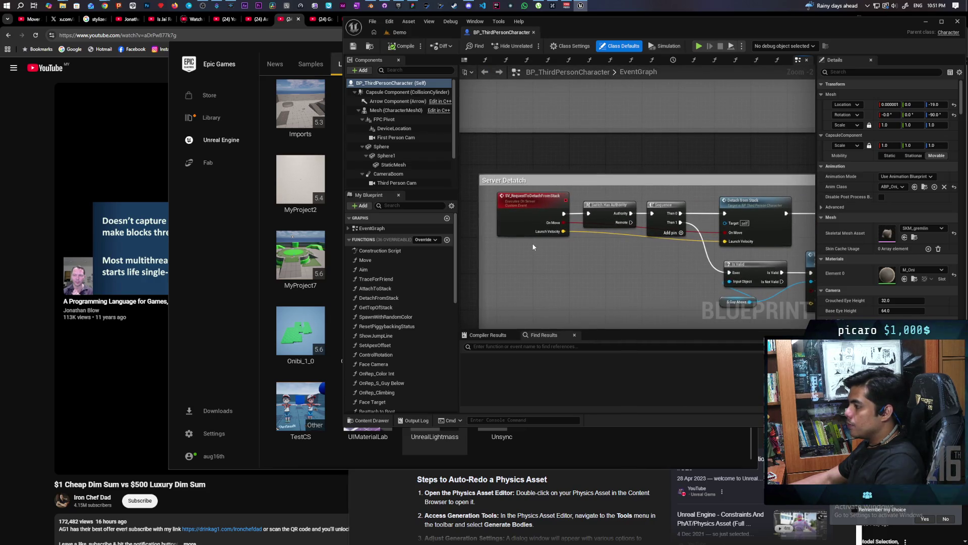
- Inspect Switch Has Authority and MC Play Montage, then open the ResetPiggybackingStatus function graph
click(609, 204)
drag(631, 267, 446, 268)
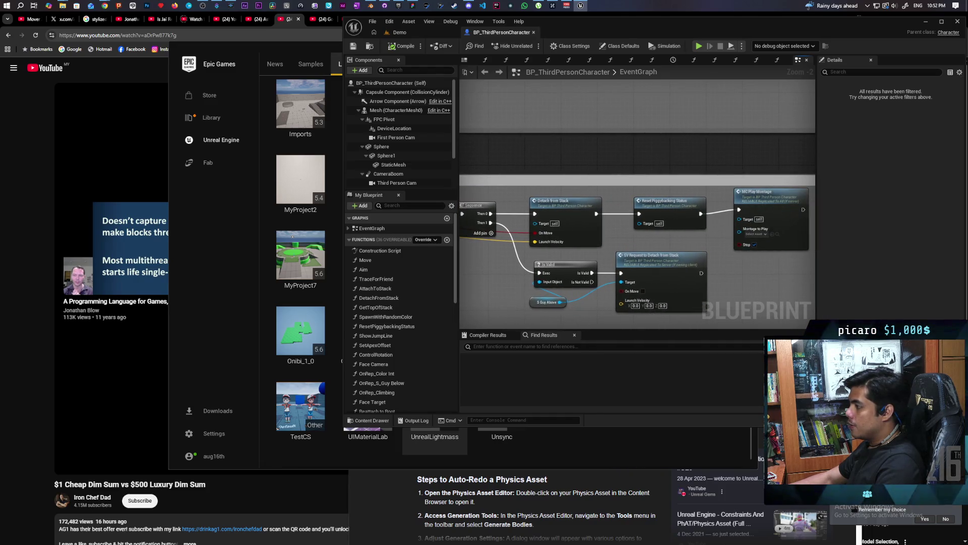
click(777, 208)
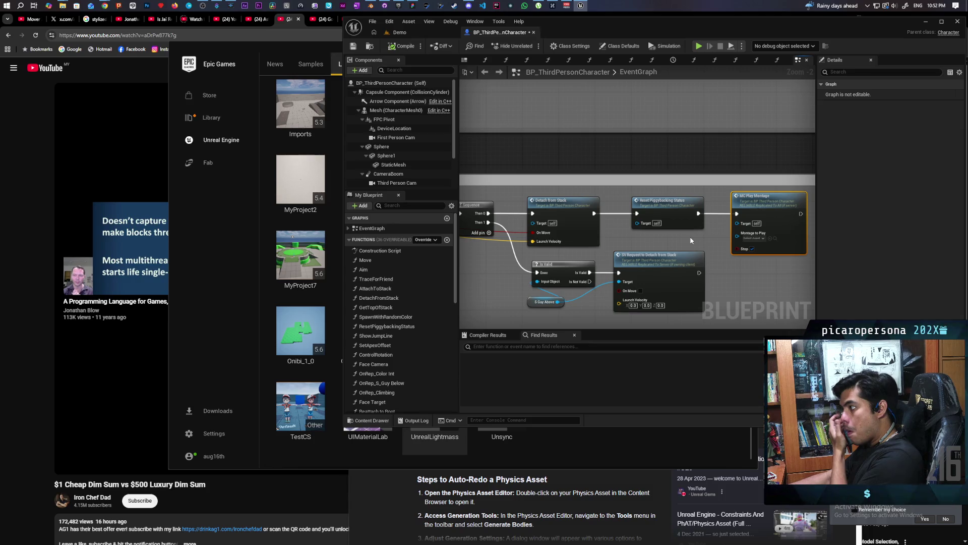
double_click(682, 222)
drag(609, 266, 665, 250)
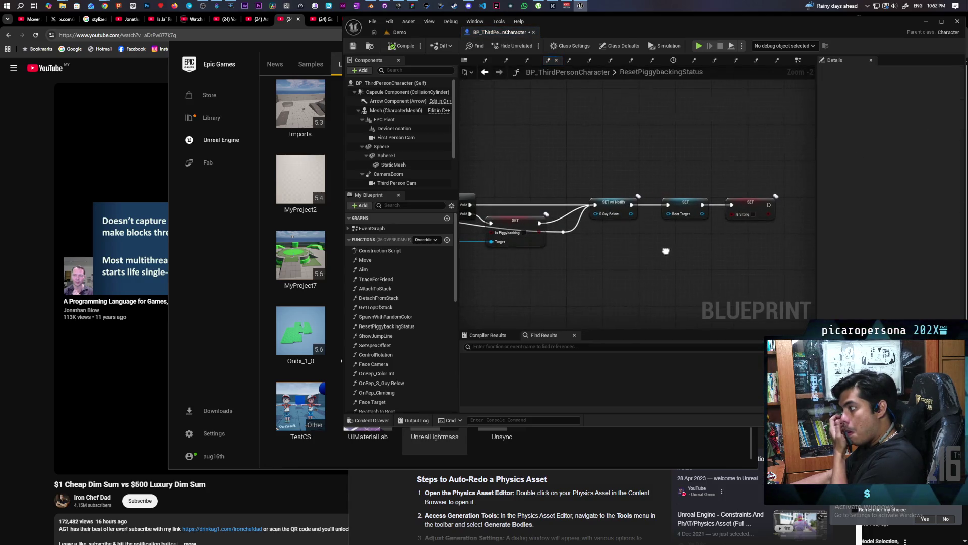
mouse_move(585, 261)
mouse_down()
mouse_move(668, 252)
mouse_move(635, 258)
mouse_move(649, 266)
mouse_move(683, 244)
mouse_up()
mouse_move(620, 257)
mouse_down()
mouse_move(635, 254)
mouse_move(609, 271)
mouse_move(525, 286)
mouse_move(546, 267)
mouse_move(535, 268)
mouse_move(600, 263)
mouse_move(276, 284)
mouse_up()
drag(589, 302, 642, 253)
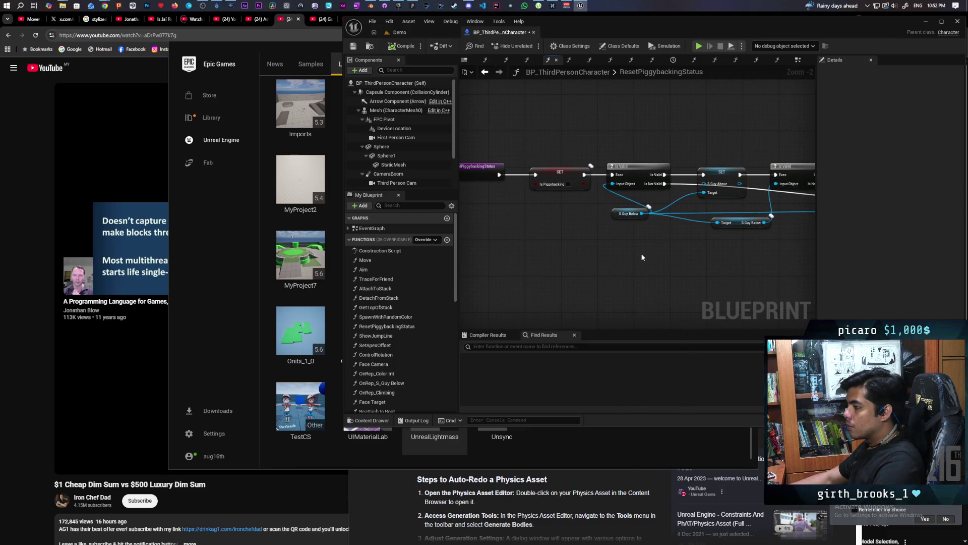
click(557, 174)
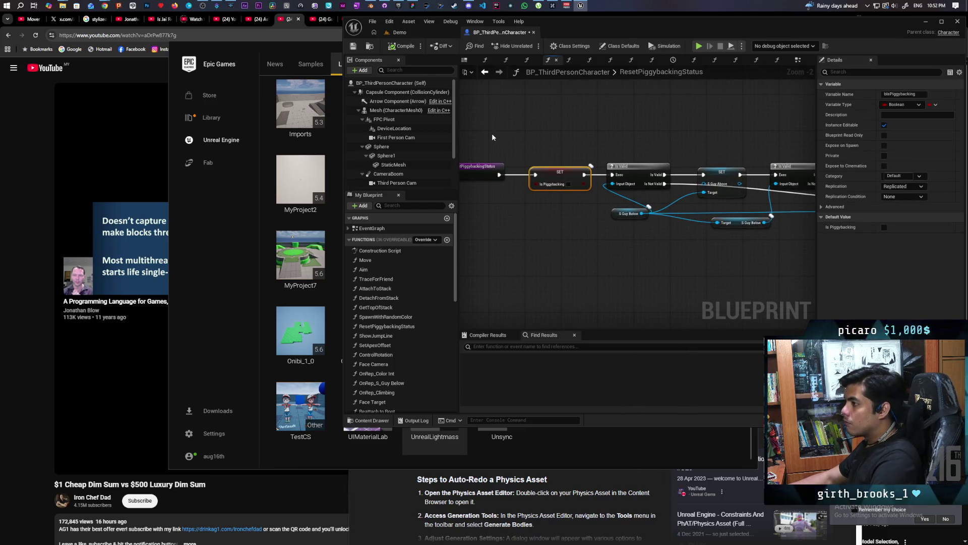
click(485, 72)
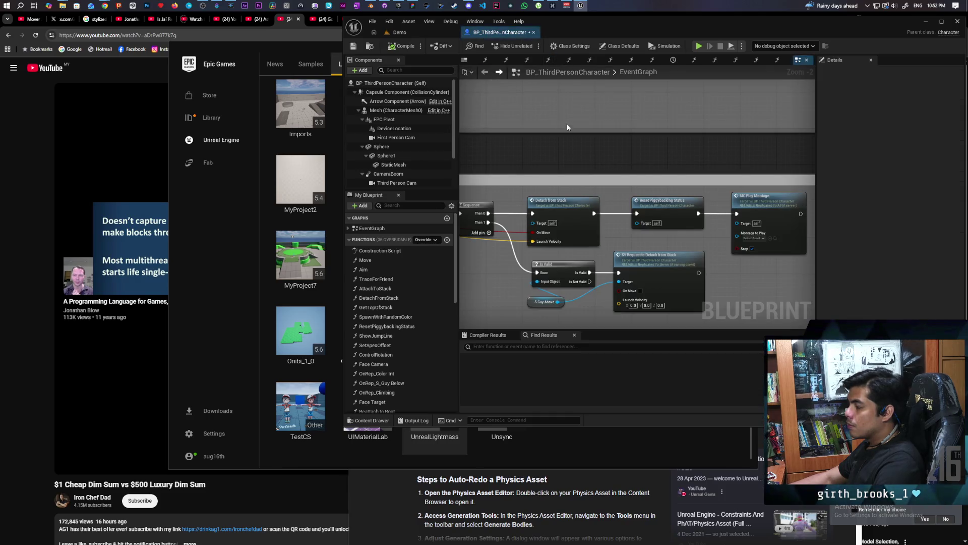
scroll(606, 176, up, 3)
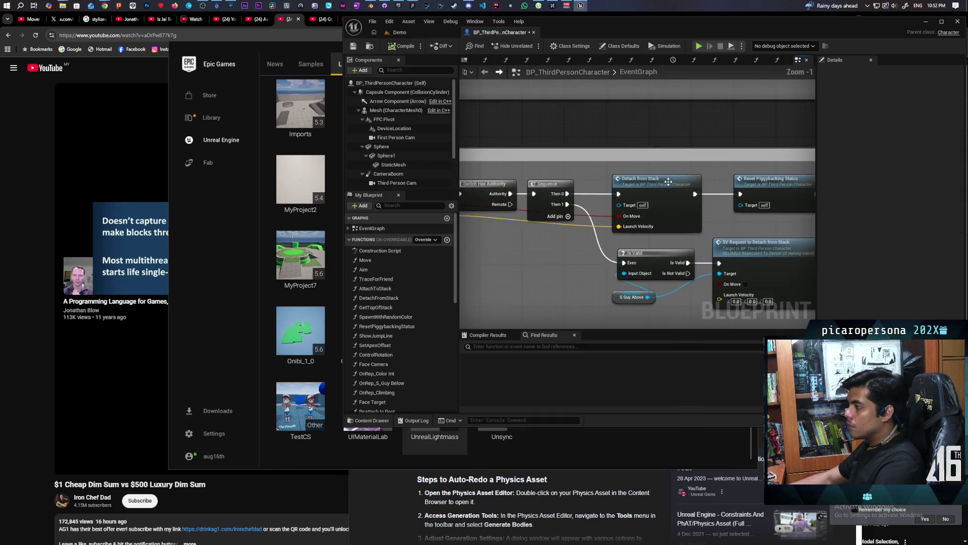
double_click(669, 192)
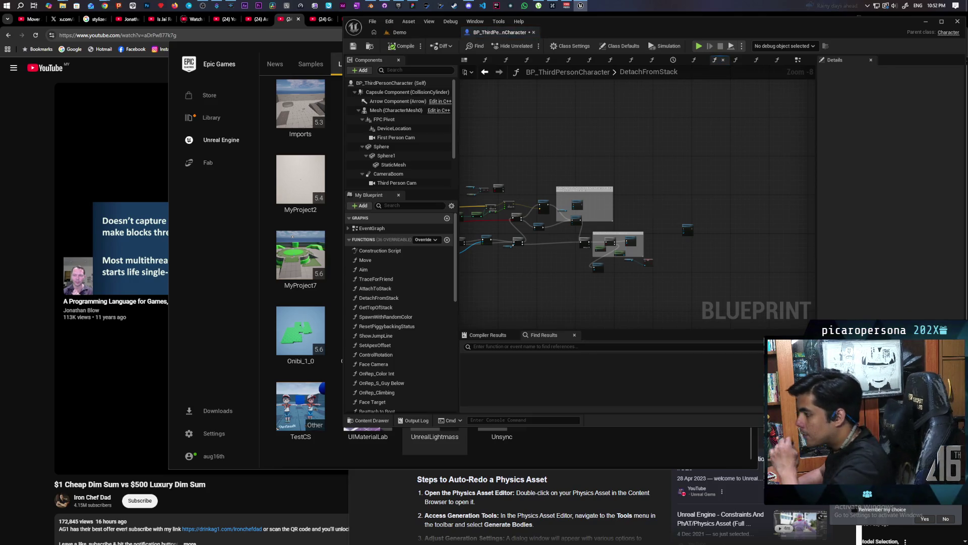
- Pan through DetachFromStack past the Launch Character, Jump, Branch and MC Set Collision nodes
scroll(547, 237, up, 1)
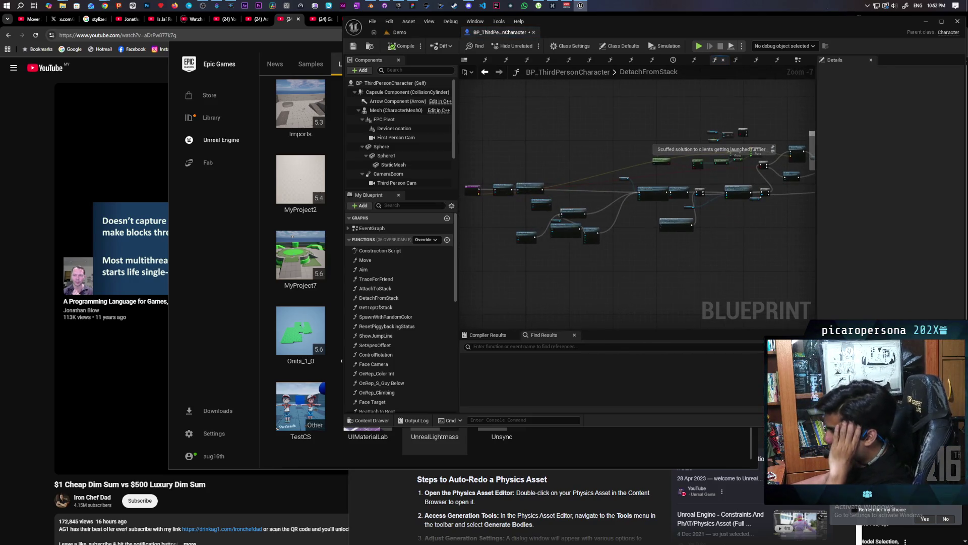
scroll(539, 236, up, 3)
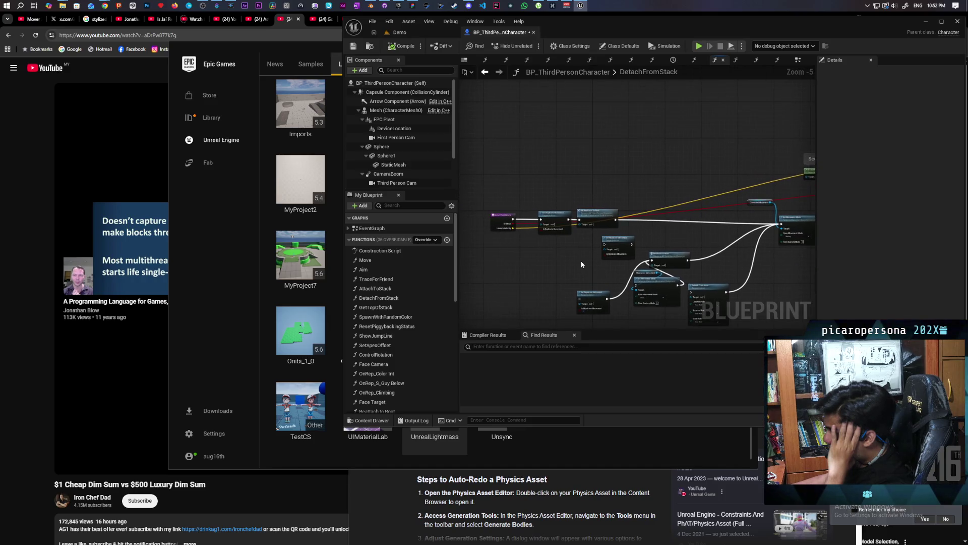
mouse_move(581, 264)
mouse_down()
mouse_move(525, 231)
mouse_move(610, 226)
mouse_move(495, 272)
mouse_move(571, 287)
mouse_move(558, 282)
mouse_up()
scroll(481, 285, up, 1)
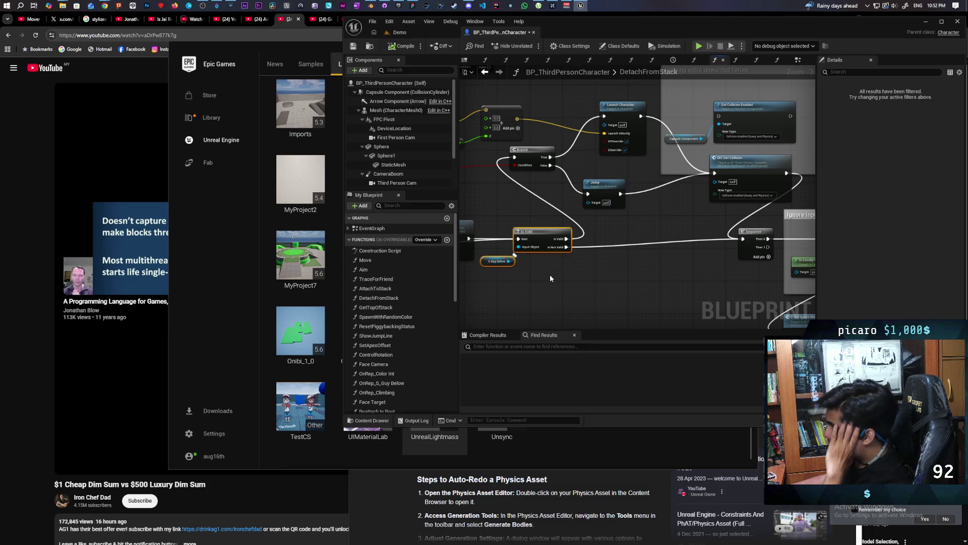
mouse_move(621, 276)
mouse_down()
mouse_move(684, 307)
mouse_move(588, 319)
mouse_move(786, 237)
mouse_move(716, 235)
mouse_move(498, 264)
mouse_up()
scroll(511, 260, up, 1)
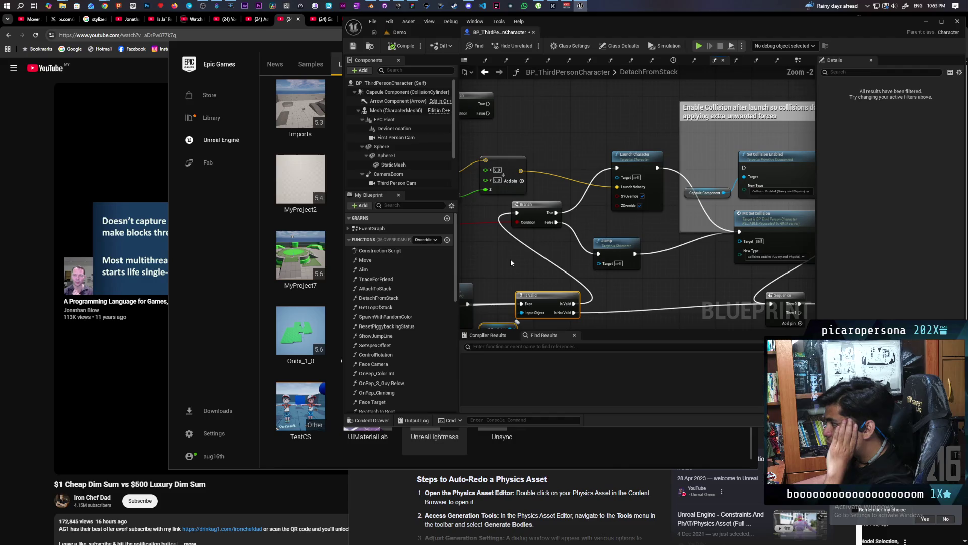
click(536, 216)
mouse_move(572, 241)
mouse_down()
mouse_move(751, 227)
mouse_move(555, 250)
mouse_up()
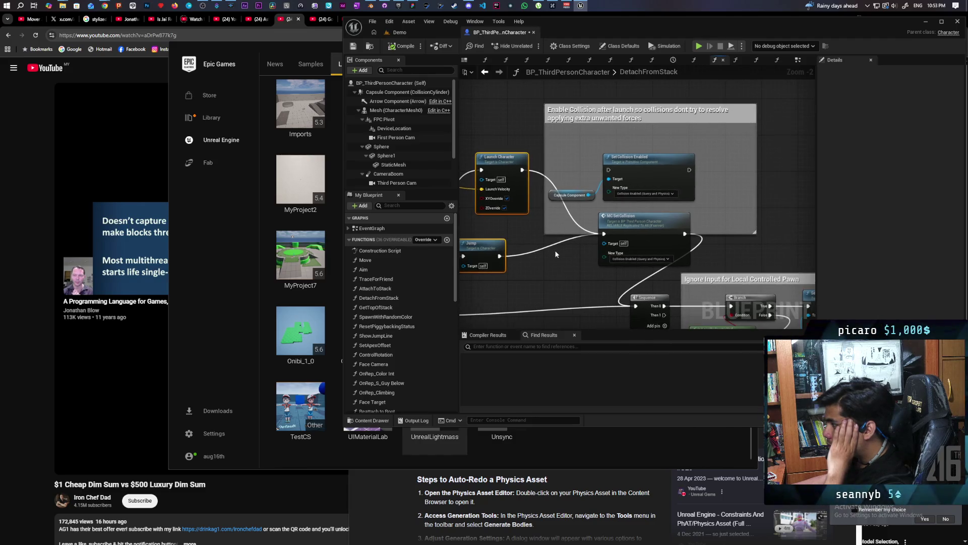
scroll(557, 255, up, 2)
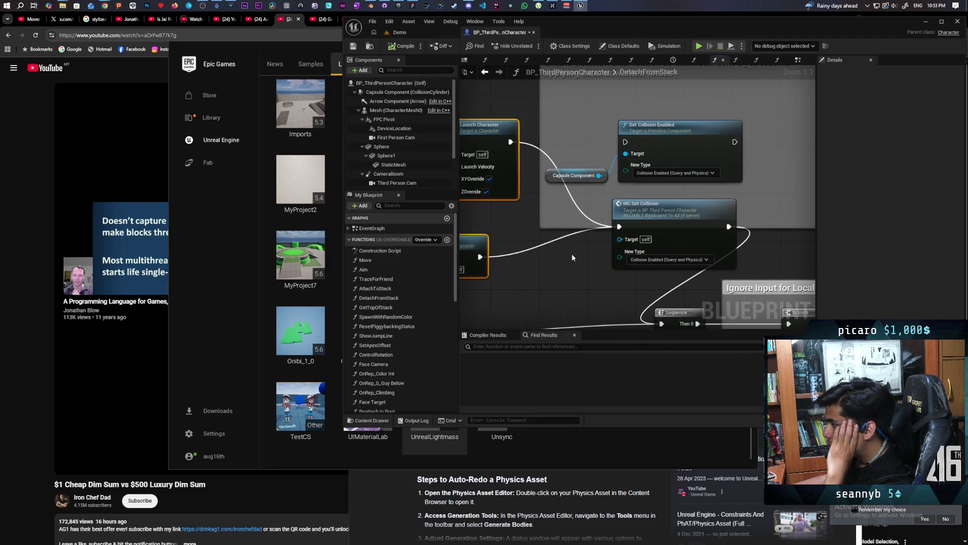
click(638, 267)
mouse_move(638, 271)
mouse_down()
mouse_move(576, 184)
mouse_move(532, 248)
mouse_up()
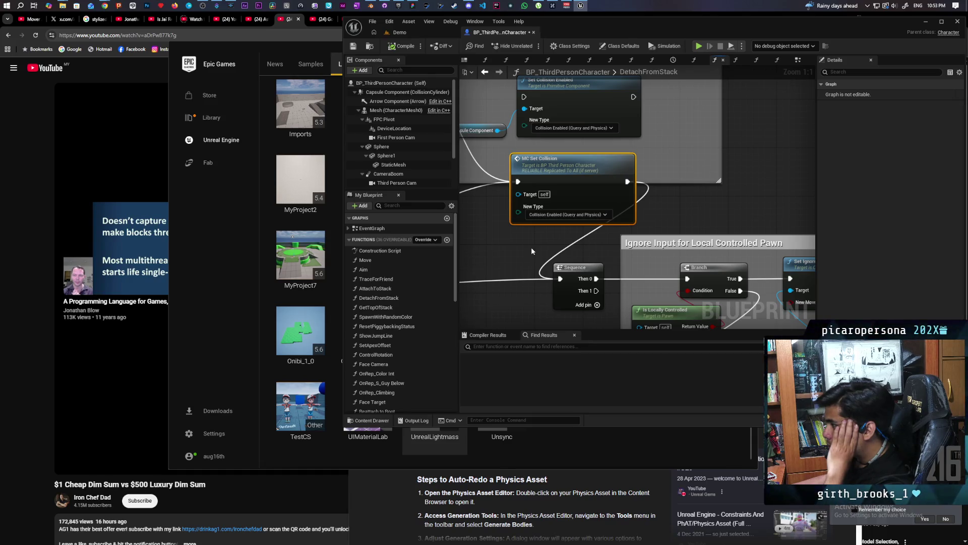
- Select the Ignore Input for Local Controlled Pawn comment group, then return to the Demo level
scroll(531, 247, down, 4)
scroll(567, 250, up, 2)
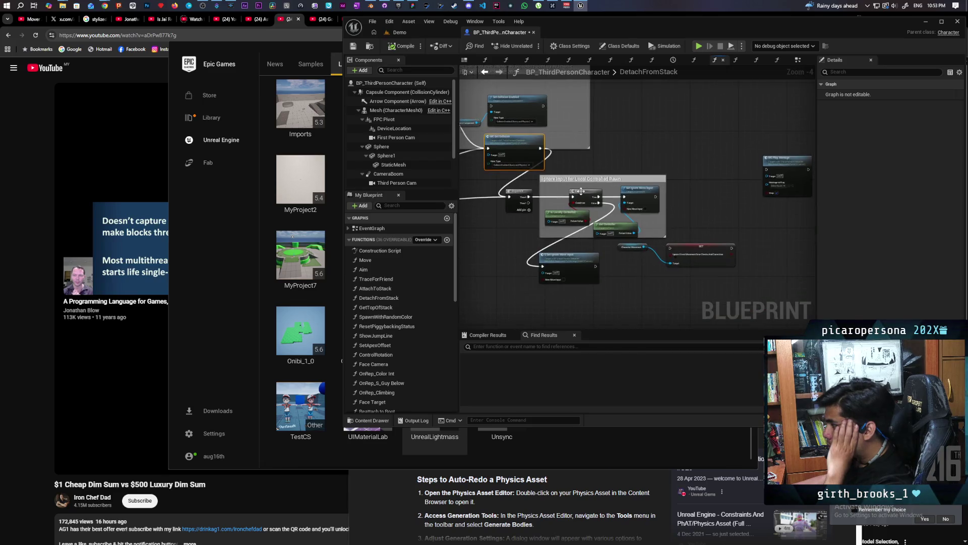
scroll(585, 209, up, 1)
drag(573, 146, 638, 182)
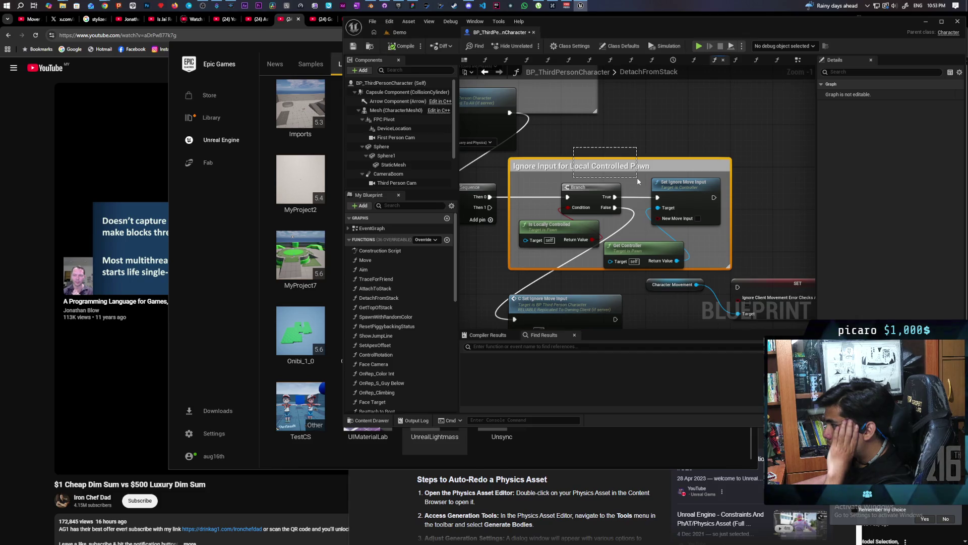
drag(637, 179, 638, 180)
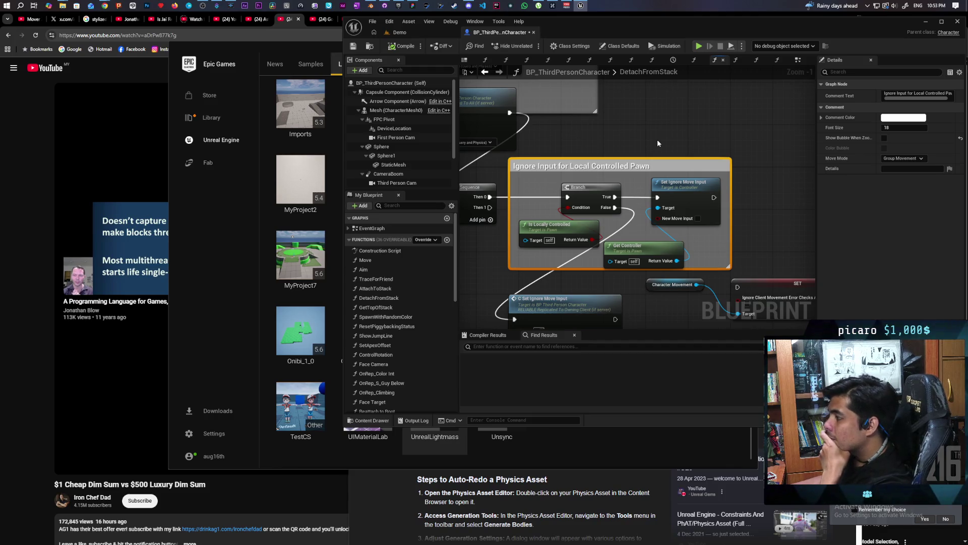
mouse_move(660, 136)
mouse_down()
mouse_move(683, 128)
mouse_move(623, 79)
mouse_move(493, 151)
mouse_move(556, 86)
mouse_move(666, 116)
mouse_move(638, 117)
mouse_up()
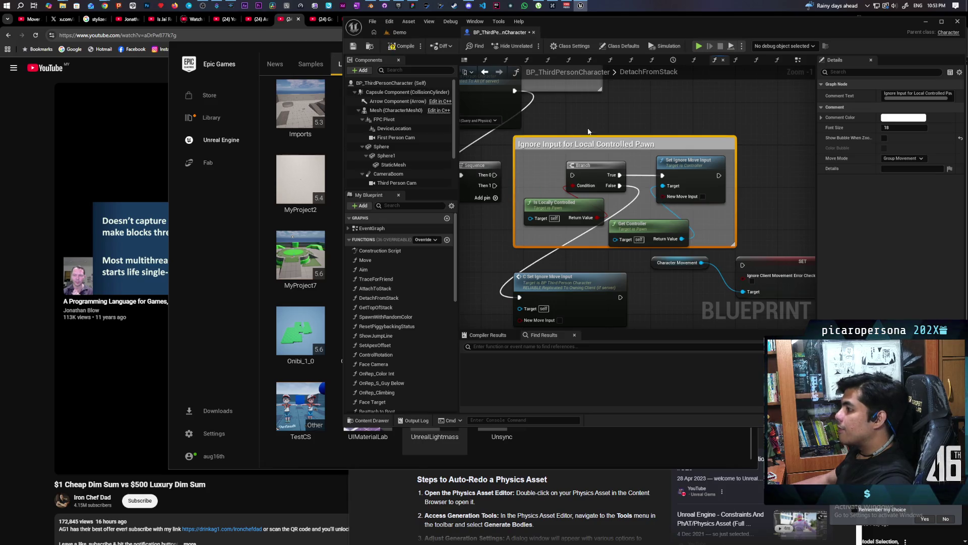
click(438, 34)
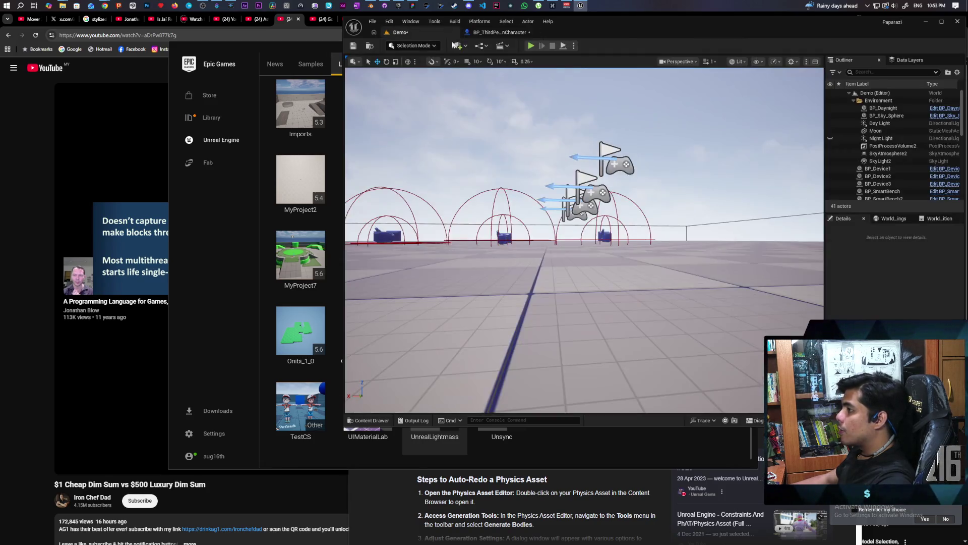
- Start a three-client play session and walk the red character toward the camera
key(alt+p)
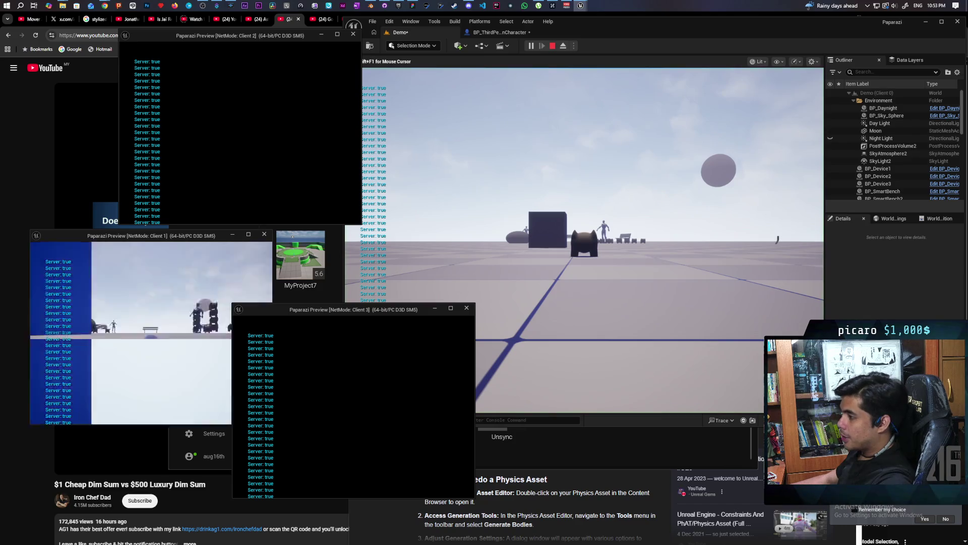
click(476, 319)
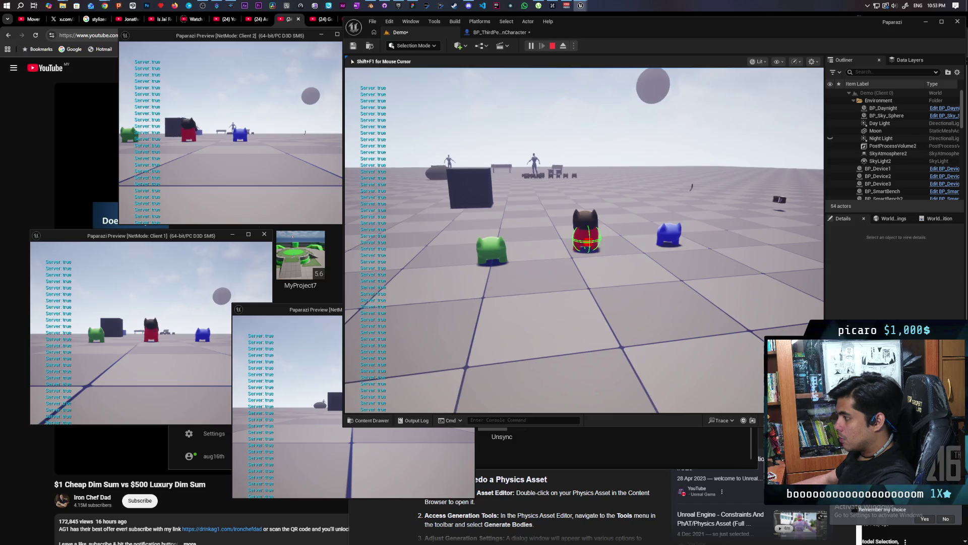
key(s)
- Walk the blue character on Client 2, then stop play and reopen BP_ThirdPersonCharacter
key(alt+Tab)
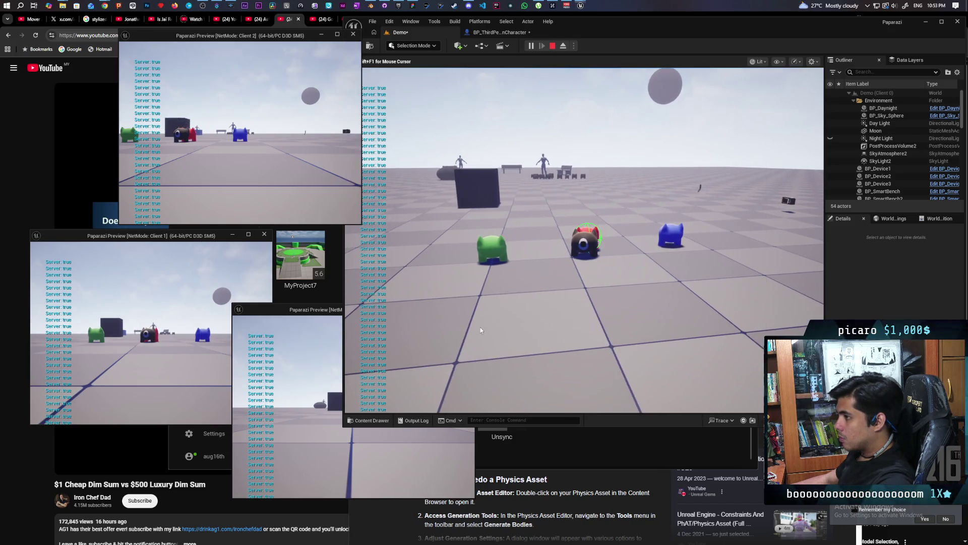
key(w)
key(w)
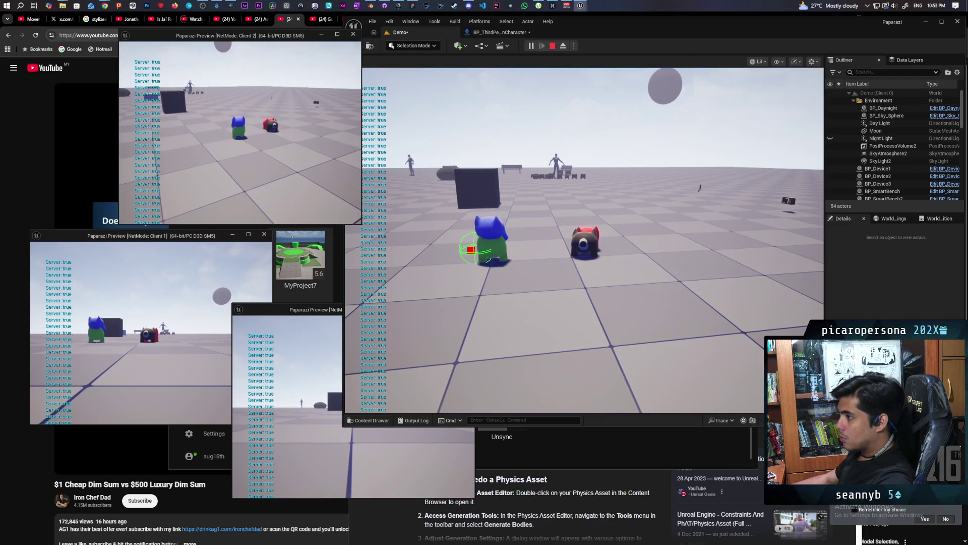
key(s)
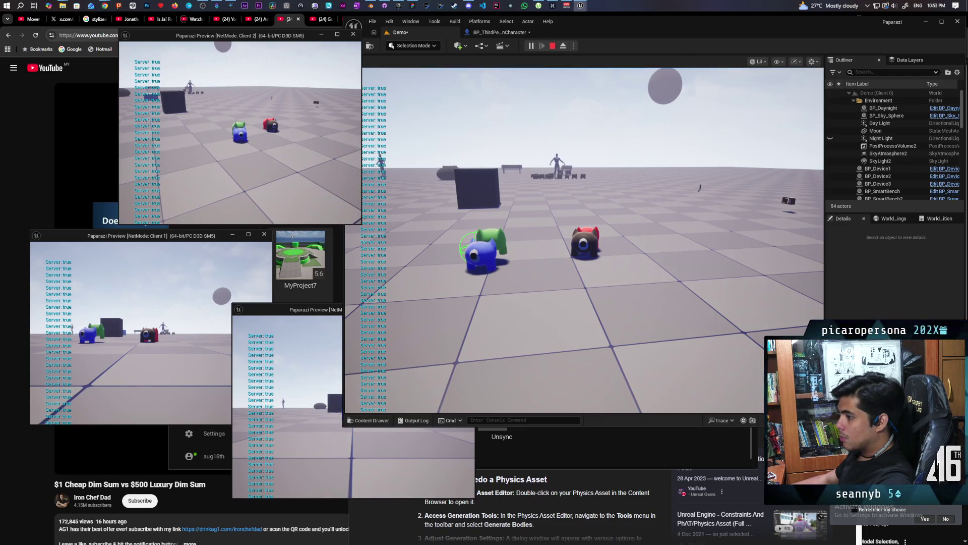
key(Escape)
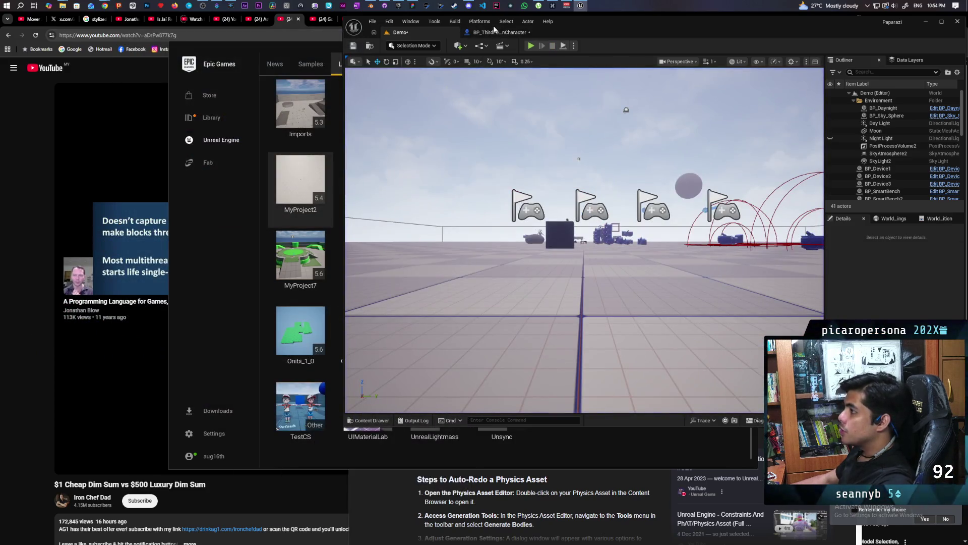
click(490, 32)
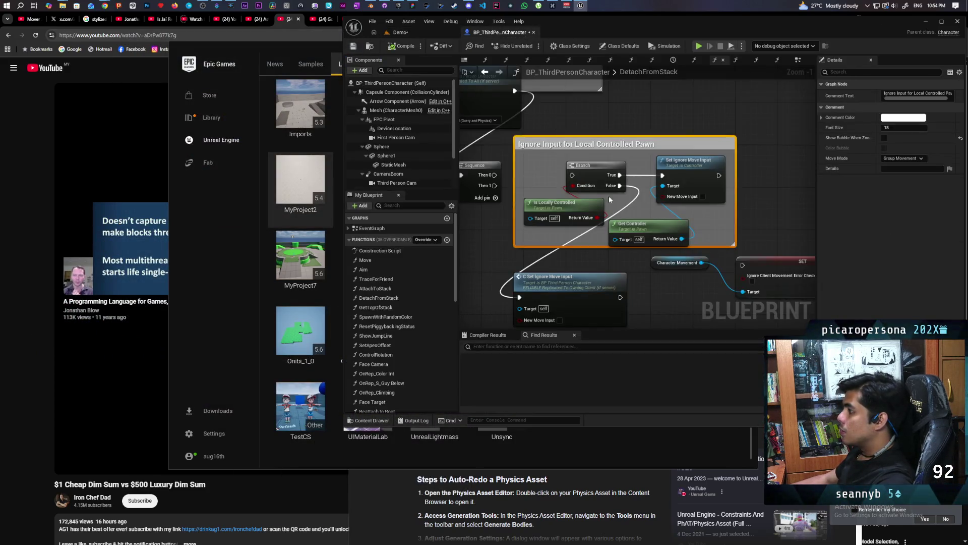
- Wire Sequence Then 0 into C Set Ignore Move Input, compile, and start a three-client Demo test
drag(600, 215, 599, 215)
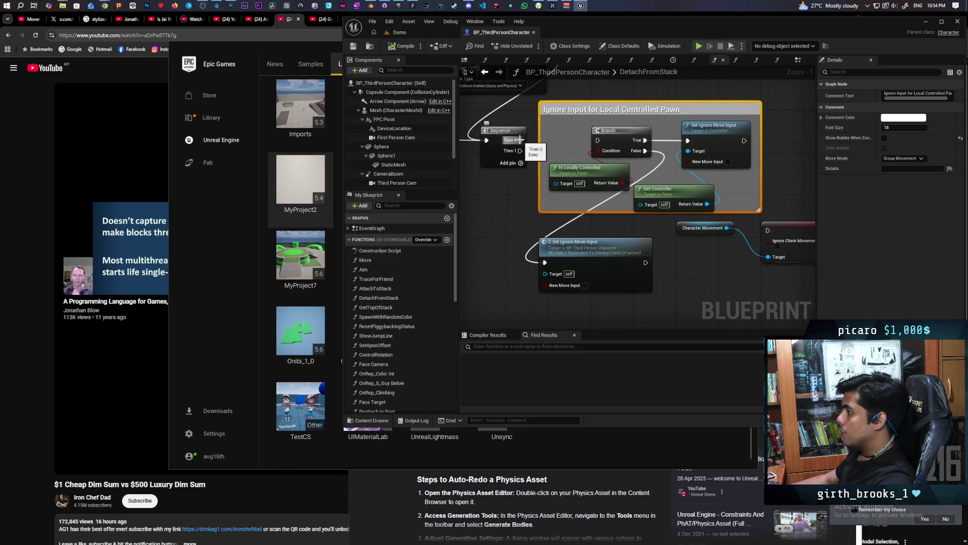
drag(540, 264, 544, 263)
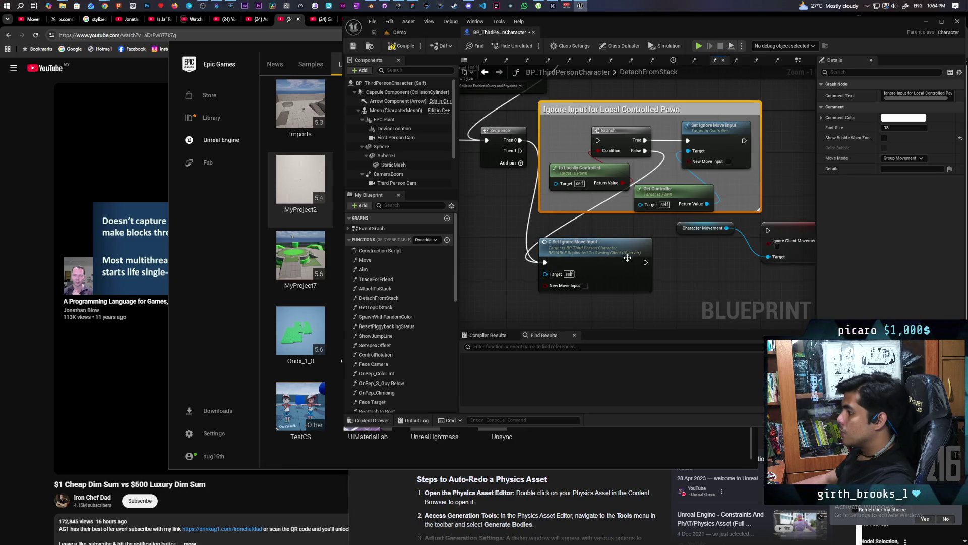
click(398, 47)
click(425, 33)
key(alt+p)
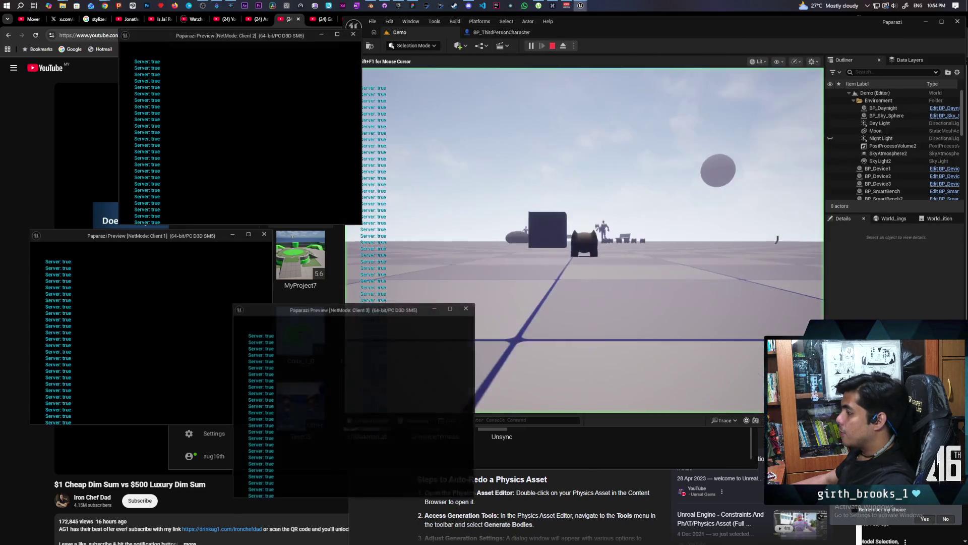
- Move the red character and Client 2's blue character back and forth around each other
key(alt+Tab)
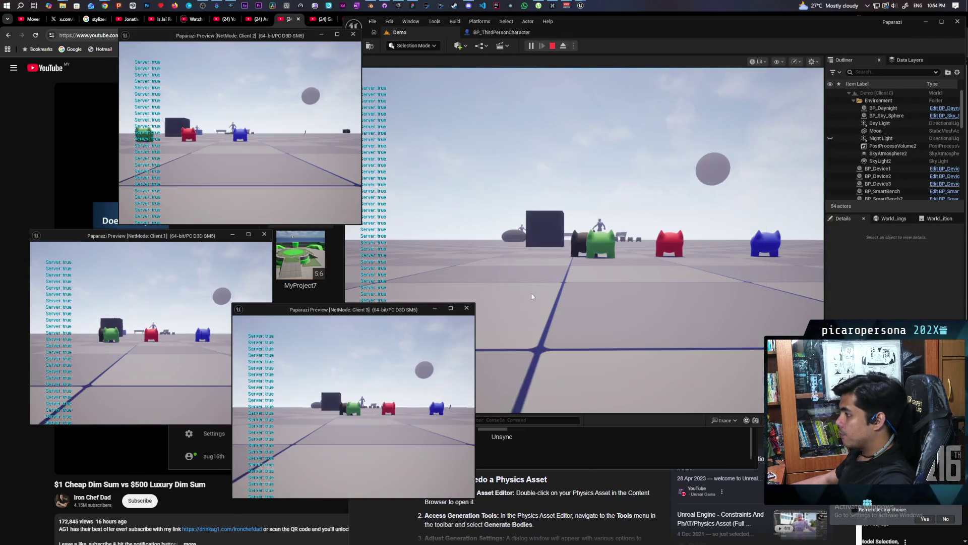
key(w)
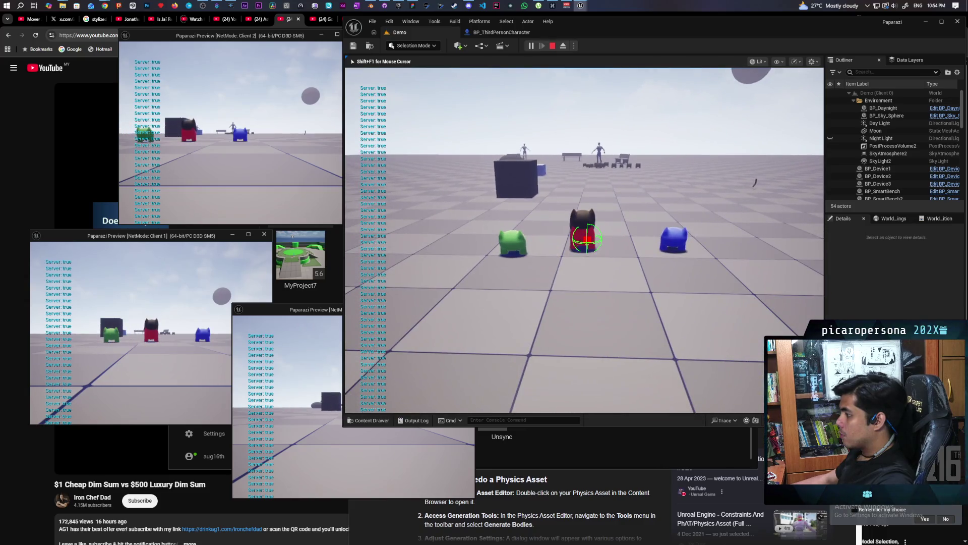
key(s)
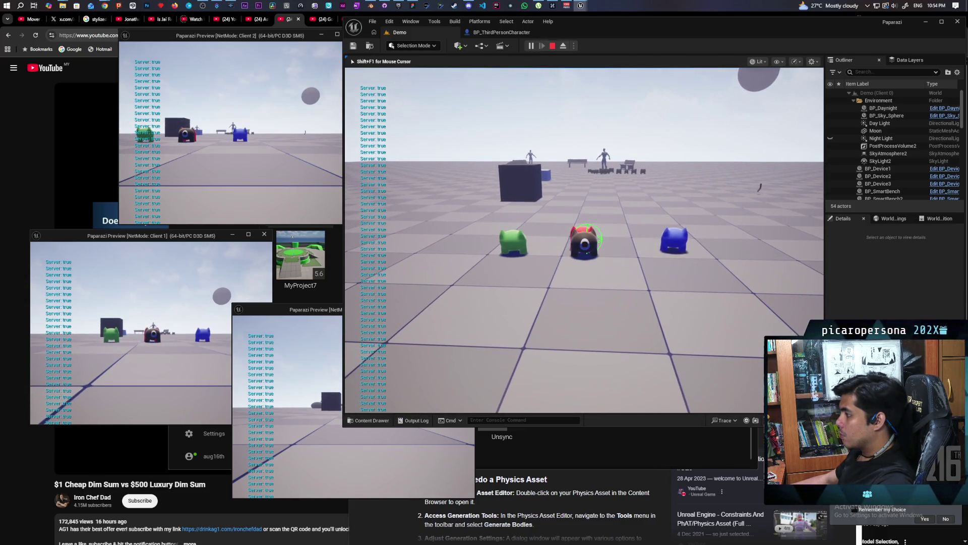
key(alt+Tab)
key(w)
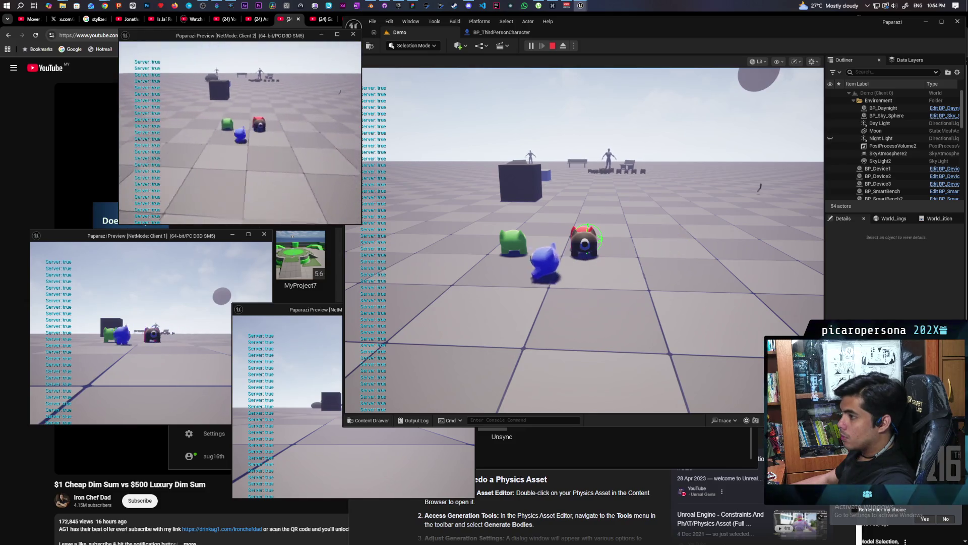
key(s)
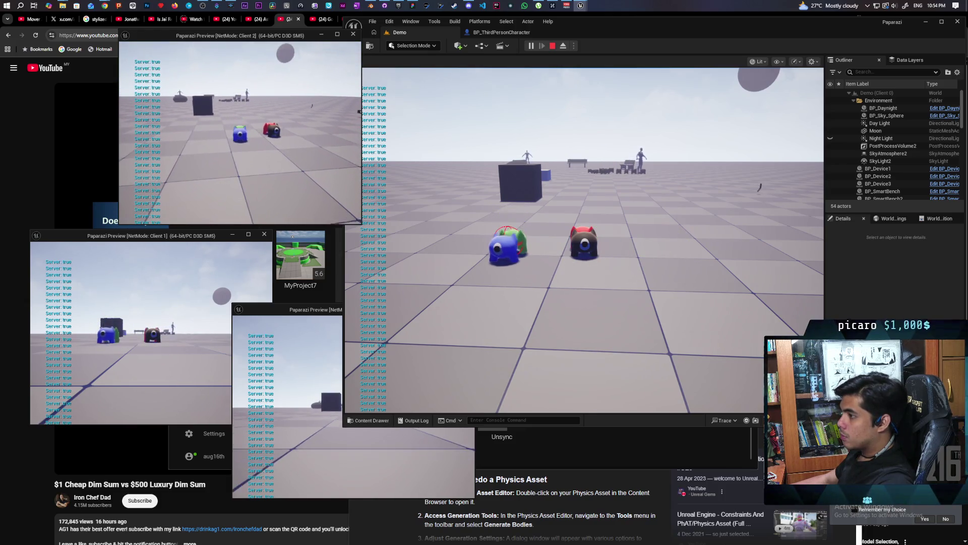
key(s)
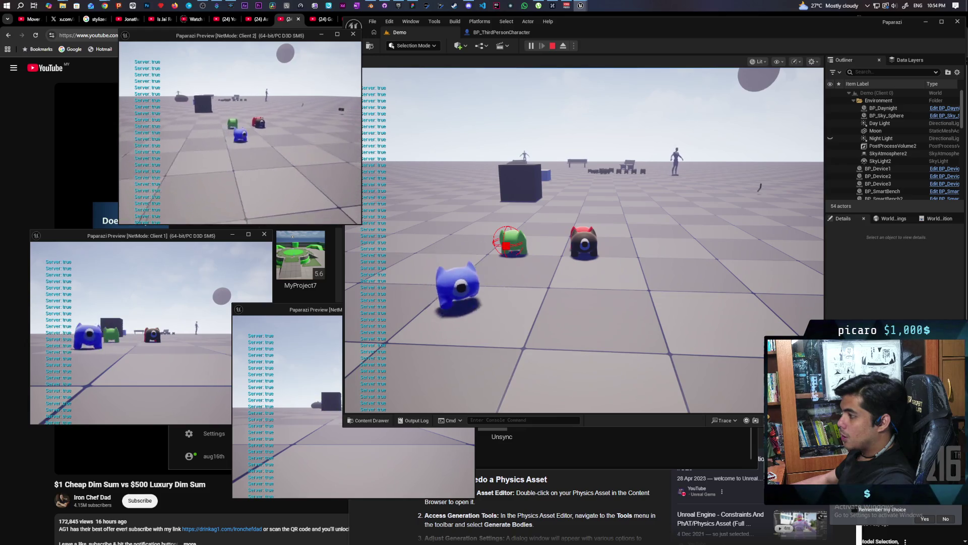
key(w)
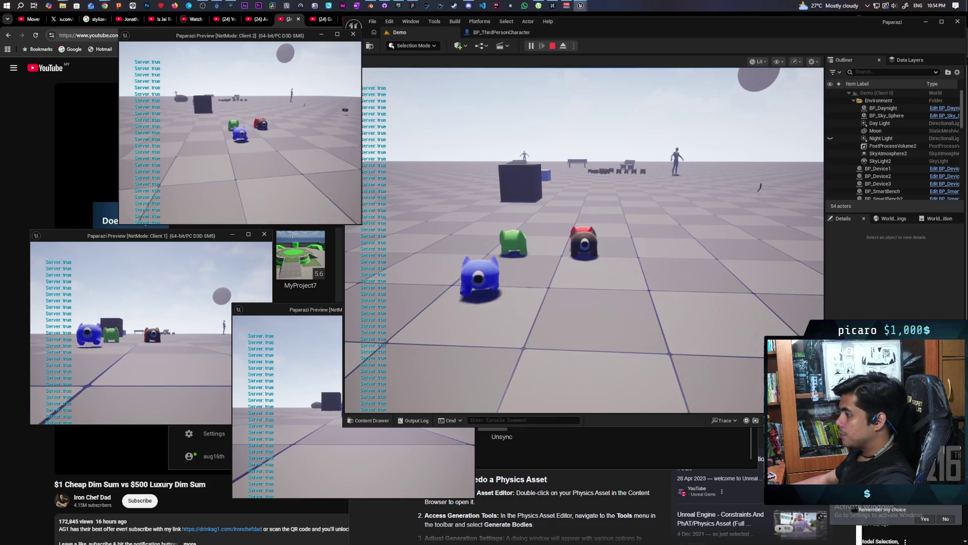
key(w)
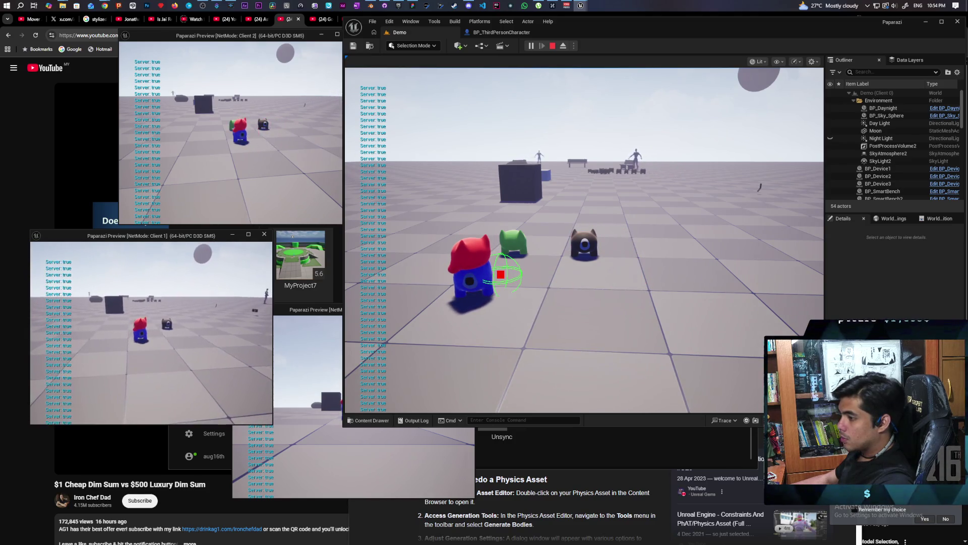
key(w)
key(w)
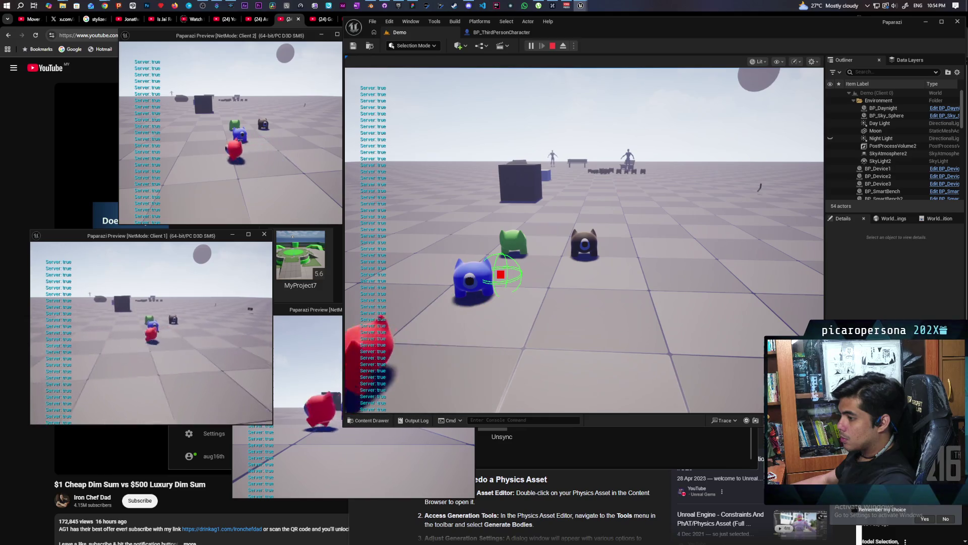
- Move Client 3's green character left and right beside blue, then stop the session
click(353, 454)
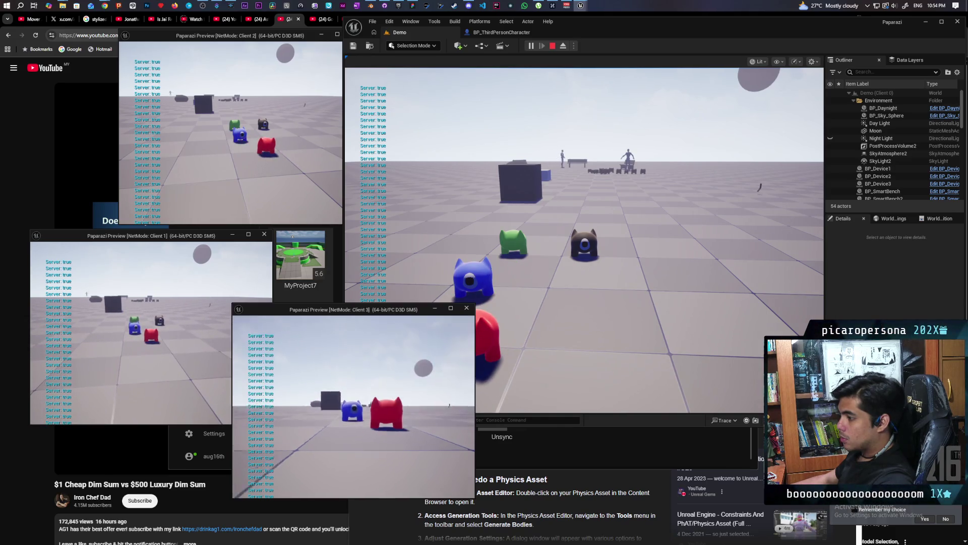
key(w)
key(w)
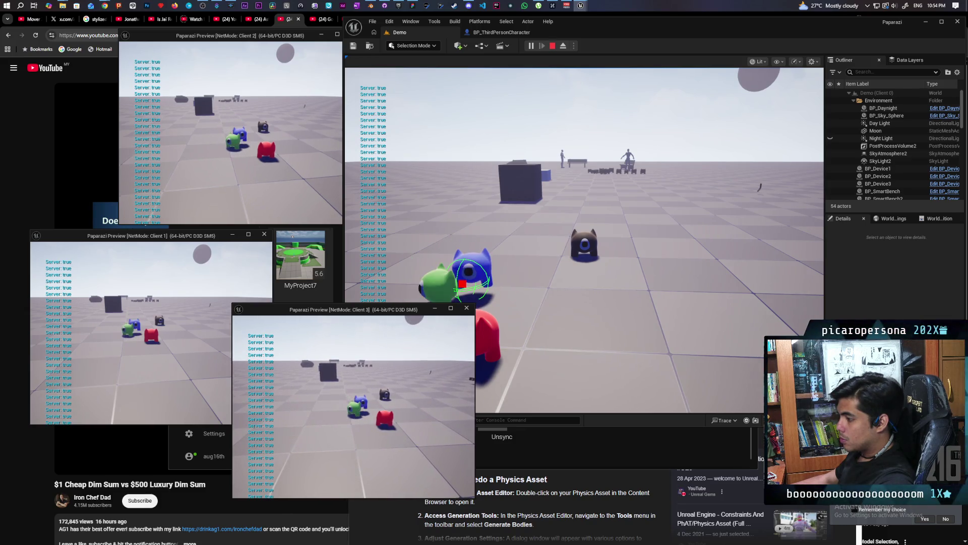
key(a)
key(a)
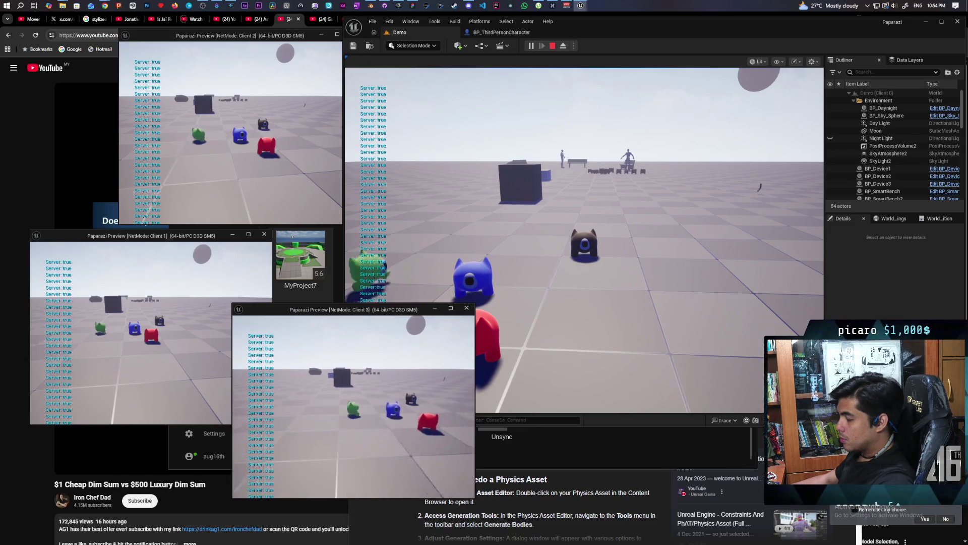
key(d)
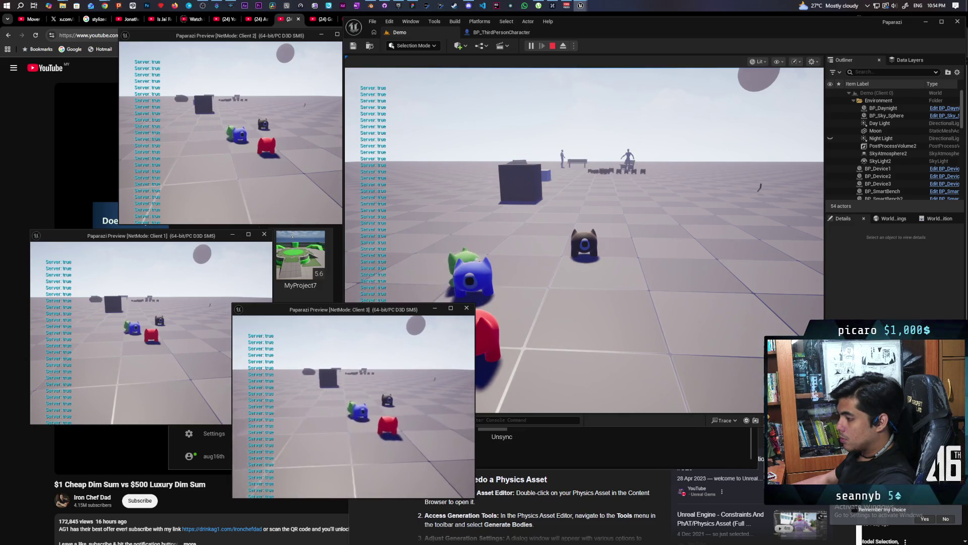
key(a)
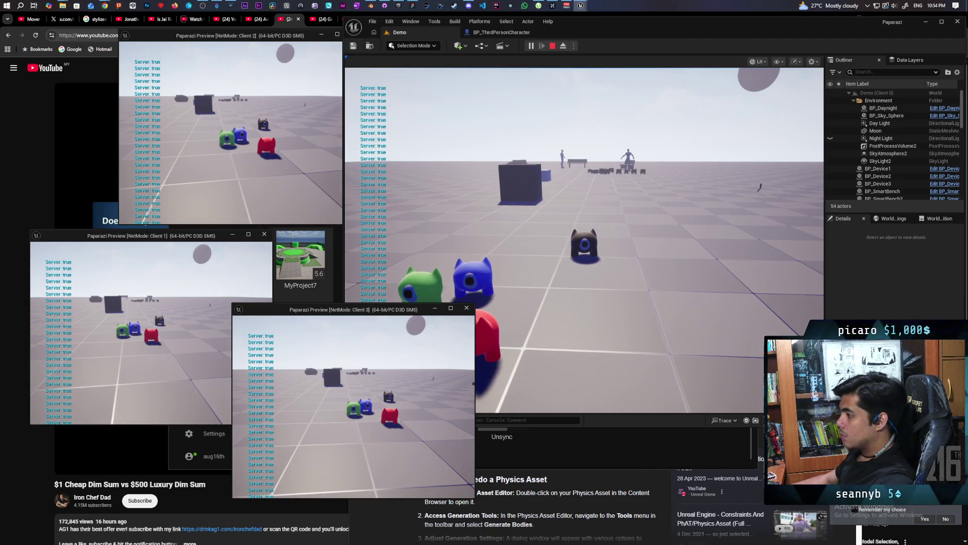
key(Escape)
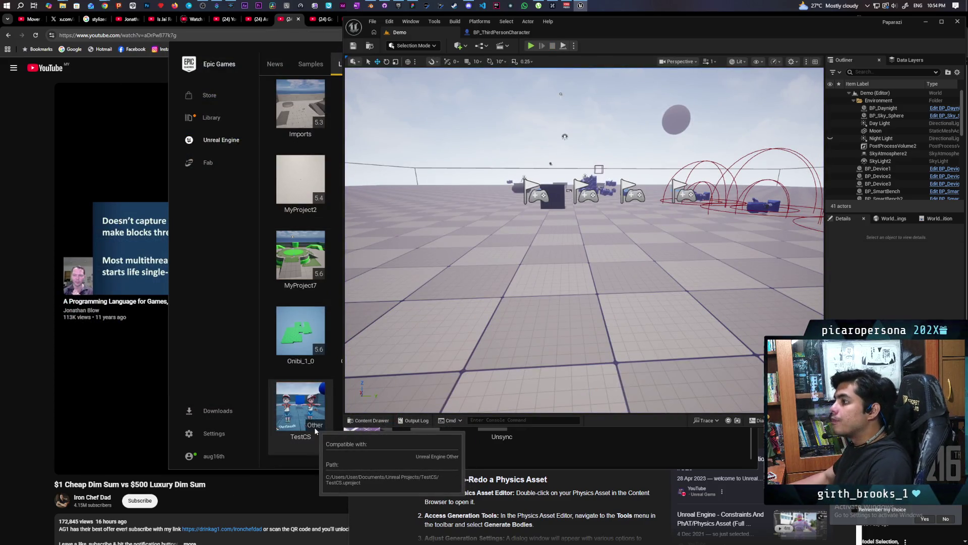
- Paste copies of Set Ignore Move Input and Get Controller below the comment, then start a three-client test
click(506, 34)
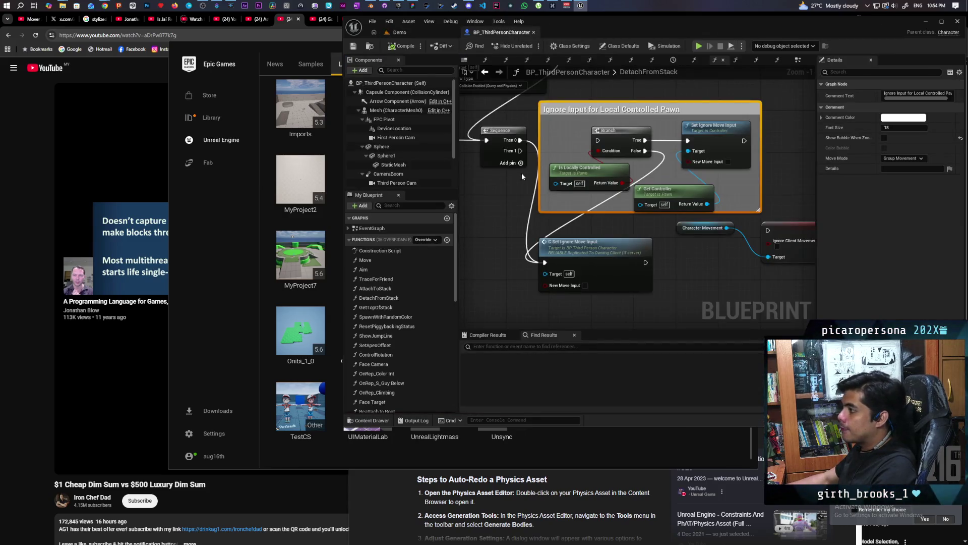
mouse_move(588, 219)
mouse_down()
mouse_move(621, 172)
mouse_move(643, 166)
mouse_move(566, 202)
mouse_up()
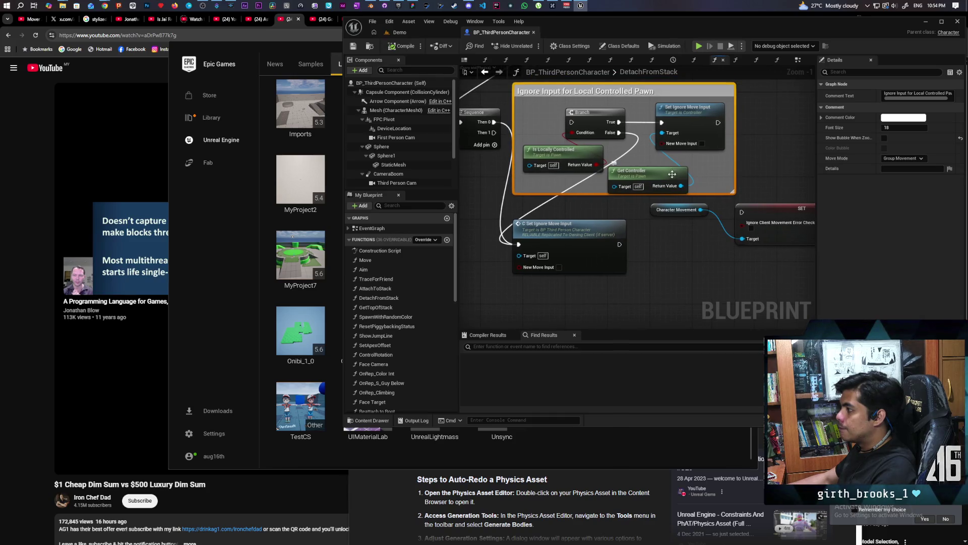
drag(649, 138, 680, 229)
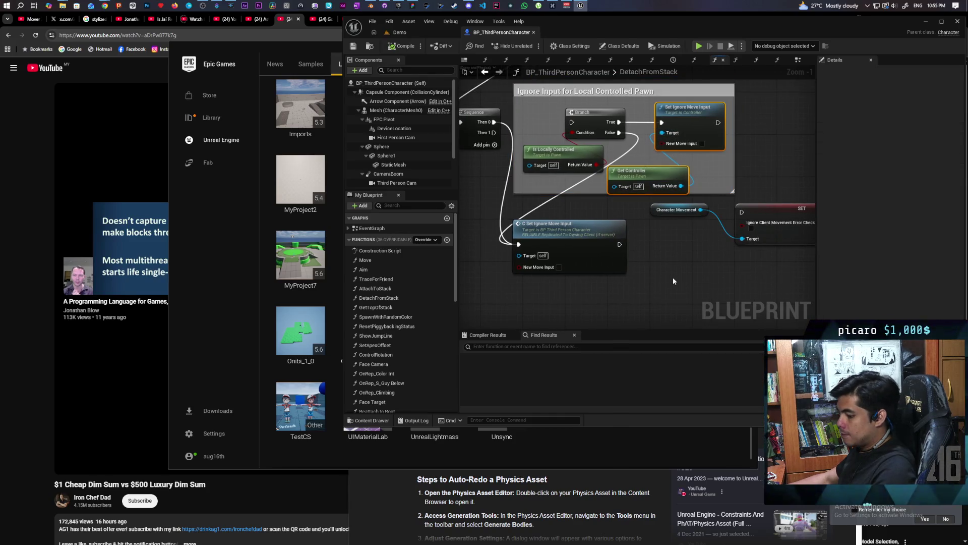
key(ctrl+v)
mouse_move(637, 288)
mouse_down()
mouse_move(660, 205)
mouse_move(645, 208)
mouse_up()
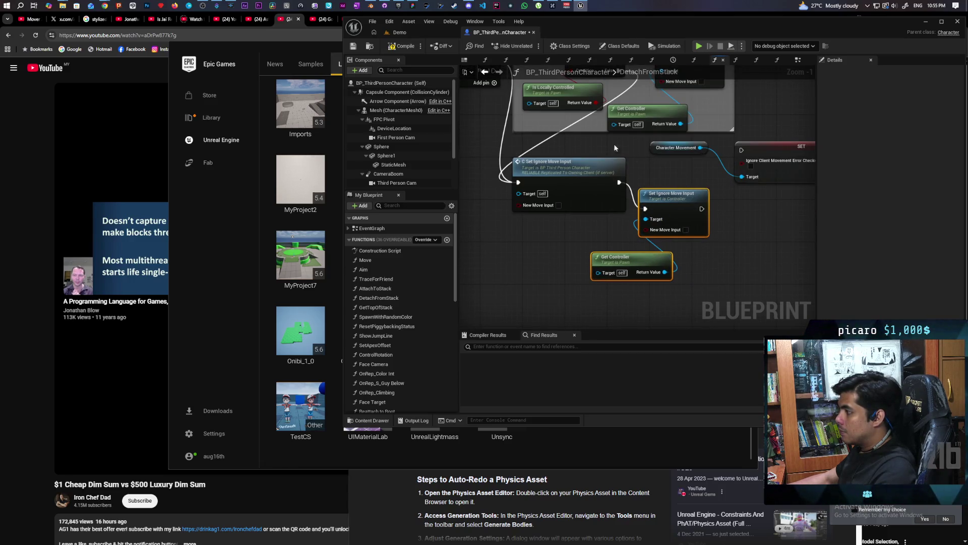
key(alt+p)
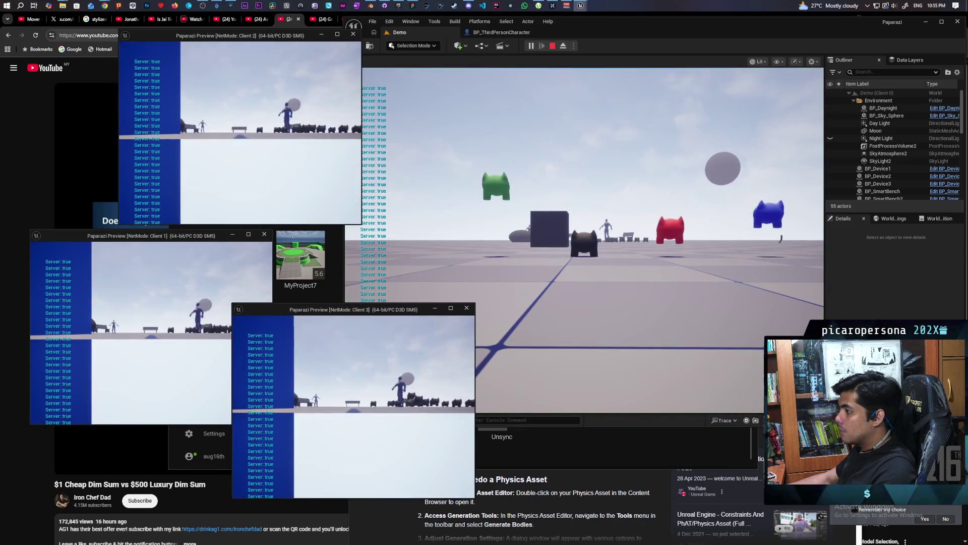
- Walk the black and blue characters around, then stop play, revealing four Accessed None errors
click(496, 315)
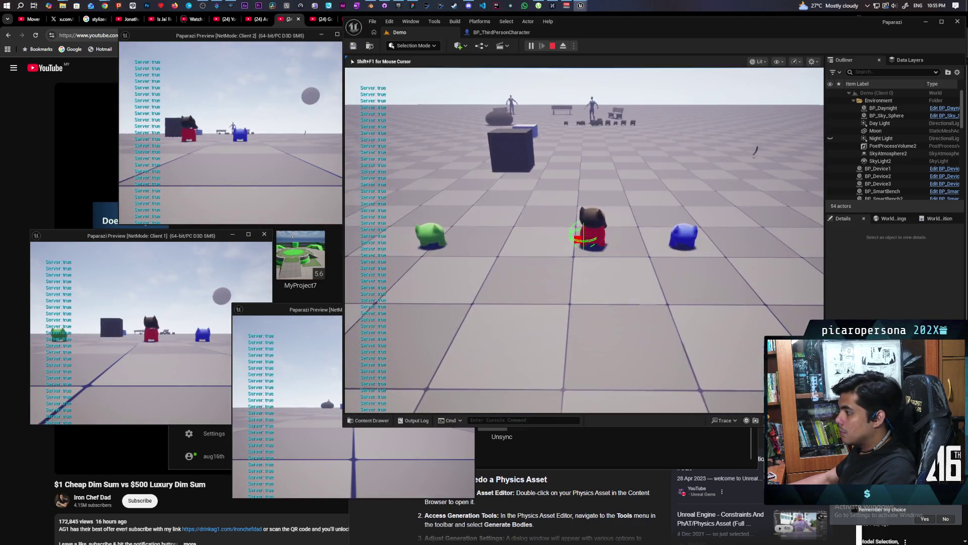
key(s)
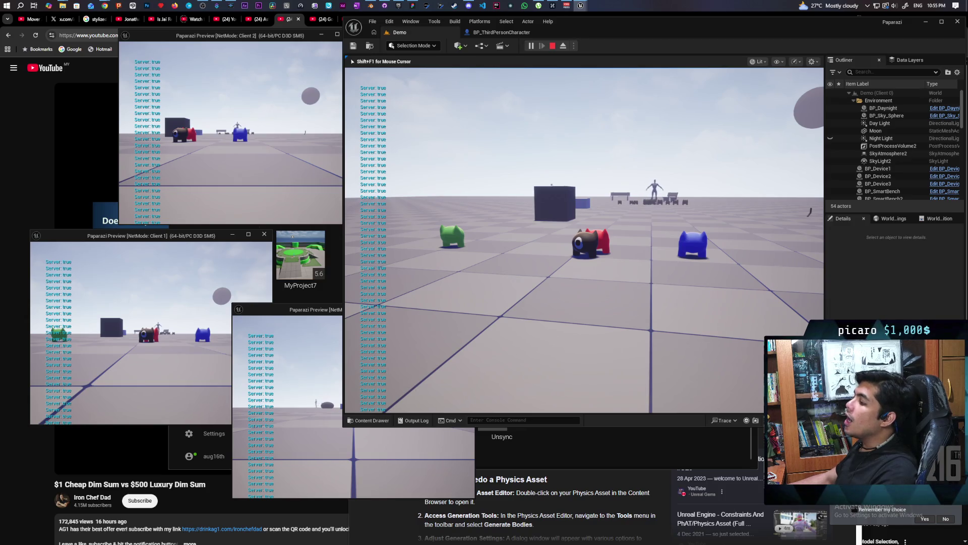
key(alt+Tab)
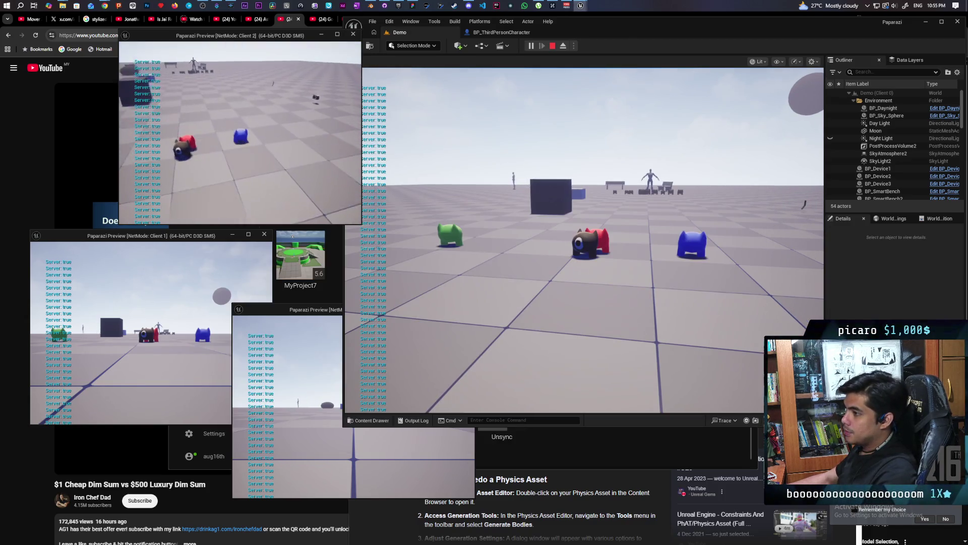
key(w)
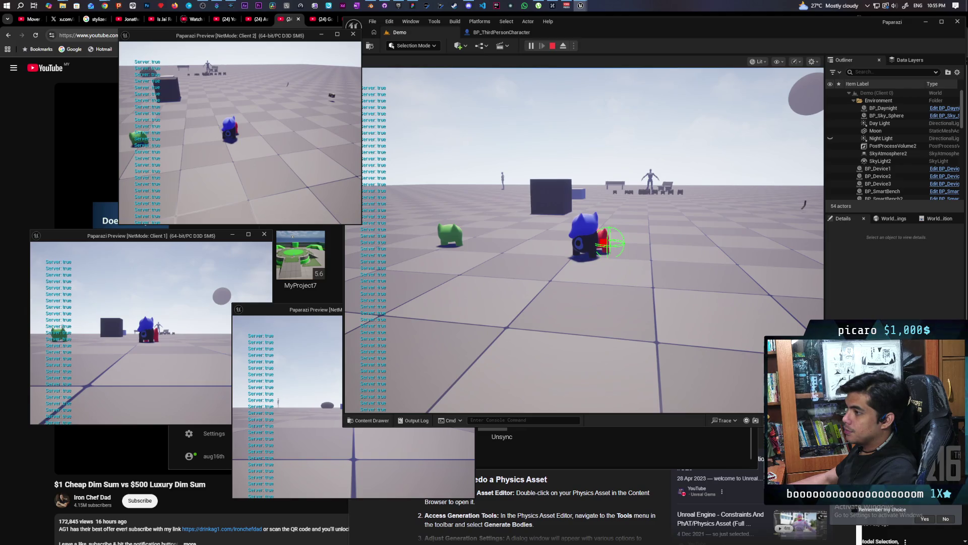
key(s)
key(a)
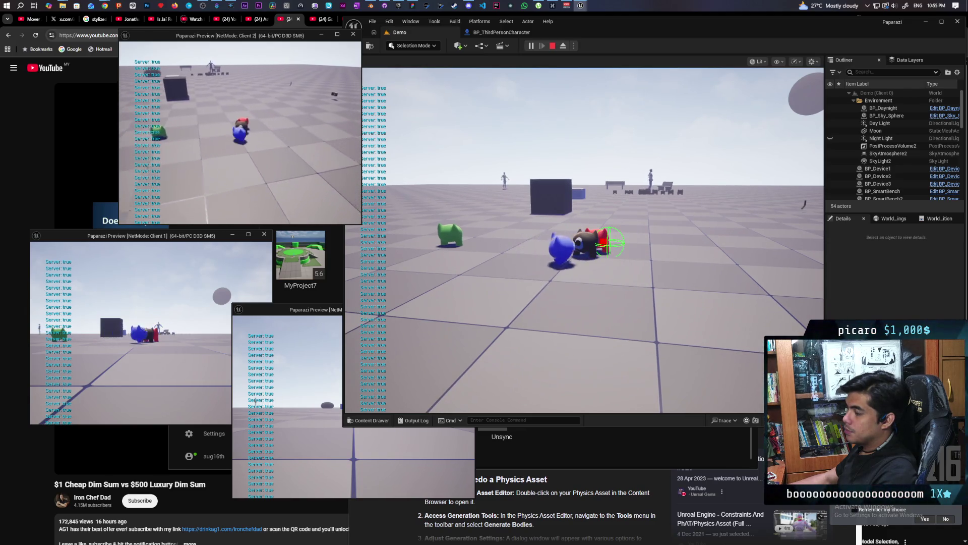
key(Escape)
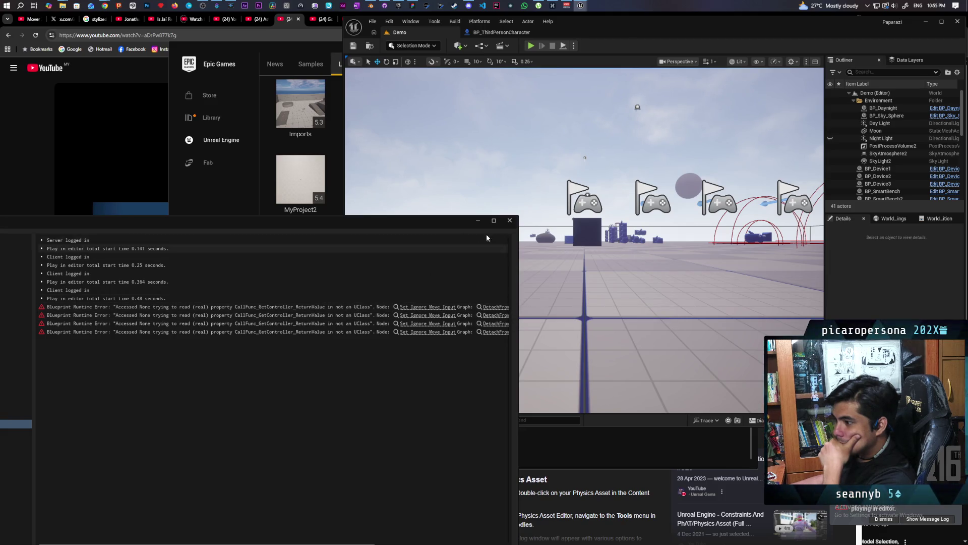
- Close the error log and rearrange the copied Get Controller, Character Movement and SET nodes in the blueprint
click(510, 222)
click(502, 32)
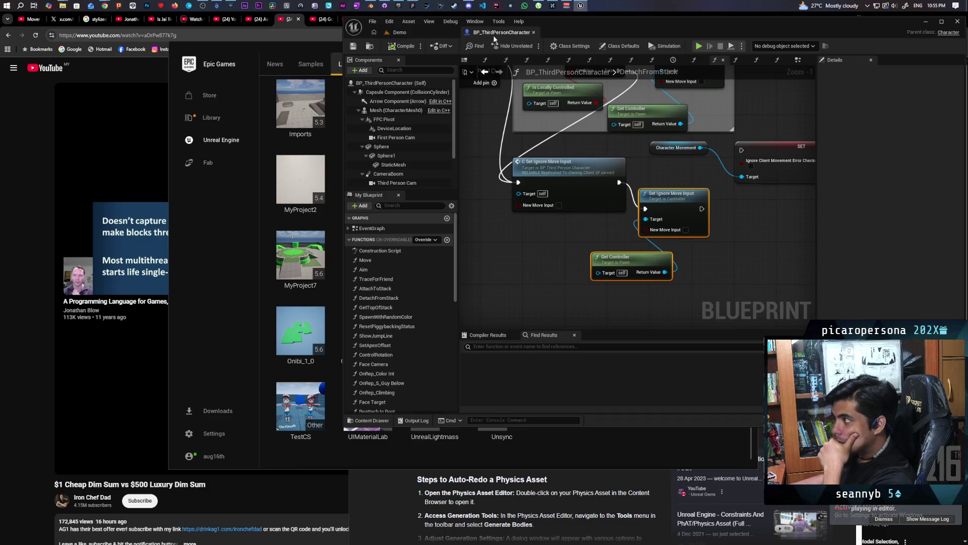
mouse_move(546, 219)
mouse_down()
mouse_move(528, 260)
mouse_move(595, 315)
mouse_up()
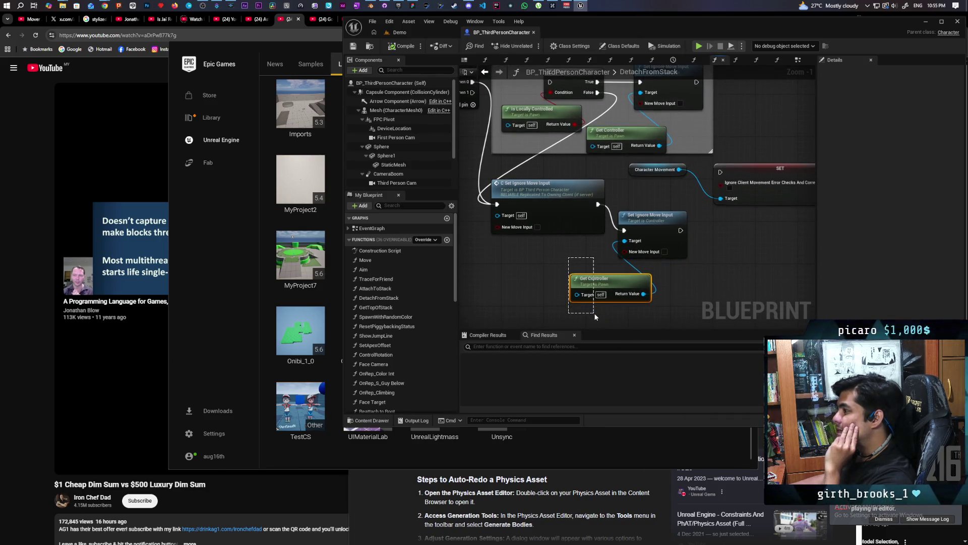
drag(520, 271, 537, 278)
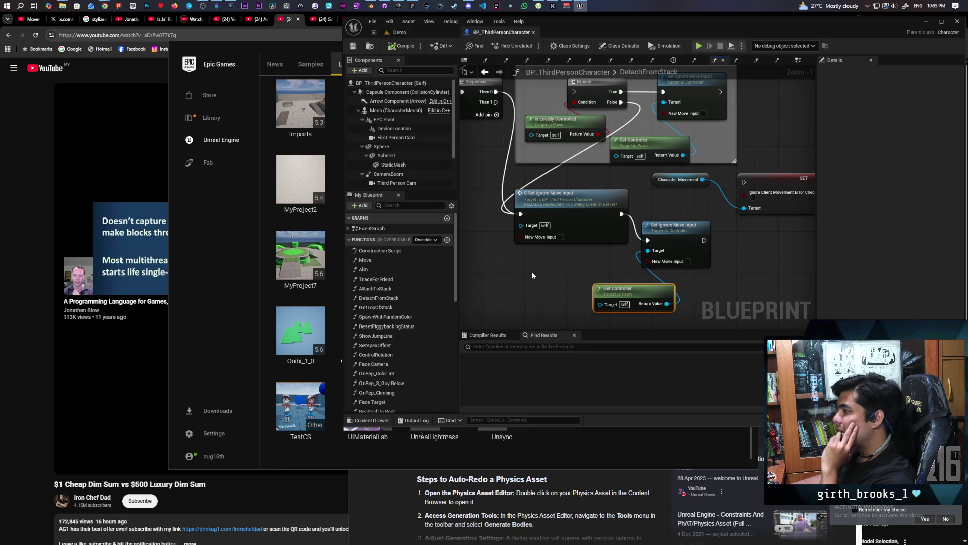
mouse_move(532, 275)
mouse_down()
mouse_move(593, 259)
mouse_move(482, 283)
mouse_move(449, 301)
mouse_move(460, 306)
mouse_up()
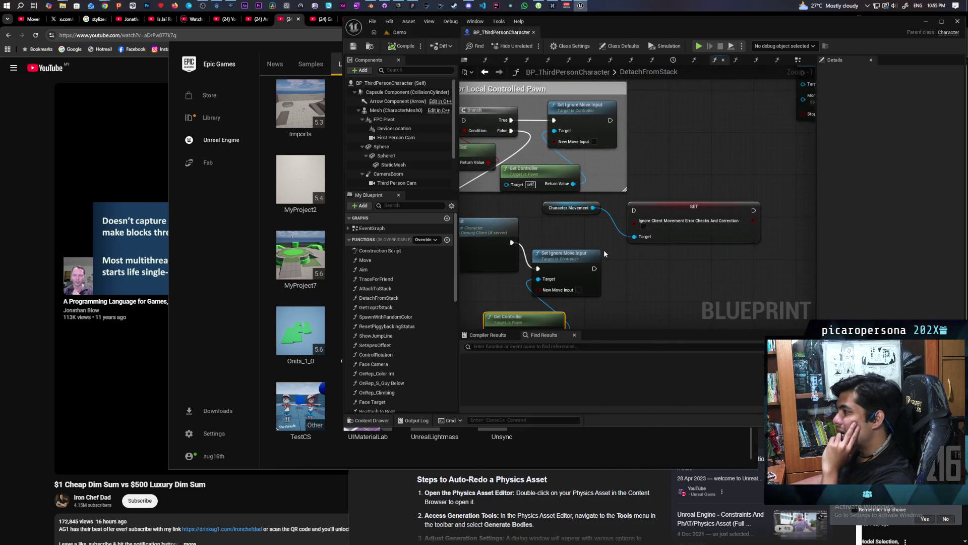
mouse_move(585, 223)
mouse_down()
mouse_move(758, 159)
mouse_move(740, 153)
mouse_up()
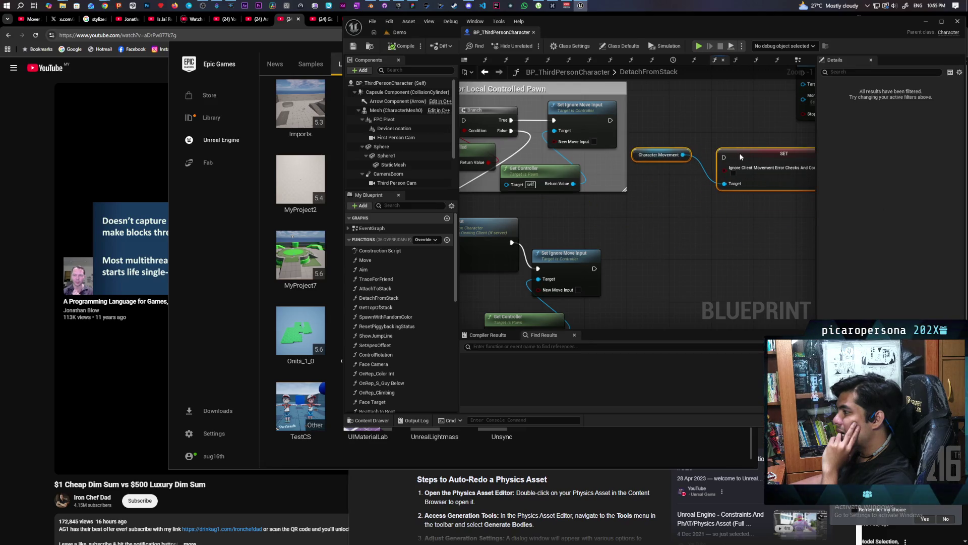
click(691, 233)
- Paste an Is Valid check before the copied Set Ignore Move Input, fed by Get Controller, then return to Demo
scroll(642, 231, down, 2)
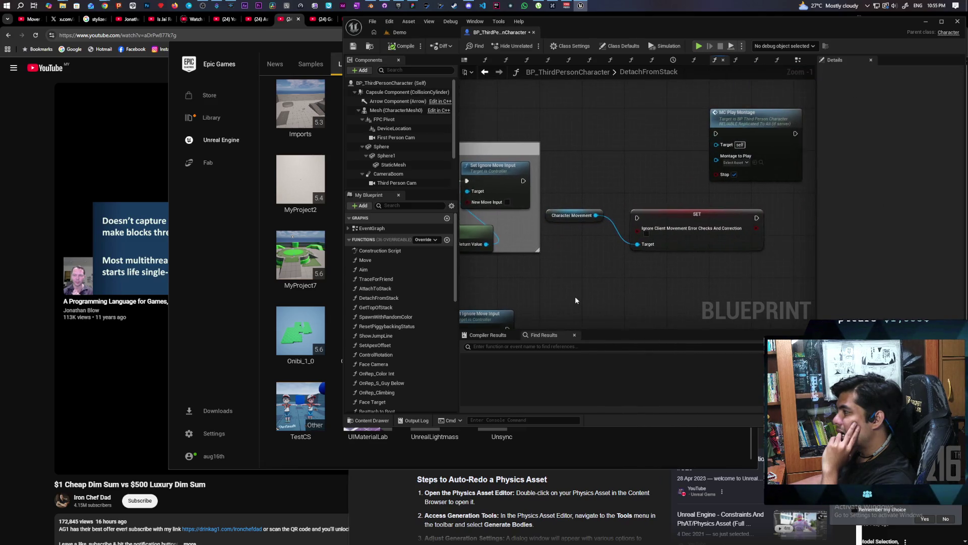
drag(560, 248, 623, 244)
scroll(614, 222, up, 2)
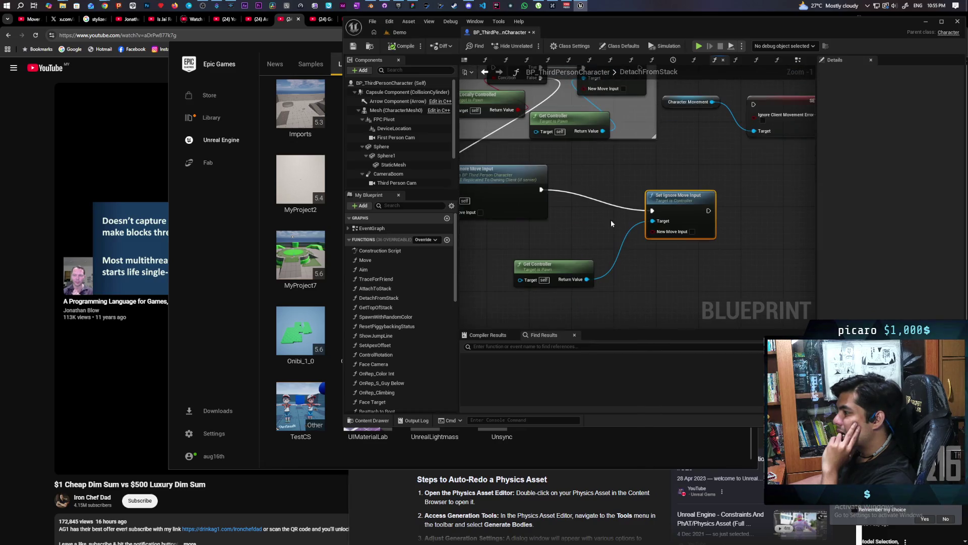
drag(679, 198, 705, 187)
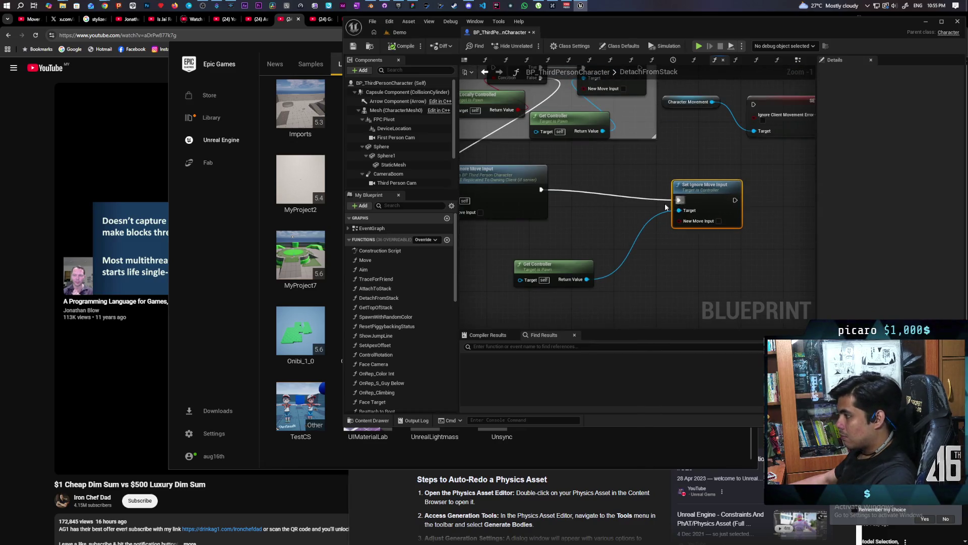
key(ctrl+v)
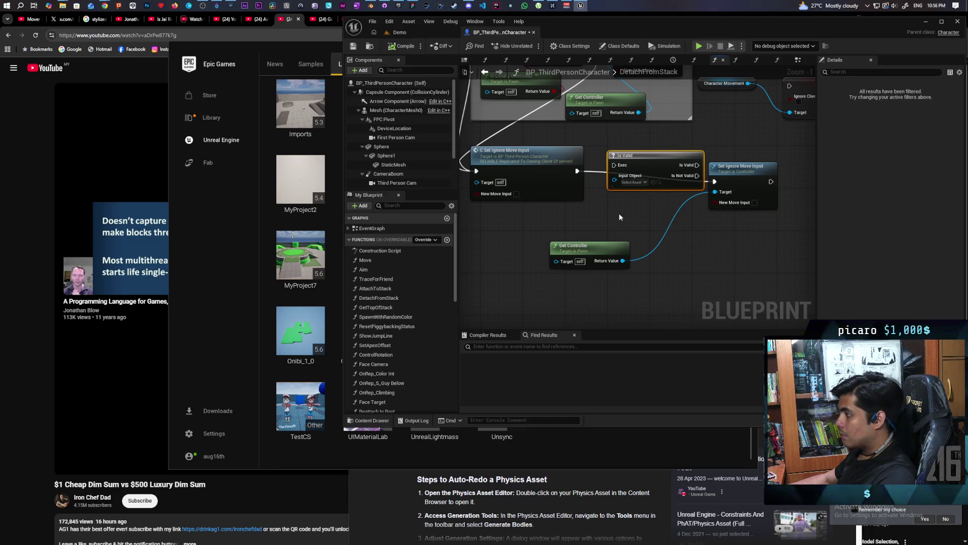
mouse_move(622, 262)
mouse_down()
mouse_move(616, 170)
mouse_move(715, 182)
mouse_move(734, 172)
mouse_up()
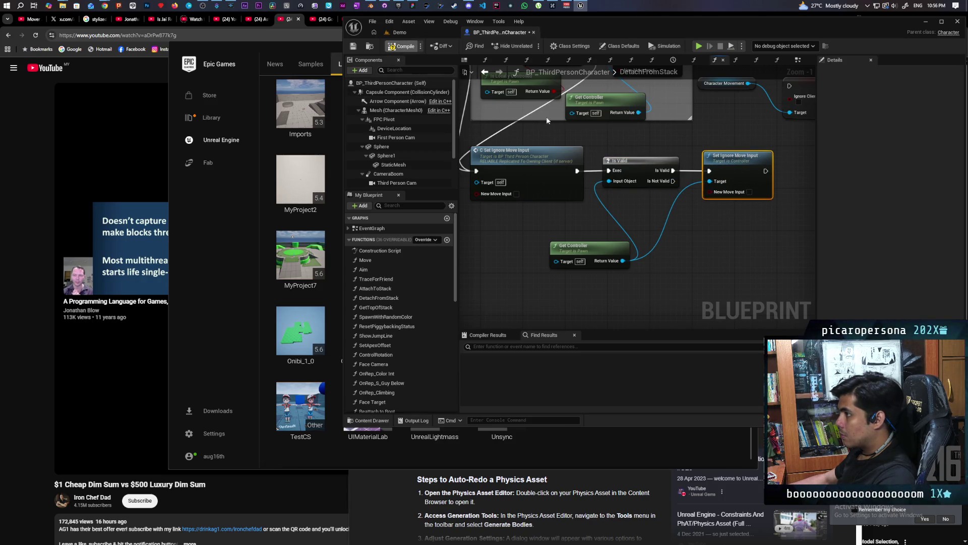
click(411, 31)
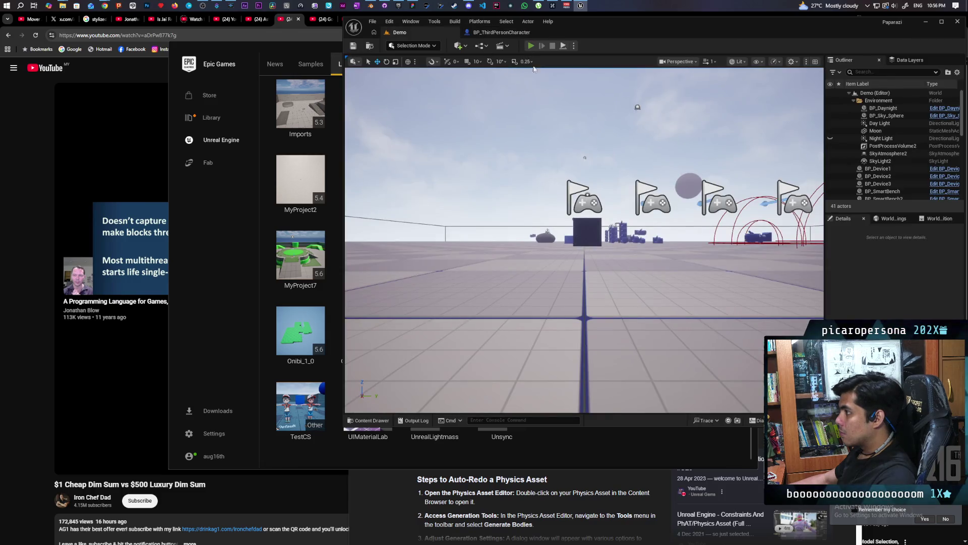
- Start a multiplayer play test and walk the player and the blue Client 2 character around
key(alt+p)
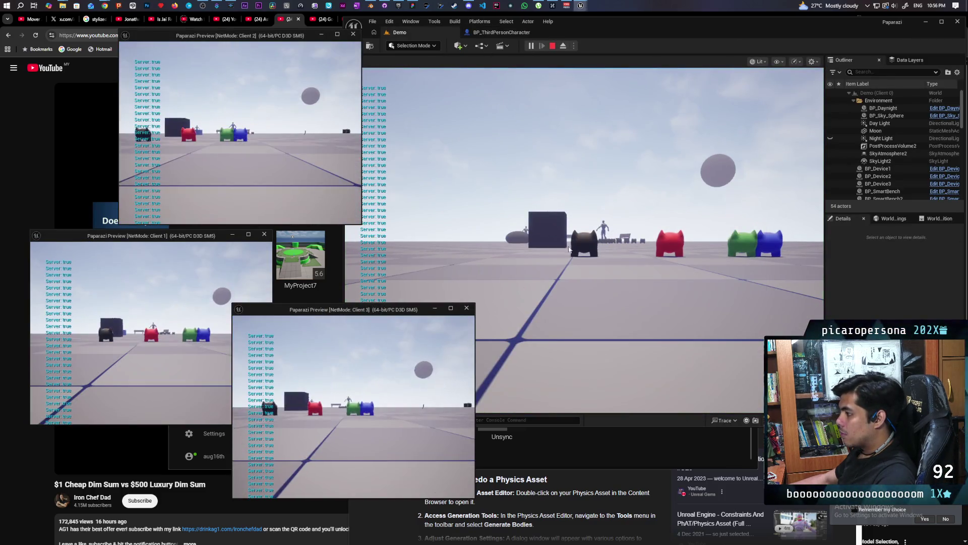
click(585, 237)
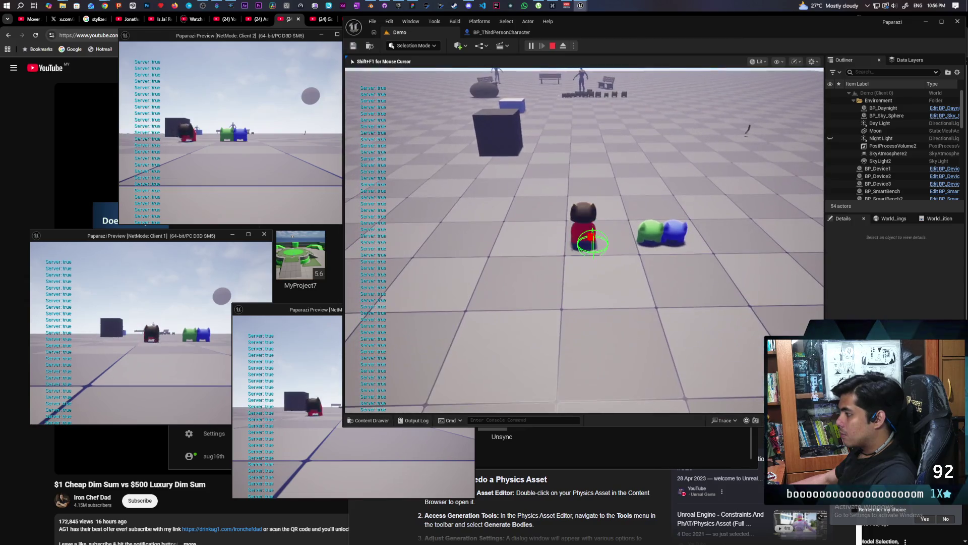
key(s)
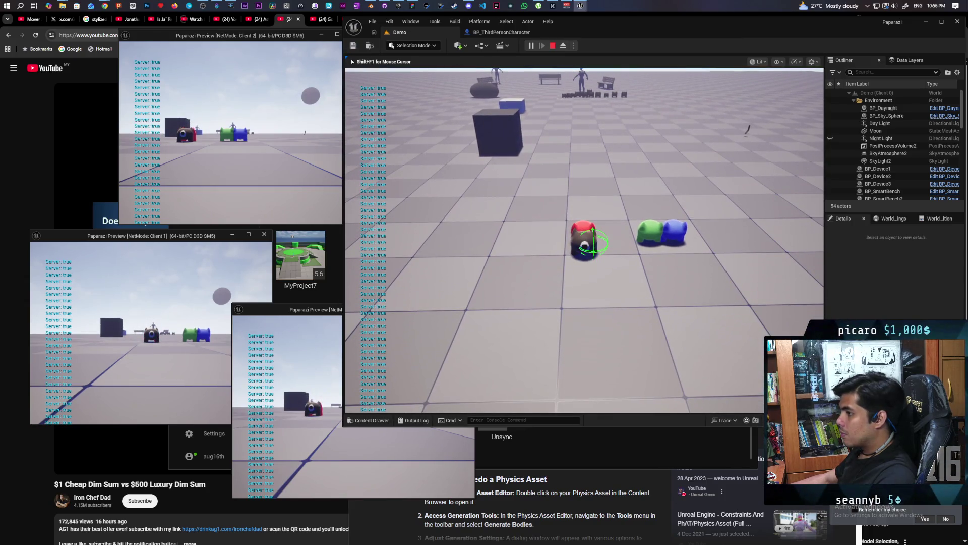
key(alt+Tab)
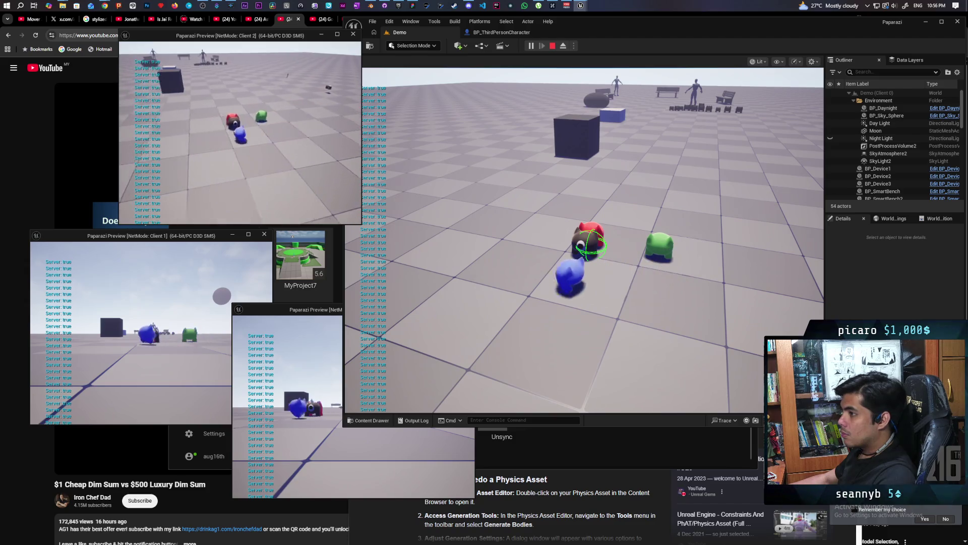
key(w)
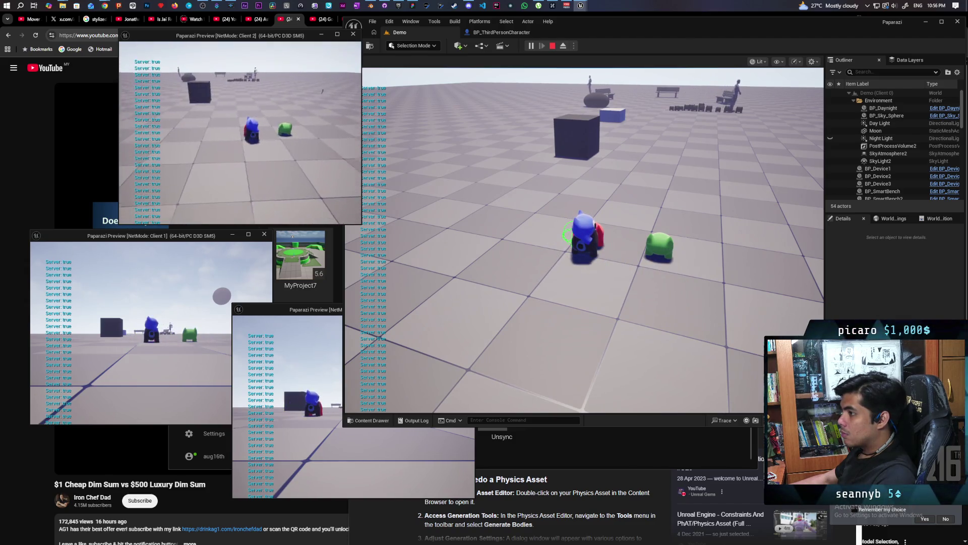
key(s)
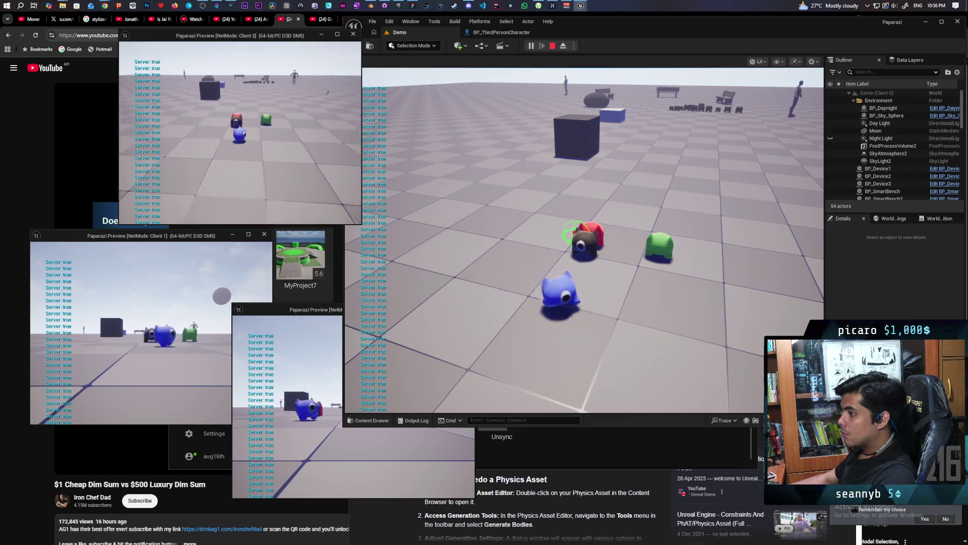
- Stop the play session and go back to the BP_ThirdPersonCharacter DetachFromStack graph
key(Escape)
click(512, 32)
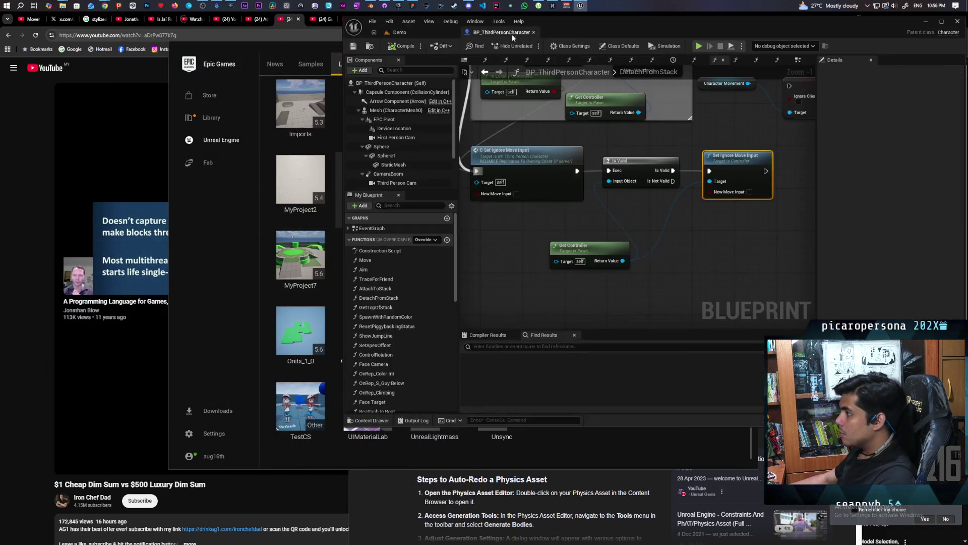
scroll(555, 293, down, 3)
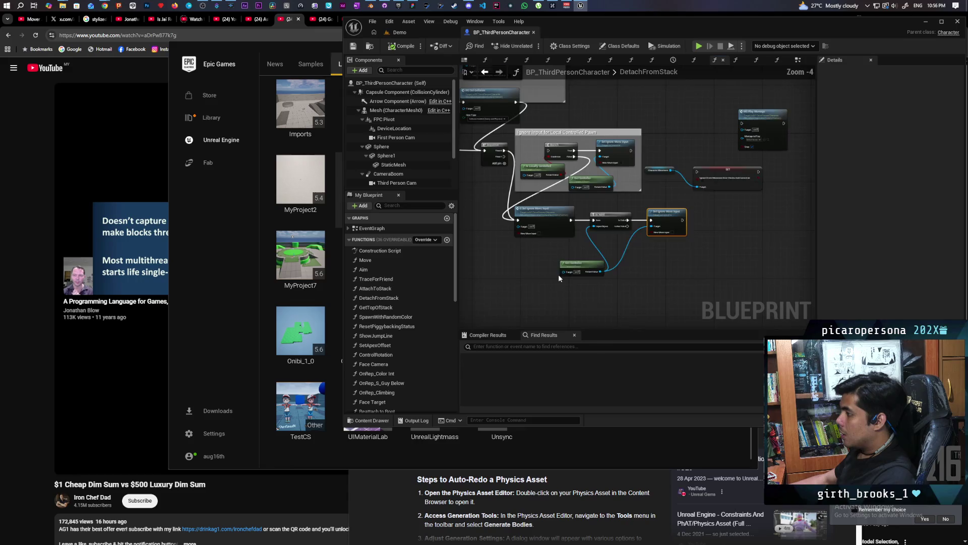
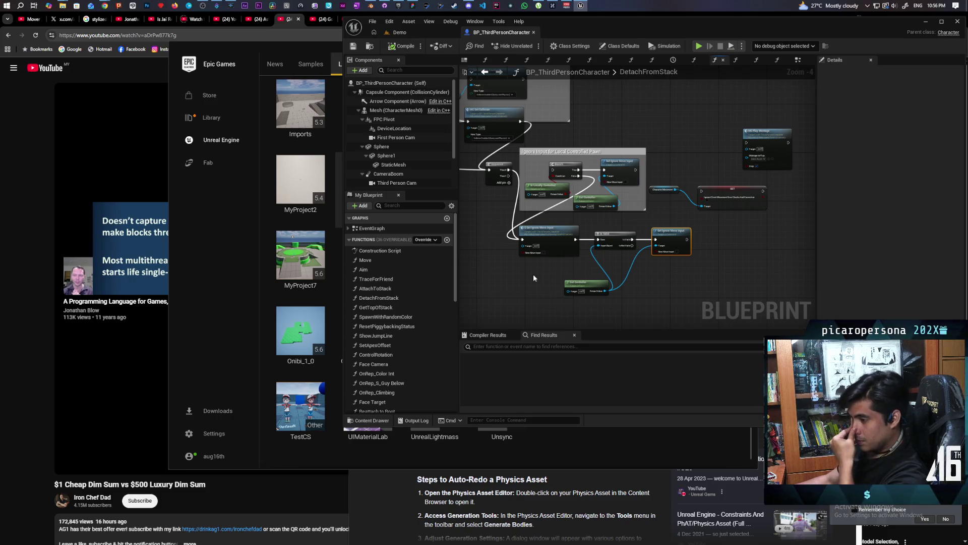
- Return from DetachFromStack to the BP_ThirdPersonCharacter EventGraph and adjust the zoom
click(485, 72)
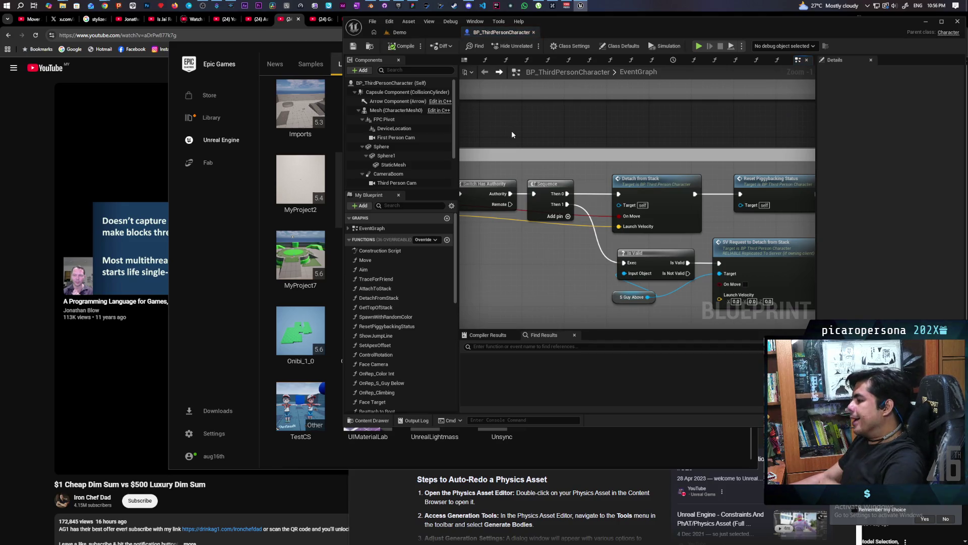
scroll(585, 172, down, 4)
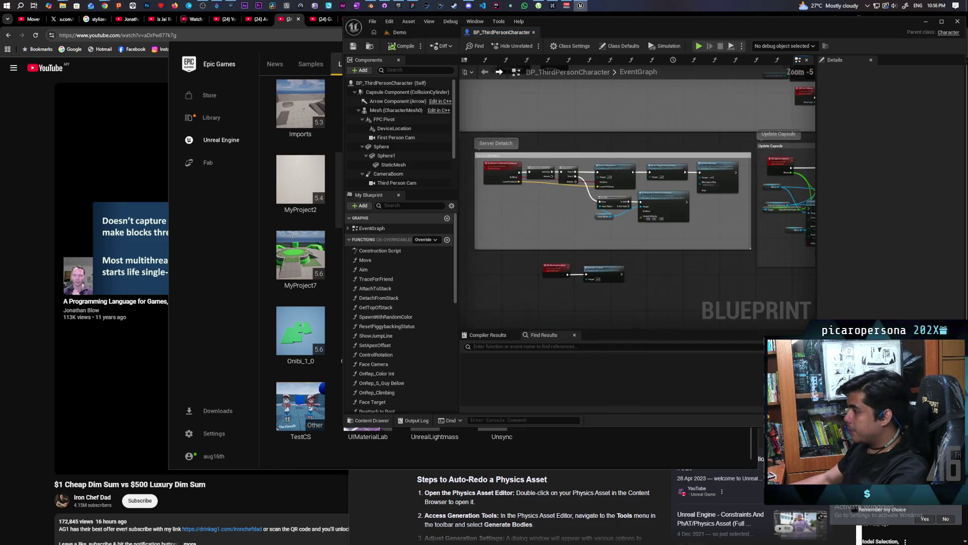
scroll(612, 272, down, 4)
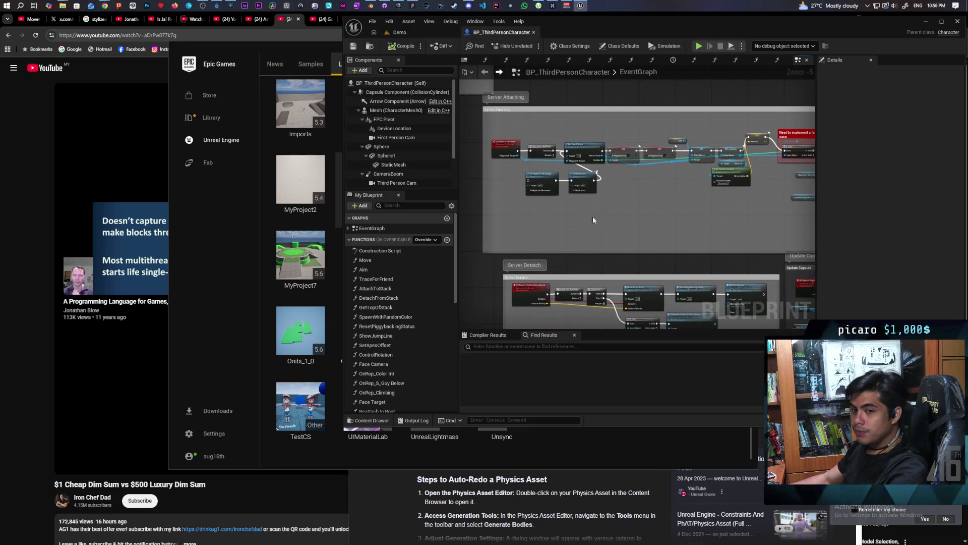
scroll(580, 226, up, 3)
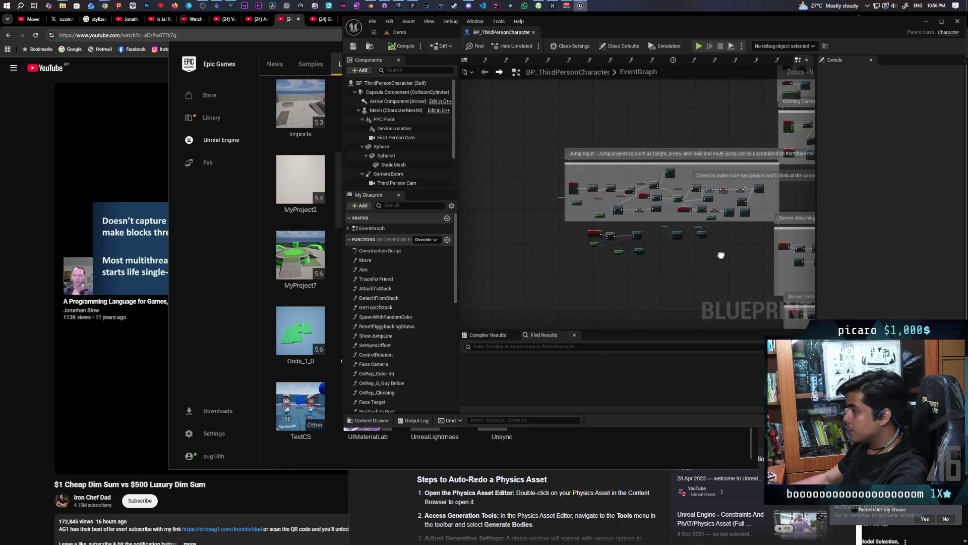
scroll(625, 223, up, 2)
scroll(625, 223, up, 2)
- Bring the Jump, Get Controller and Disable Movement nodes into view and select Set Ignore Move Input
mouse_move(625, 223)
mouse_down()
mouse_move(585, 312)
mouse_move(523, 308)
mouse_move(603, 276)
mouse_move(623, 285)
mouse_move(607, 286)
mouse_up()
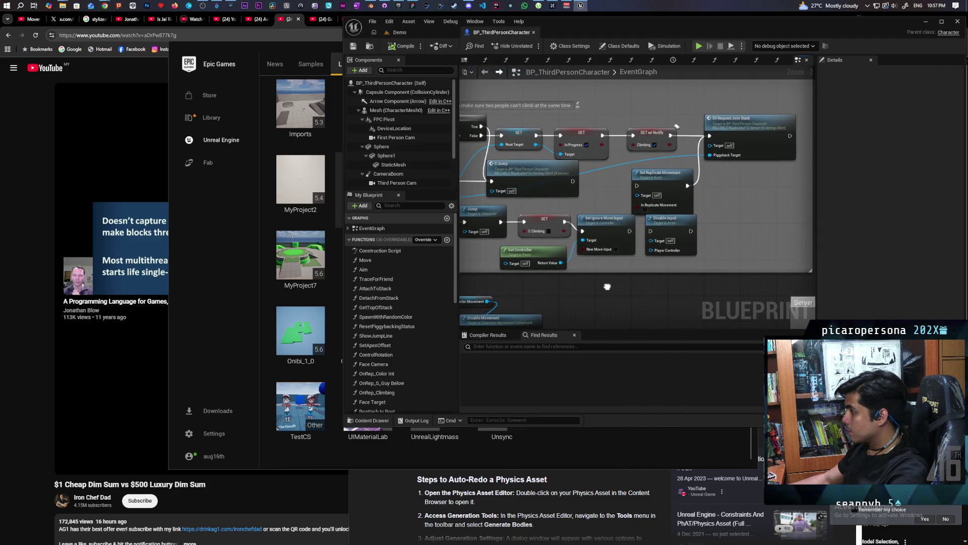
scroll(610, 277, up, 2)
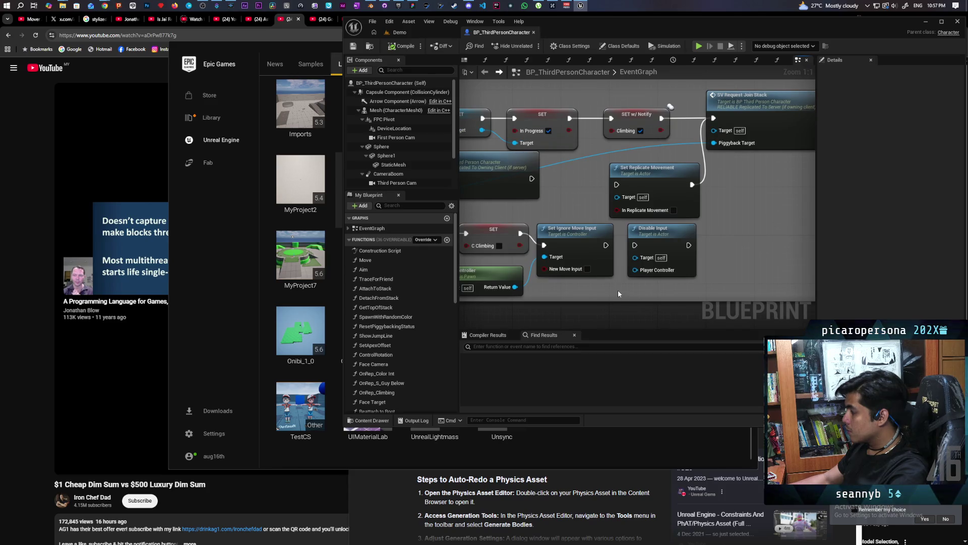
mouse_move(618, 288)
mouse_down()
mouse_move(691, 229)
mouse_move(652, 259)
mouse_move(740, 240)
mouse_move(694, 253)
mouse_up()
click(709, 203)
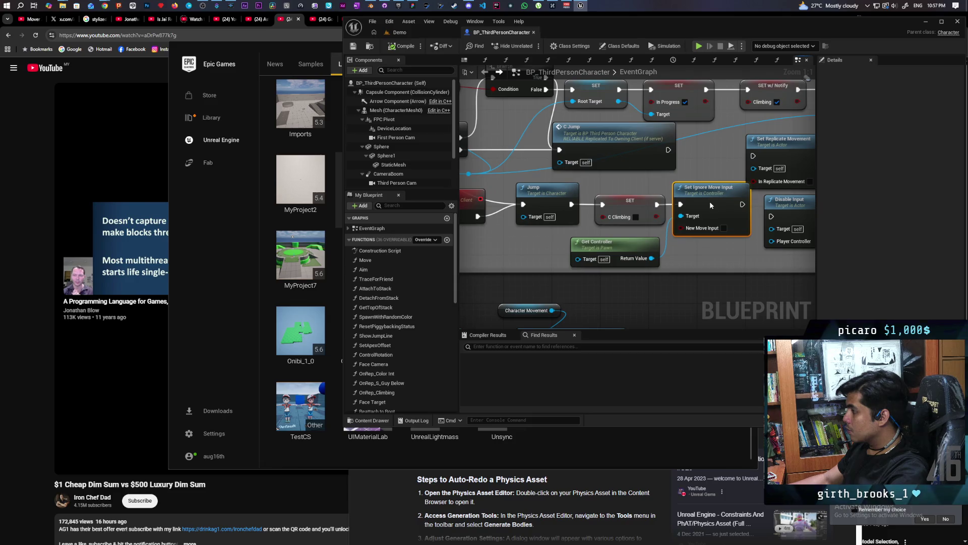
- Line Set Ignore Move Input up with the SET node and move Set Replicate Movement up-right
mouse_move(707, 216)
mouse_down()
mouse_move(706, 203)
mouse_move(684, 241)
mouse_move(598, 271)
mouse_up()
drag(690, 200, 739, 195)
mouse_move(631, 203)
mouse_down()
mouse_move(640, 200)
mouse_move(553, 210)
mouse_move(751, 215)
mouse_move(804, 231)
mouse_up()
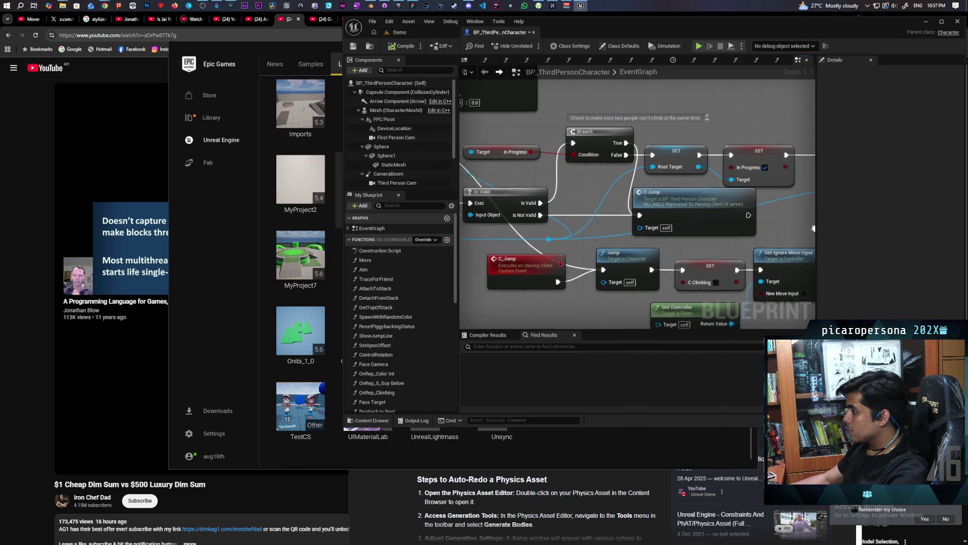
- Pan across the graph to the Trace for Friend, Is Valid, S_Trace for Friend and C_Jump nodes
scroll(650, 248, down, 1)
drag(650, 248, 553, 269)
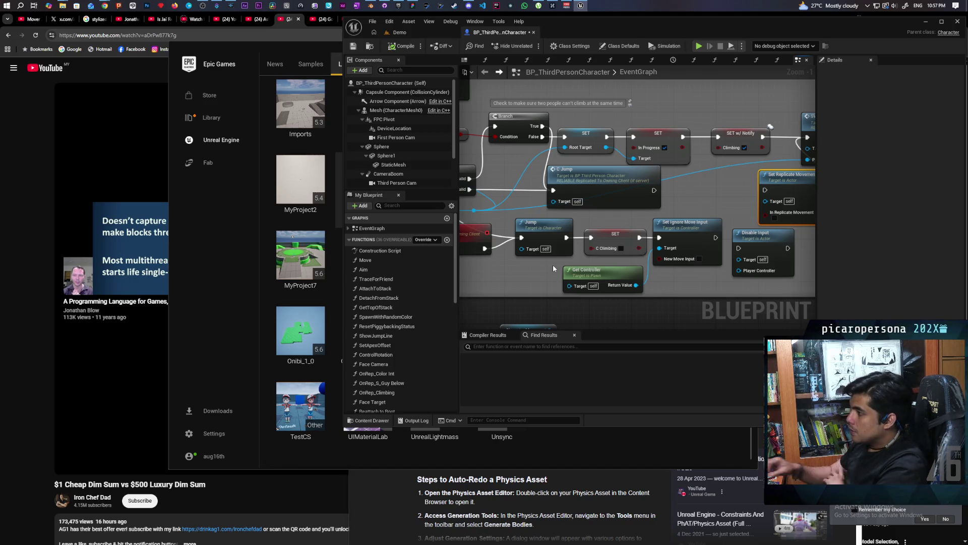
drag(553, 265, 827, 259)
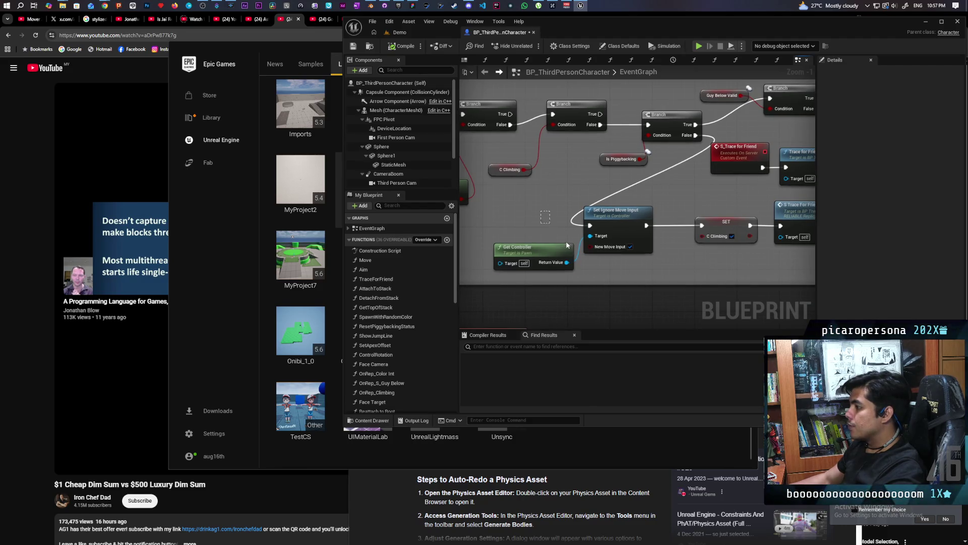
drag(635, 277, 492, 268)
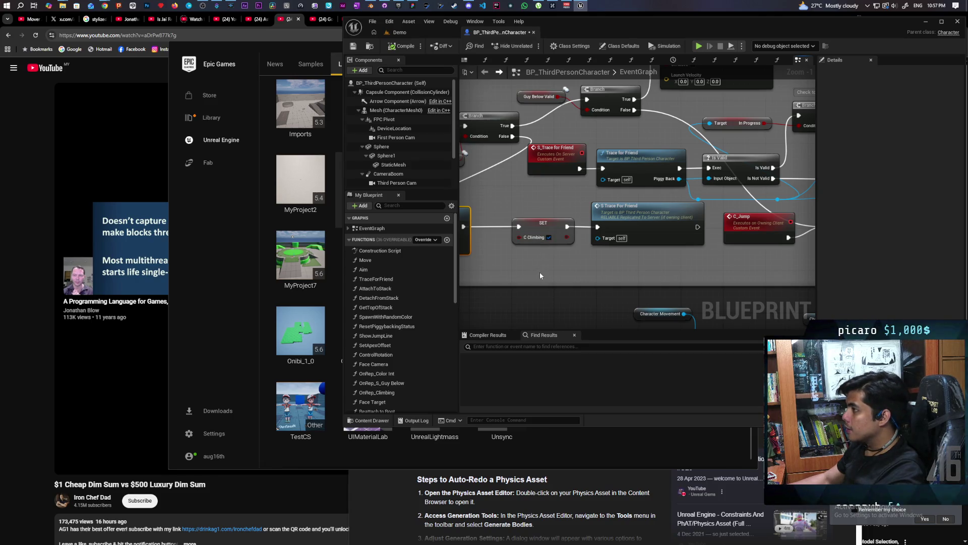
scroll(540, 271, down, 3)
scroll(681, 245, down, 3)
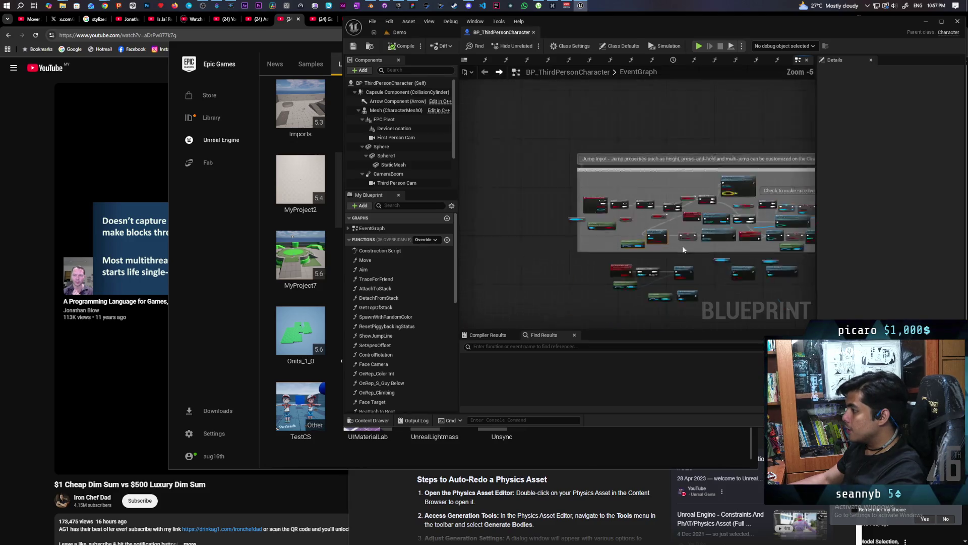
- Marquee-select Get Controller and Set Ignore Move Input, then focus the Find Results search box
drag(645, 230, 641, 230)
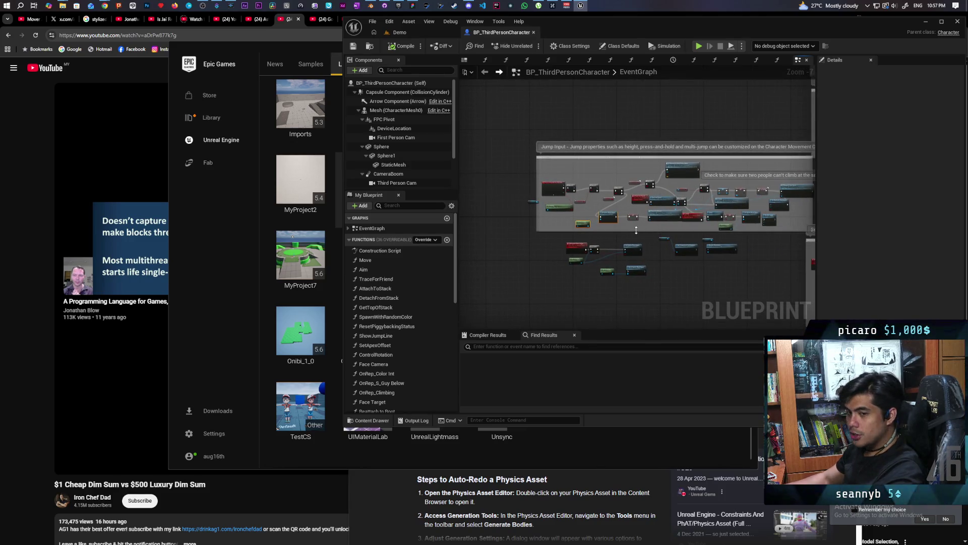
scroll(635, 229, up, 3)
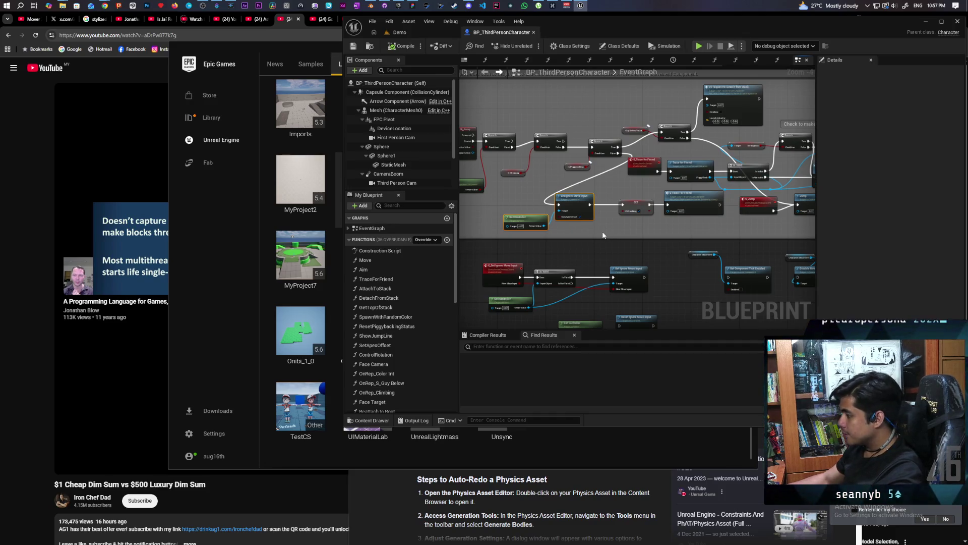
scroll(571, 239, up, 2)
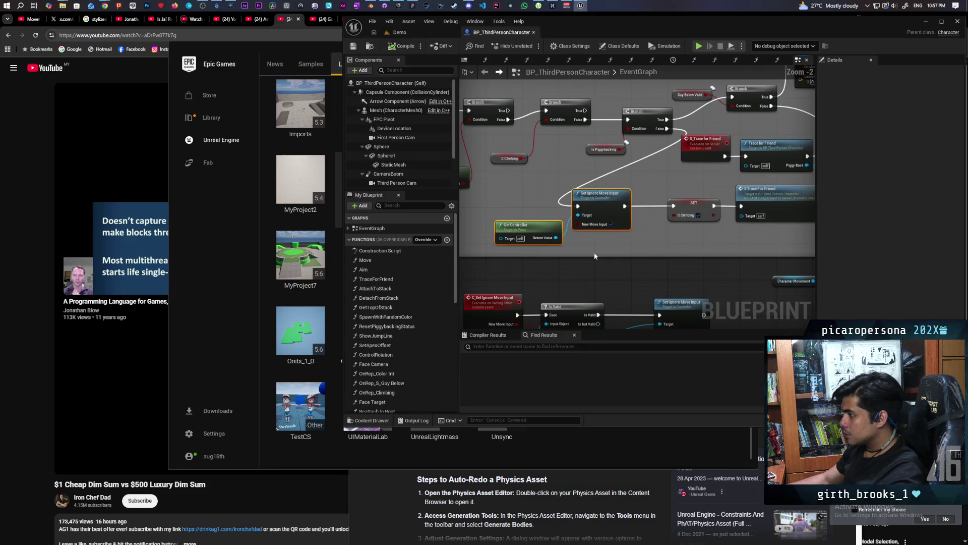
drag(530, 259, 485, 251)
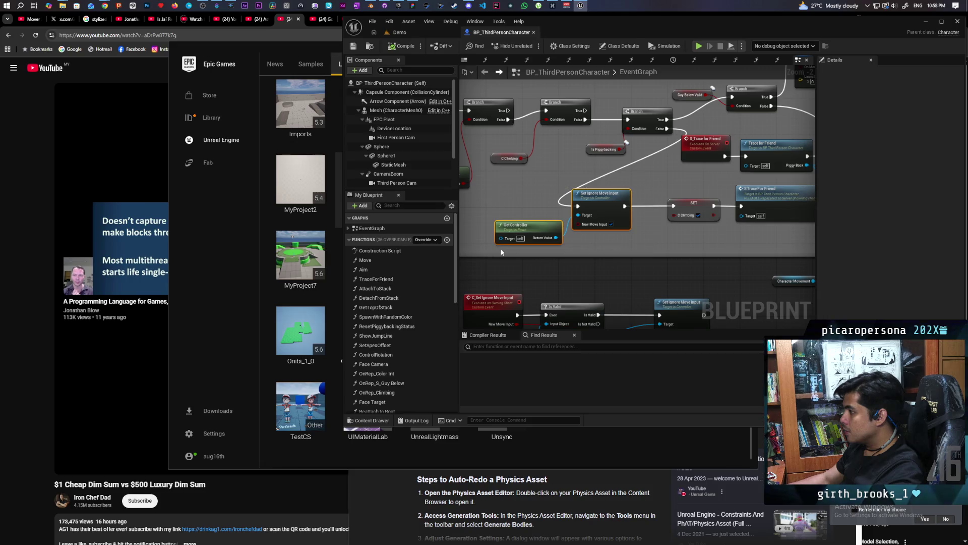
drag(543, 253, 520, 246)
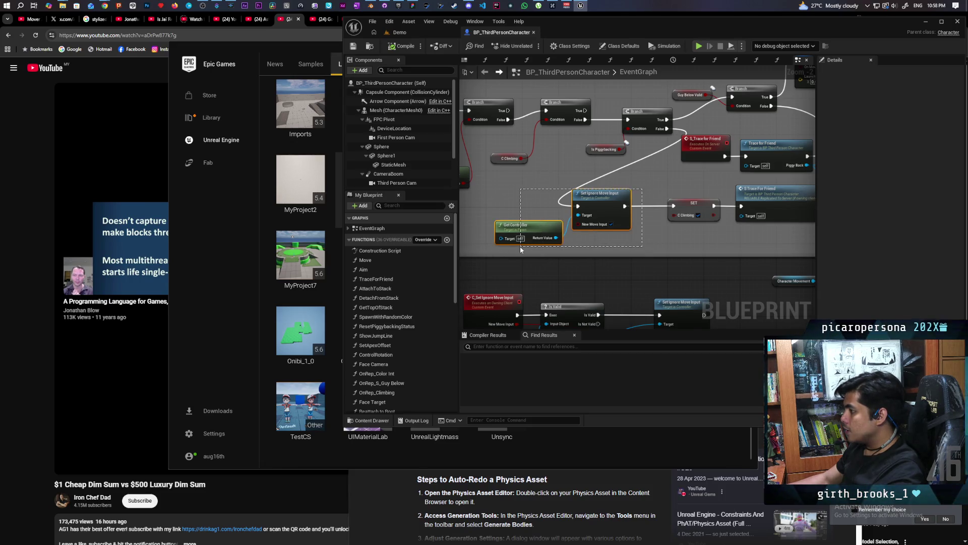
click(517, 346)
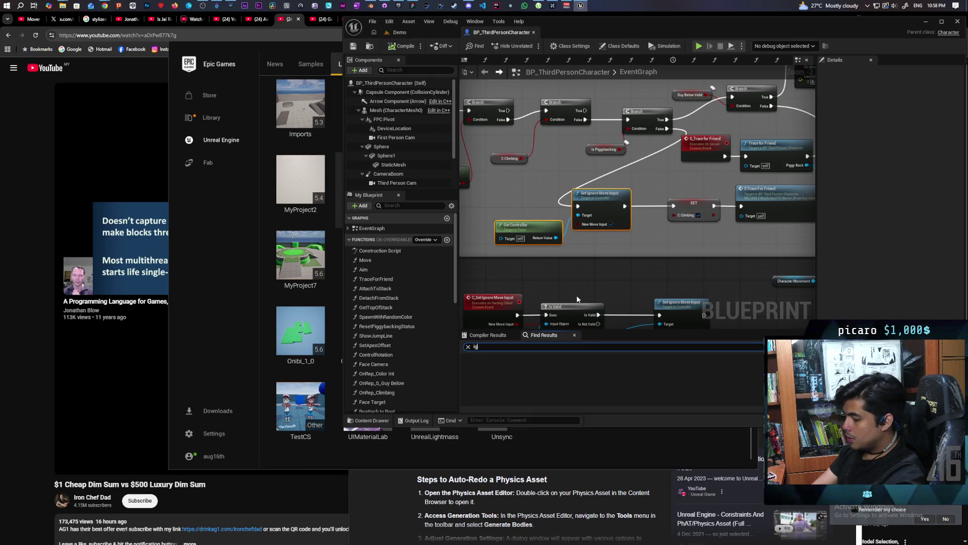
- Search the blueprint for 'ignore', then 'disable', and jump to the Disable Movement node
text(ignore)
key(Return)
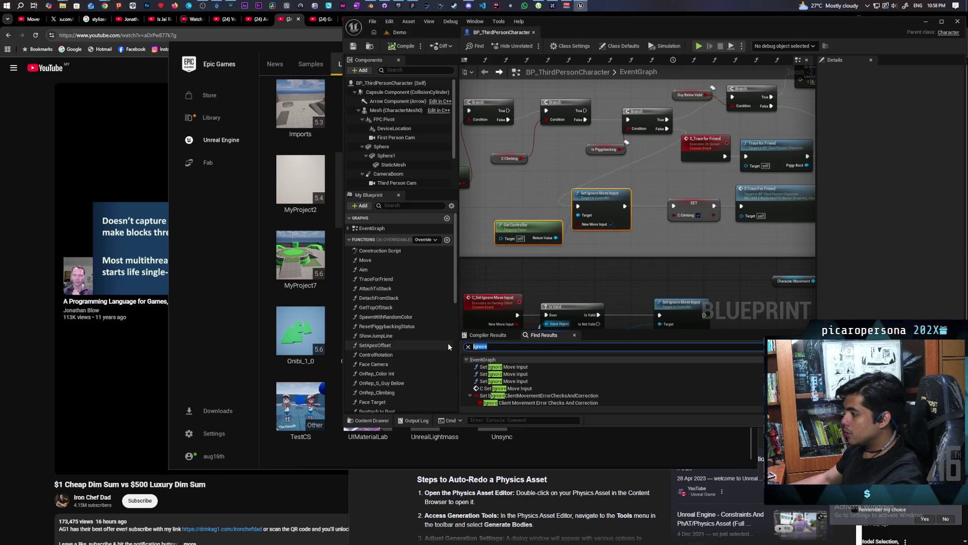
text(disable)
key(Return)
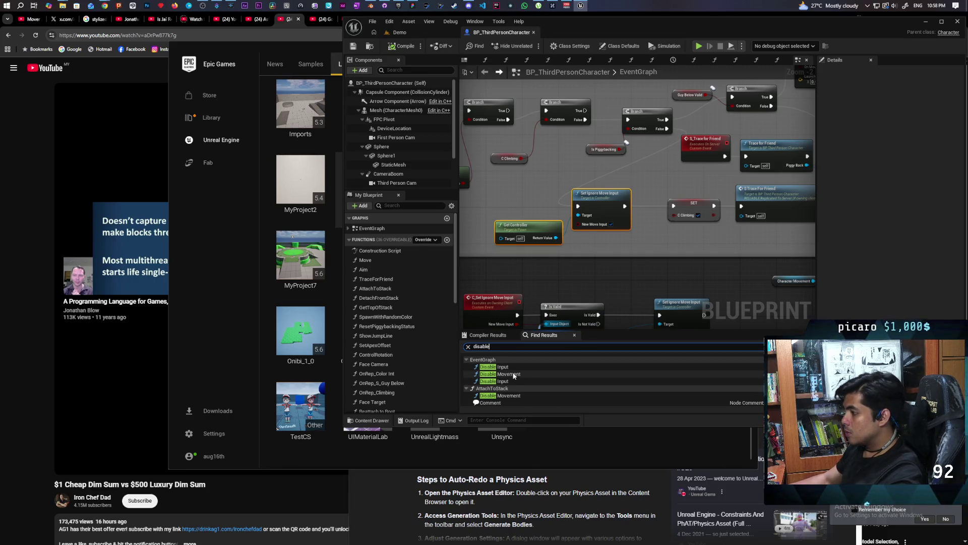
double_click(514, 374)
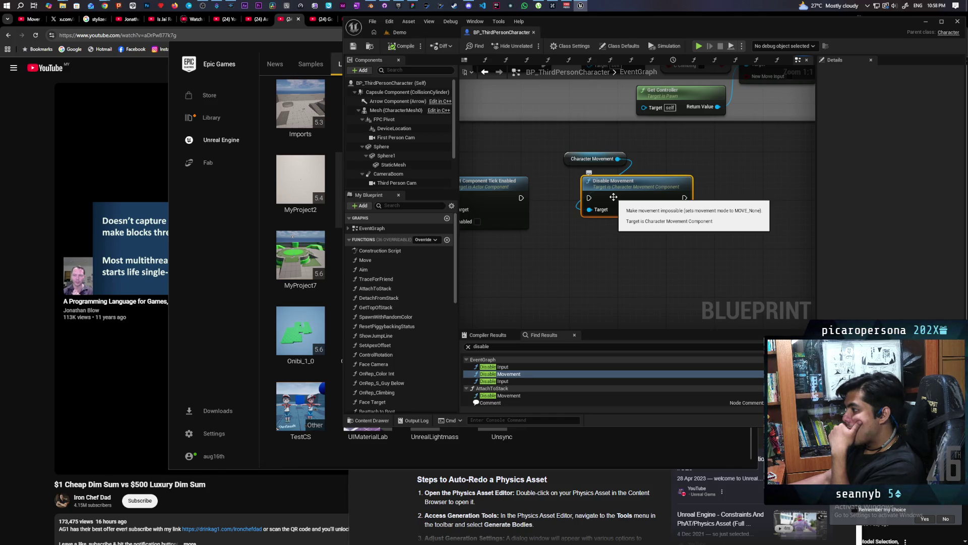
- Add a Character Movement component reference to the event graph
scroll(613, 197, down, 10)
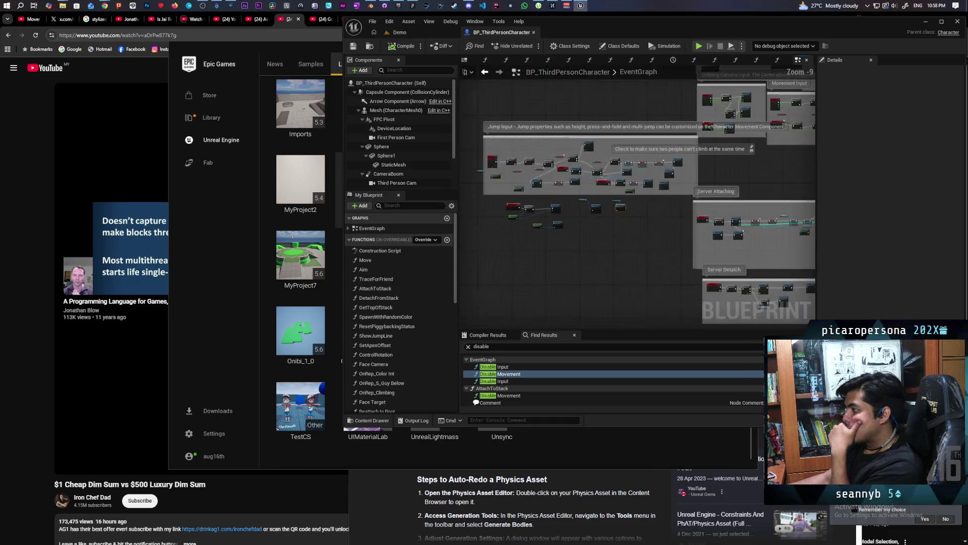
mouse_move(655, 240)
mouse_down()
mouse_move(670, 266)
mouse_move(724, 179)
mouse_up()
scroll(684, 195, up, 2)
scroll(684, 195, up, 6)
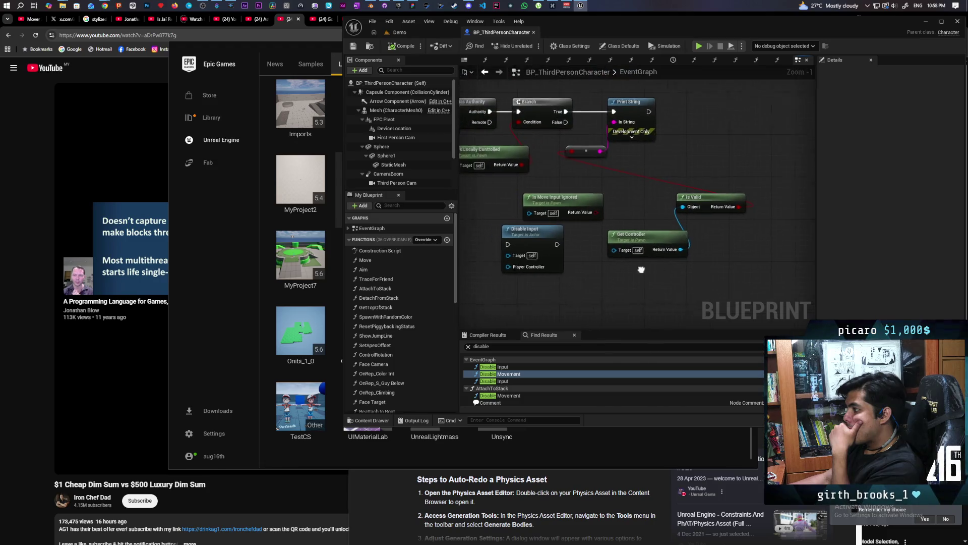
scroll(378, 131, down, 3)
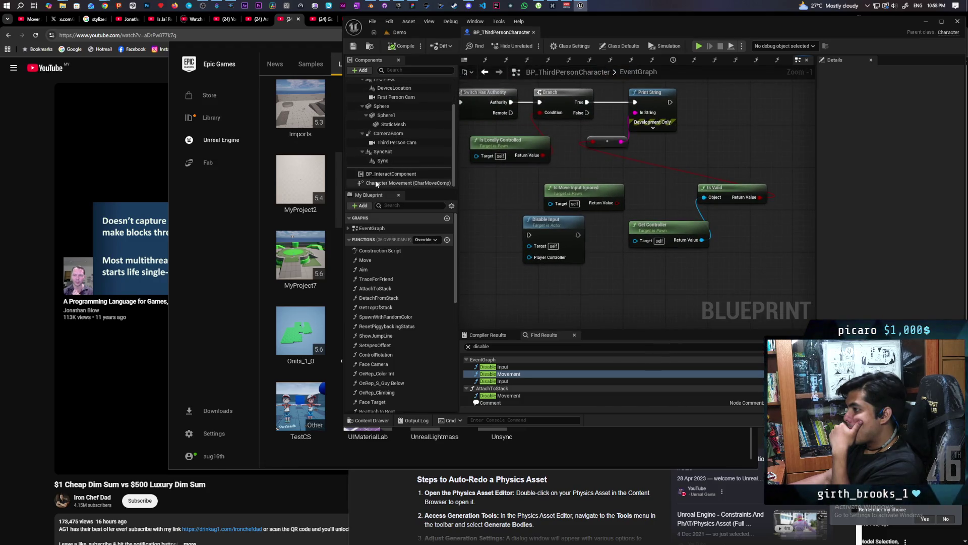
click(409, 182)
drag(489, 273, 558, 301)
- Add Get Movement Mode from Character Movement and wire its value into Print String's In String
text(get mocve)
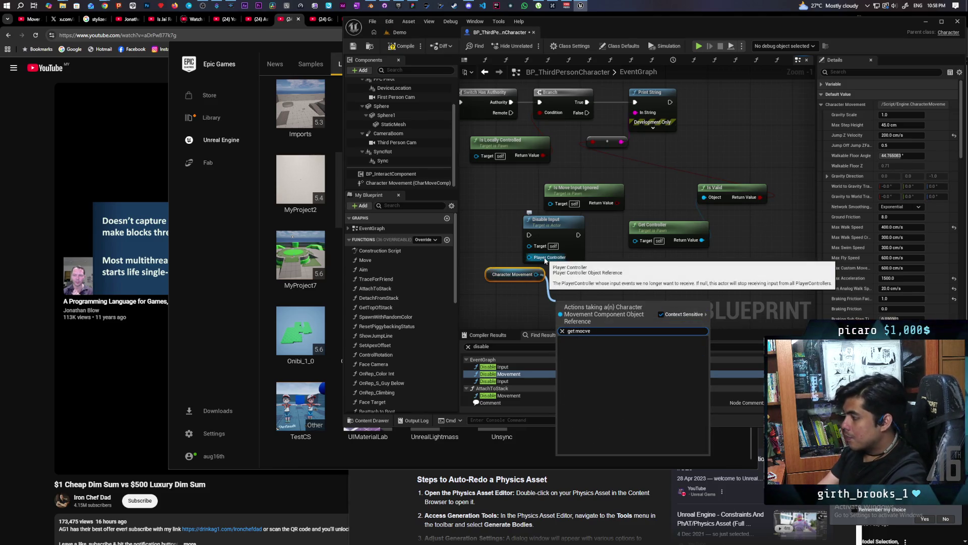
key(BackSpace)
text(veme)
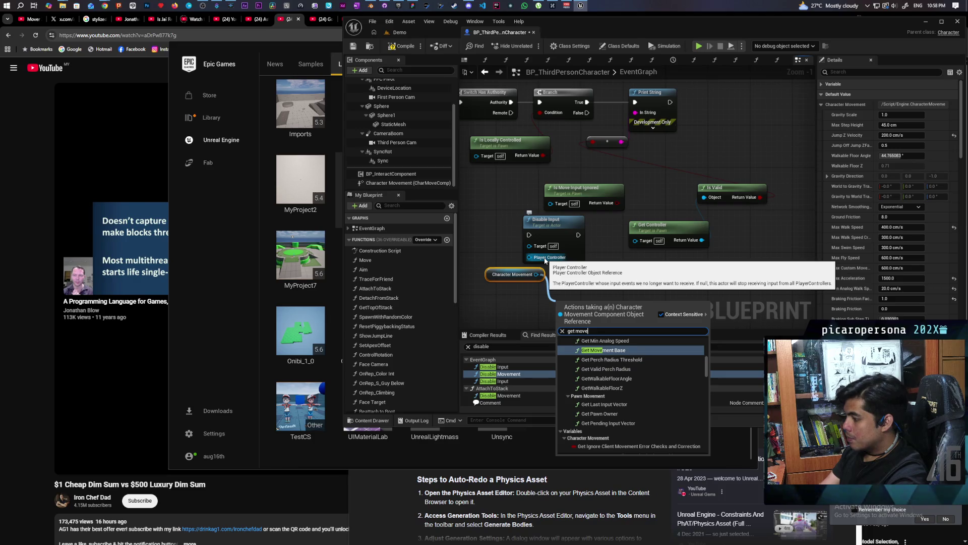
text(nt mo)
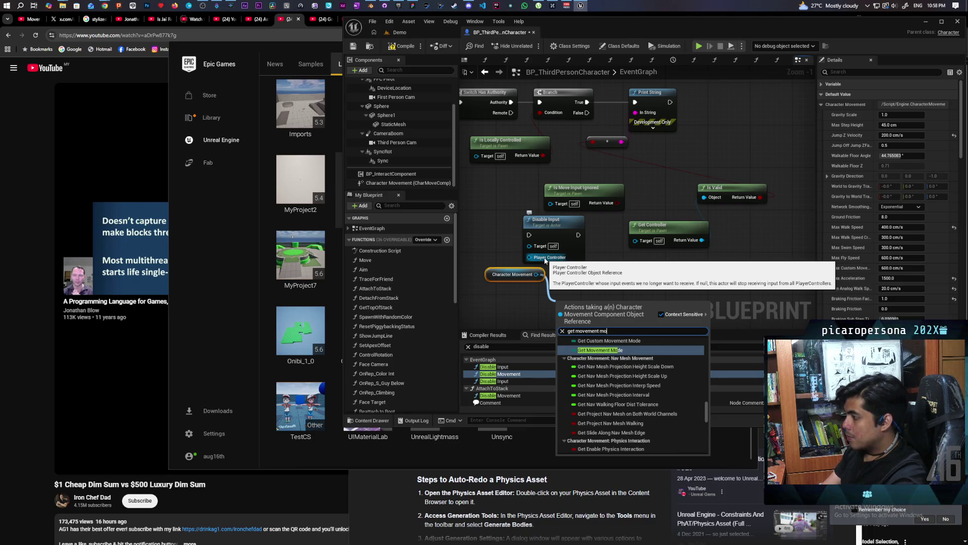
key(Return)
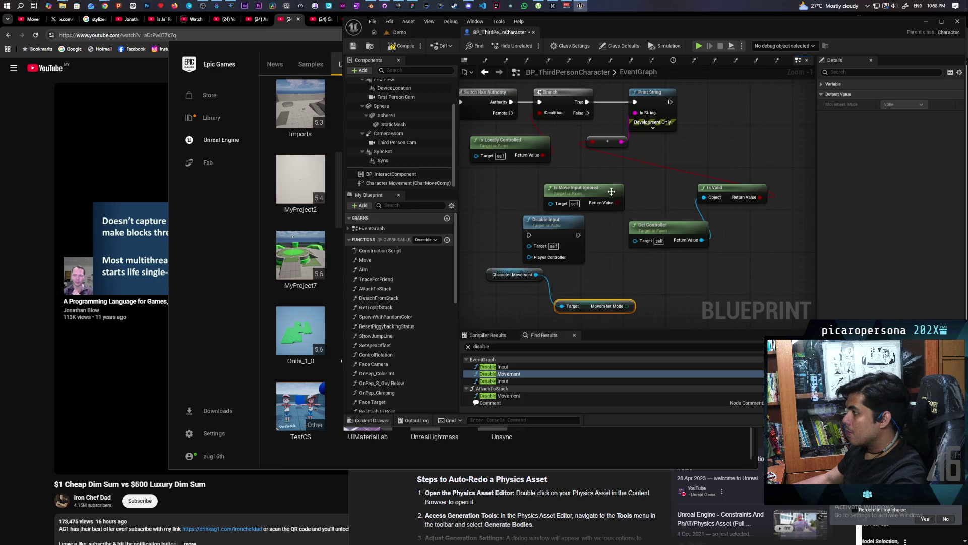
mouse_move(629, 306)
mouse_down()
mouse_move(621, 128)
mouse_move(636, 116)
mouse_move(640, 127)
mouse_up()
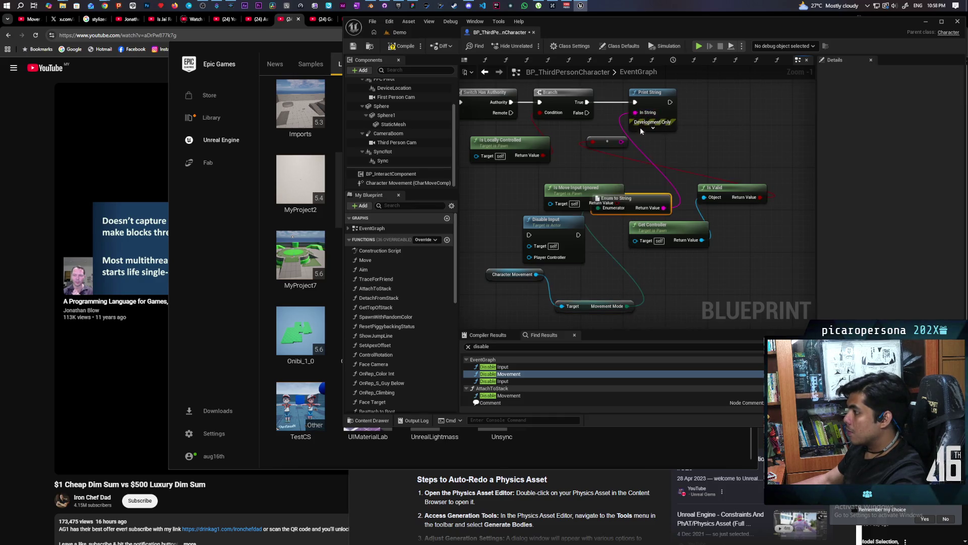
click(416, 32)
- Save all, rearrange Enum to String, Is Move Input Ignored, Disable Input and the reroute node, and save again
key(ctrl+shift+s)
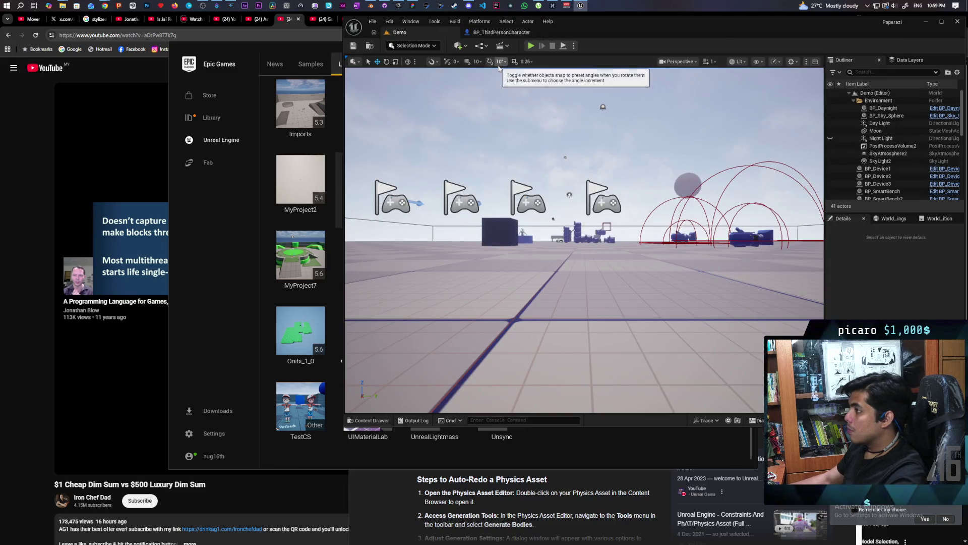
click(497, 33)
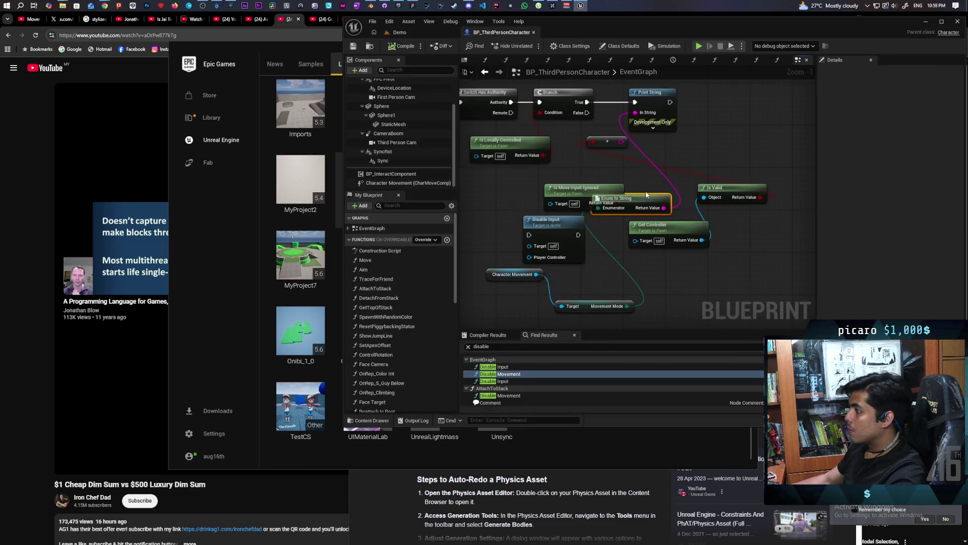
drag(647, 204, 517, 199)
drag(582, 189, 753, 141)
mouse_move(588, 230)
mouse_down()
mouse_move(738, 252)
mouse_move(793, 235)
mouse_up()
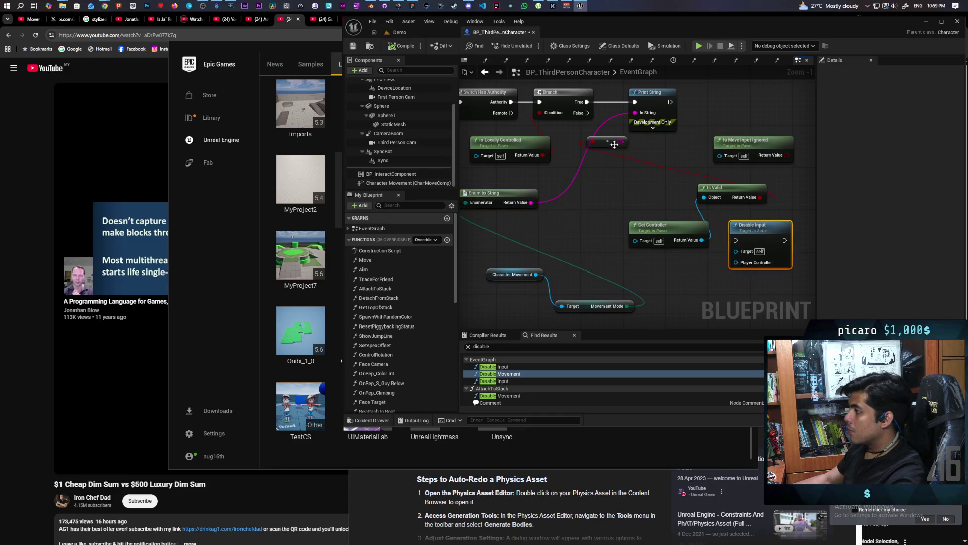
drag(615, 145, 672, 162)
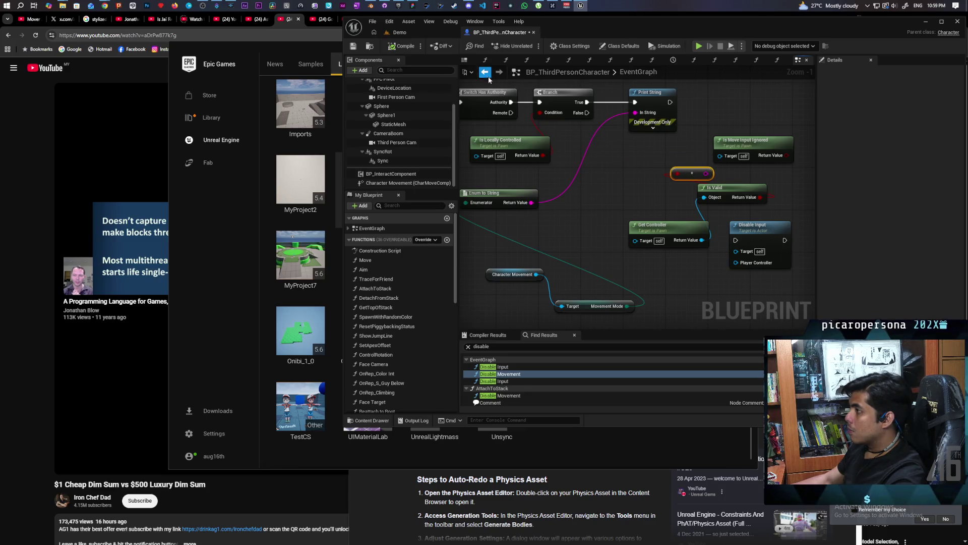
key(ctrl+s)
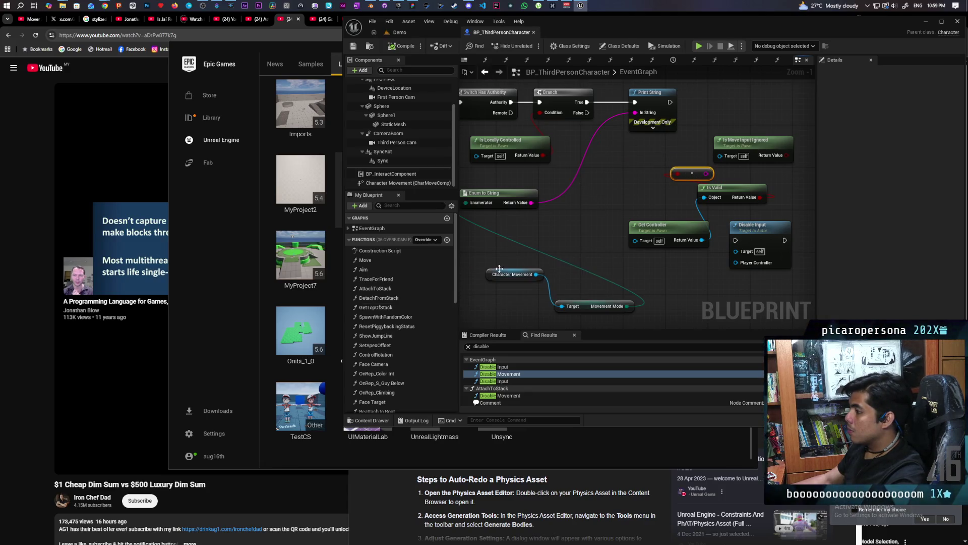
- Group Character Movement, Movement Mode and Enum to String together and move them down
drag(547, 270, 483, 266)
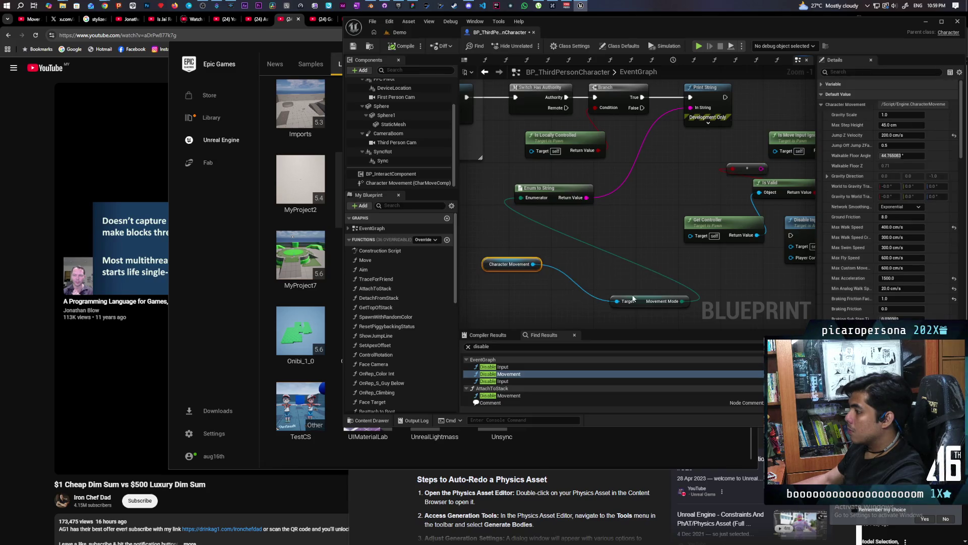
mouse_move(632, 298)
mouse_down()
mouse_move(555, 217)
mouse_move(543, 218)
mouse_up()
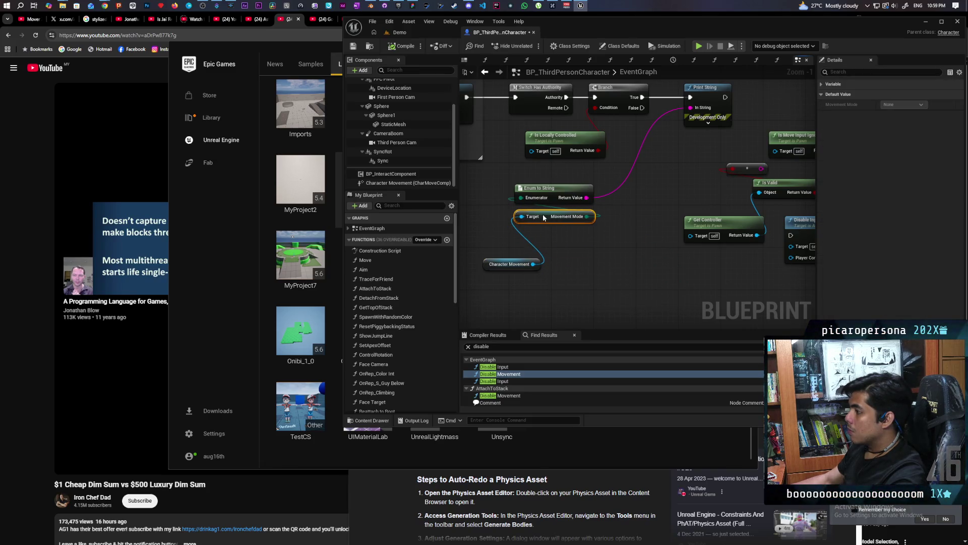
drag(484, 266, 521, 239)
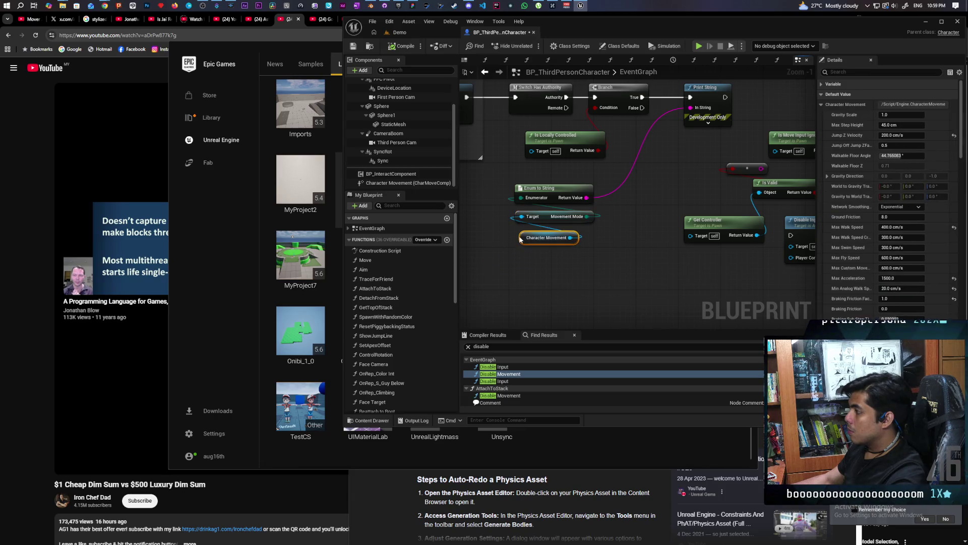
drag(615, 177, 510, 253)
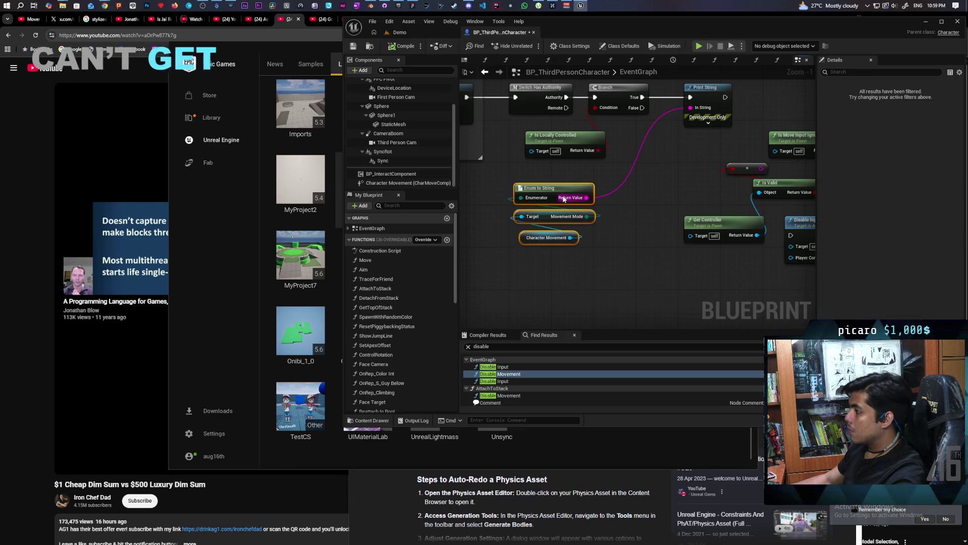
drag(544, 187, 577, 251)
- Insert an Append node into Print String's In String, wire Enum to String into B, and compile-save
drag(690, 108, 633, 179)
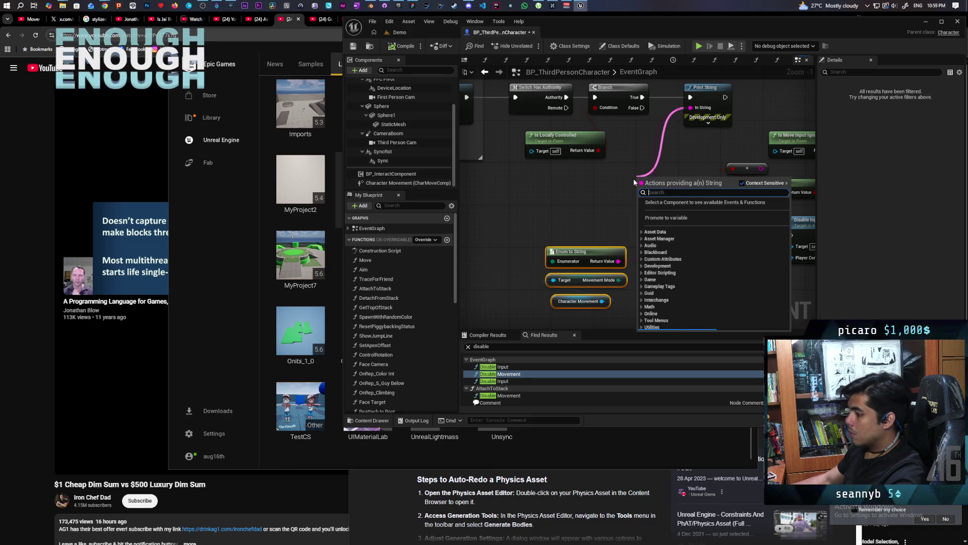
text(append)
key(Return)
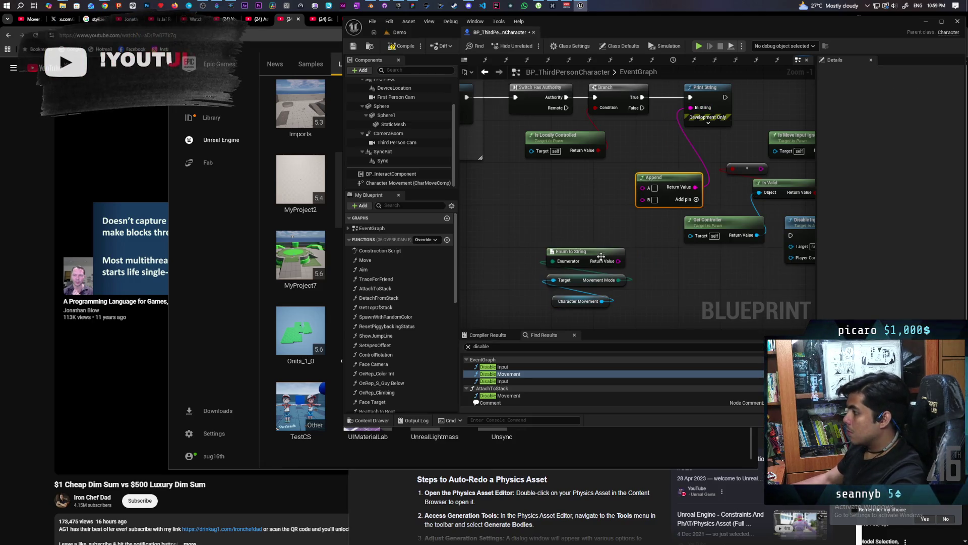
drag(618, 261, 651, 199)
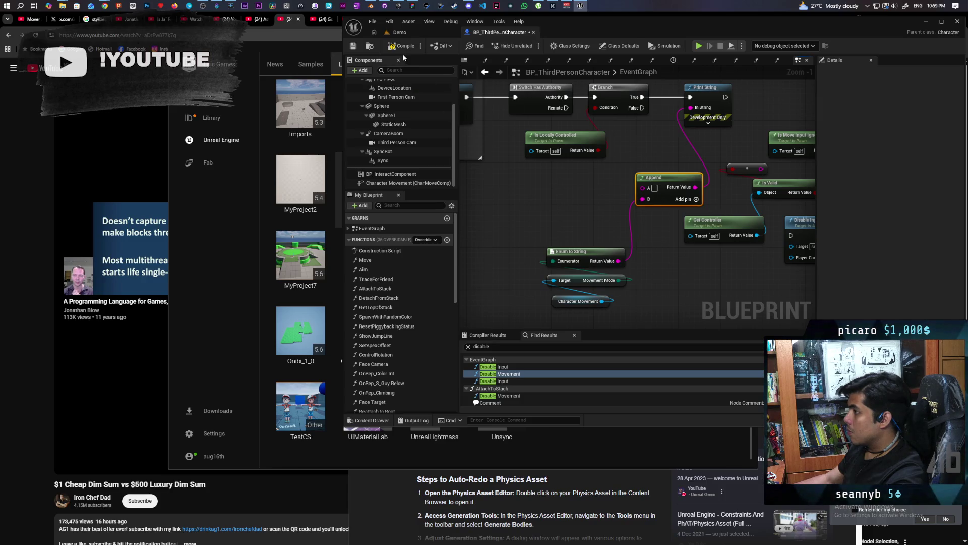
key(ctrl+s)
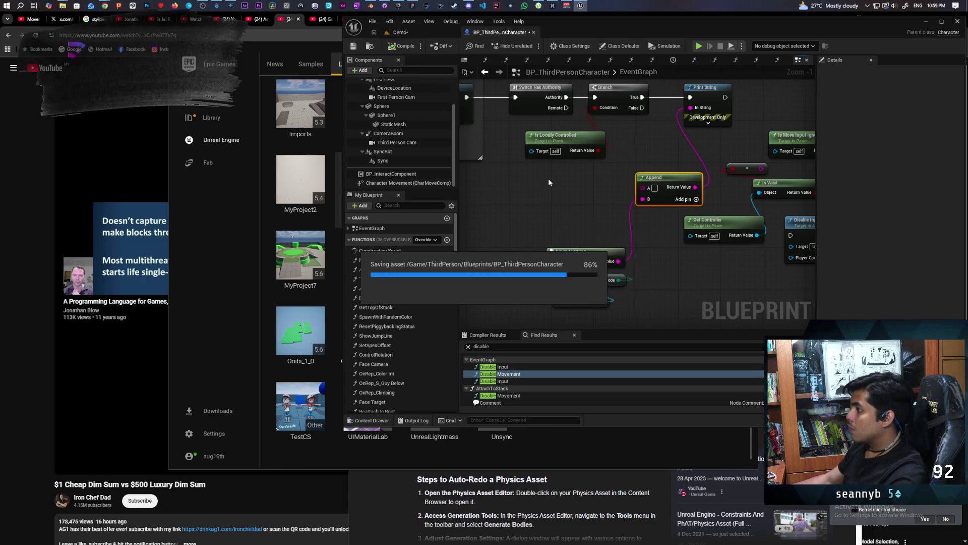
- Remove a mistakenly added Set Distance Field Self Shadow Bias node and the unneeded Static Mesh node
right_click(511, 180)
text(self shadow)
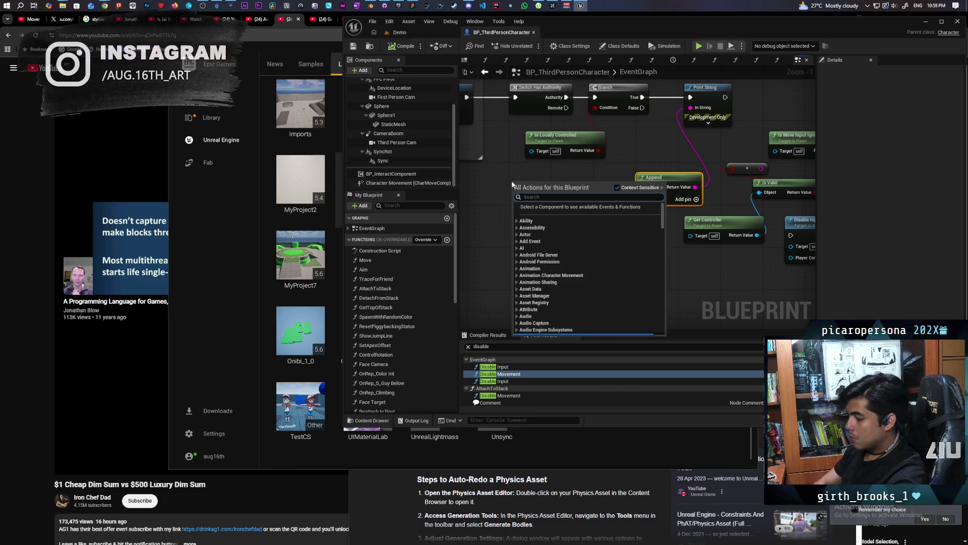
key(Return)
drag(515, 208, 575, 227)
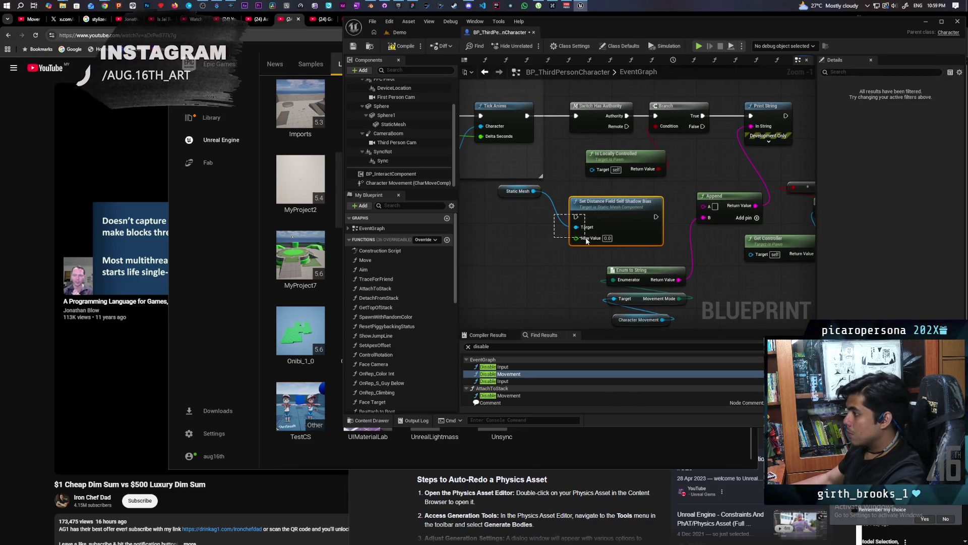
key(Delete)
click(522, 191)
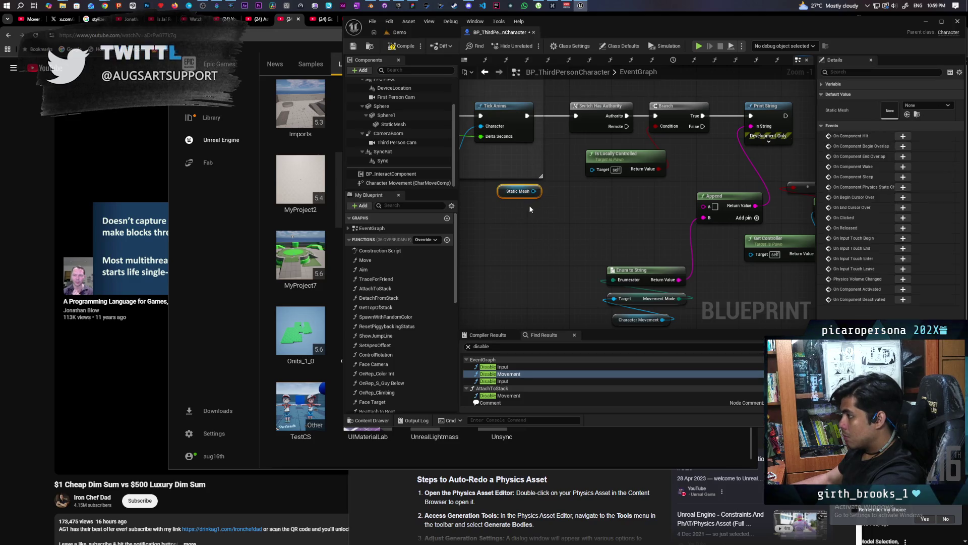
key(Delete)
- Add a Self reference and connect it to Append's B input through Get Display Name
right_click(561, 213)
text(sel)
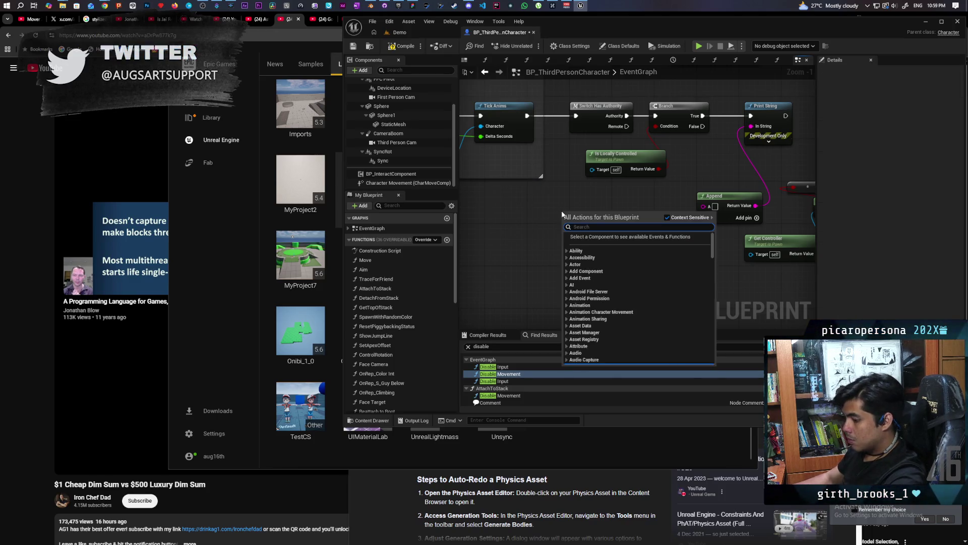
text(f)
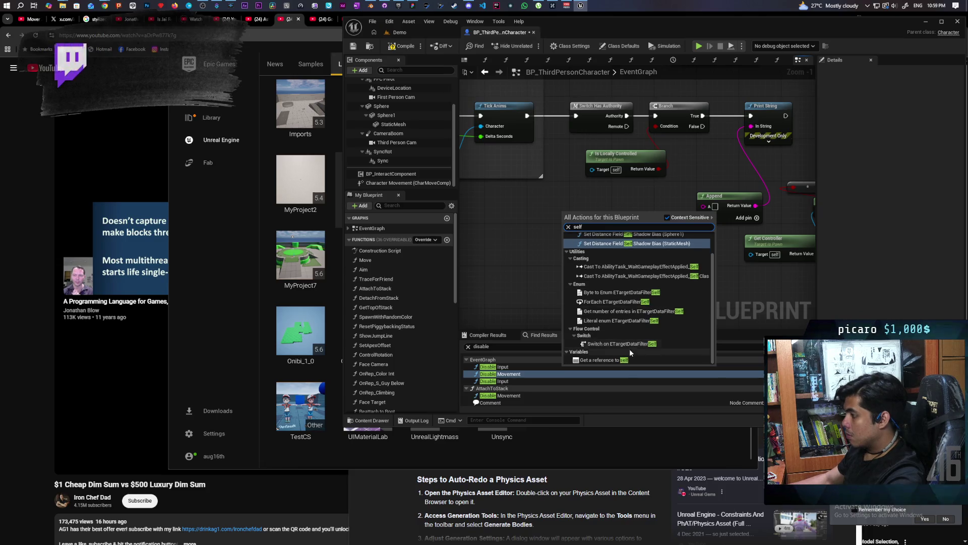
click(661, 280)
drag(595, 214, 703, 218)
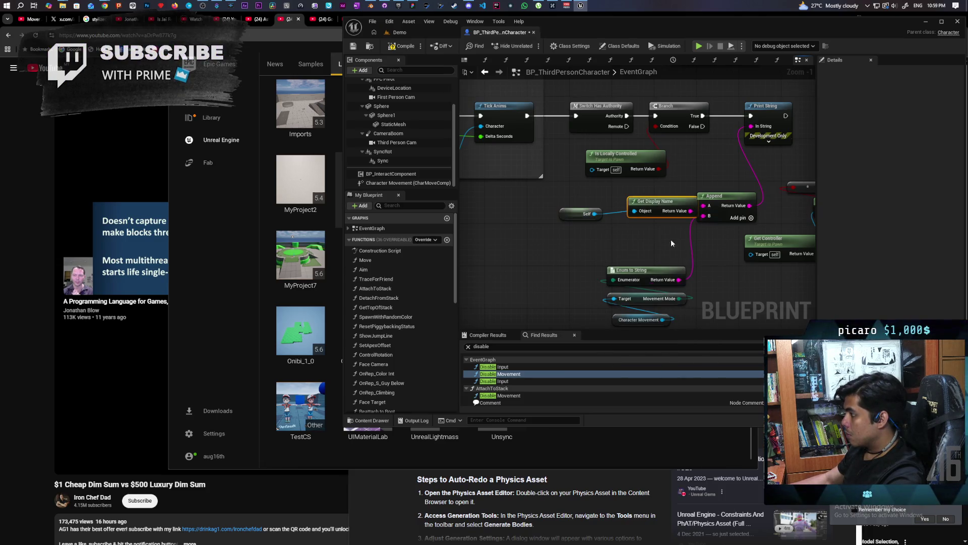
click(420, 32)
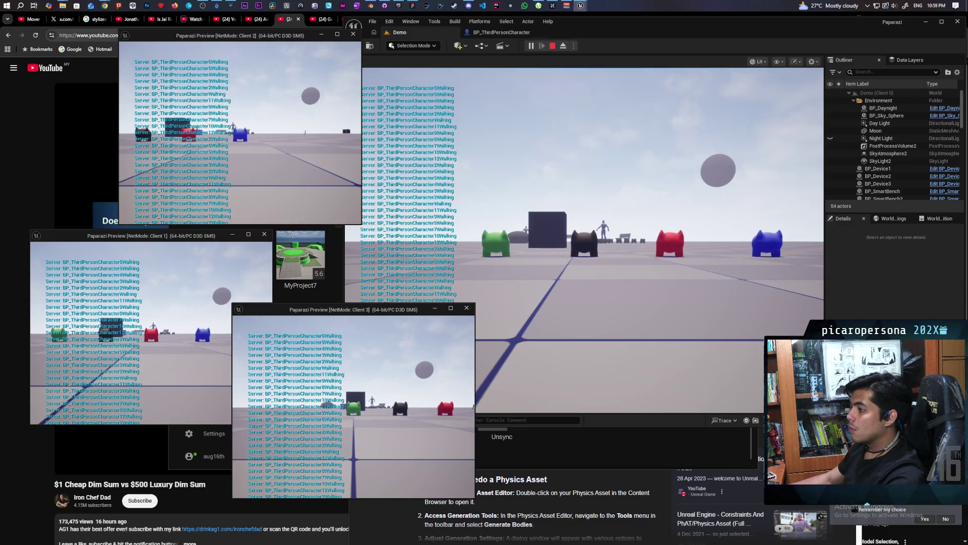
- Stop the play session and return to the BP_ThirdPersonCharacter event graph
key(Escape)
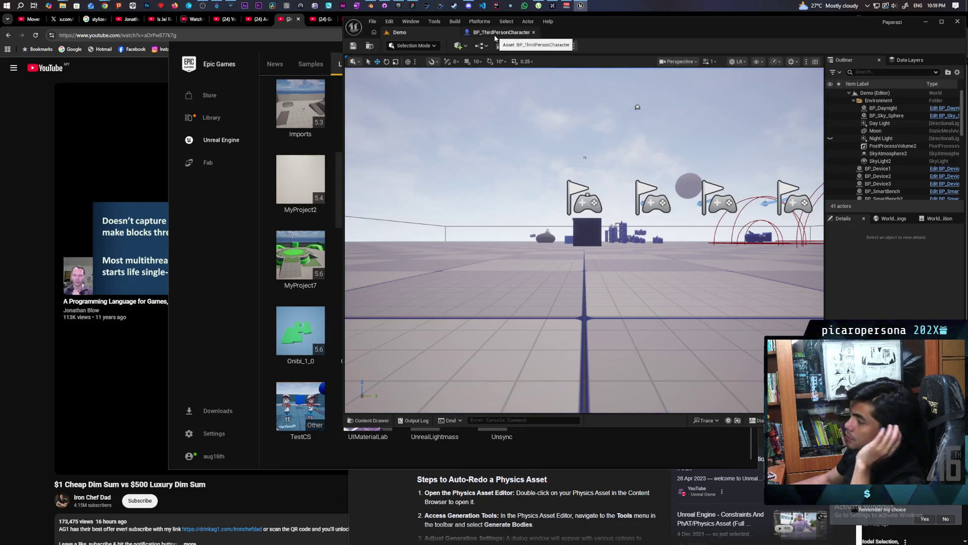
click(499, 32)
drag(576, 241, 565, 253)
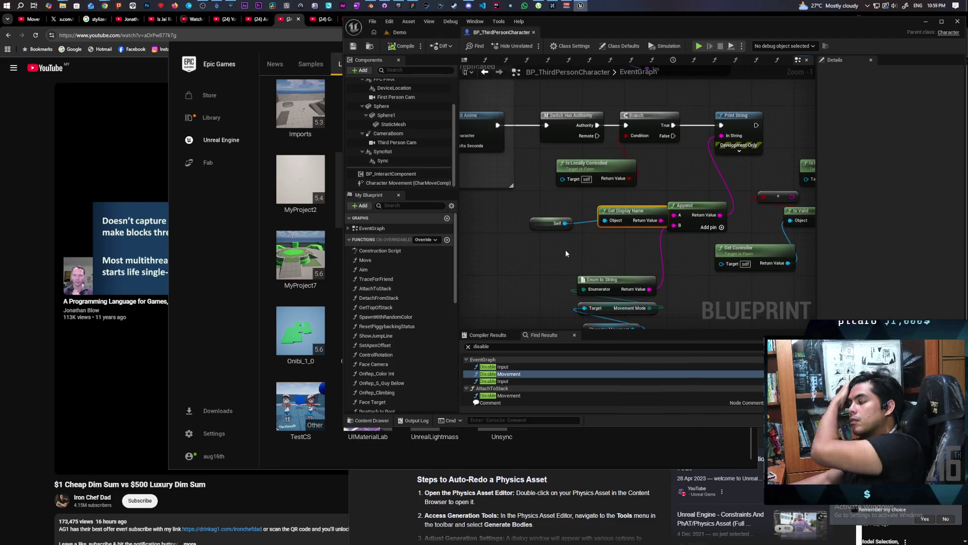
- Wire Is Locally Controlled's return value into Append's A input via Bool-to-String, then save
mouse_move(572, 235)
mouse_down()
mouse_move(588, 297)
mouse_move(601, 242)
mouse_up()
drag(713, 196, 730, 197)
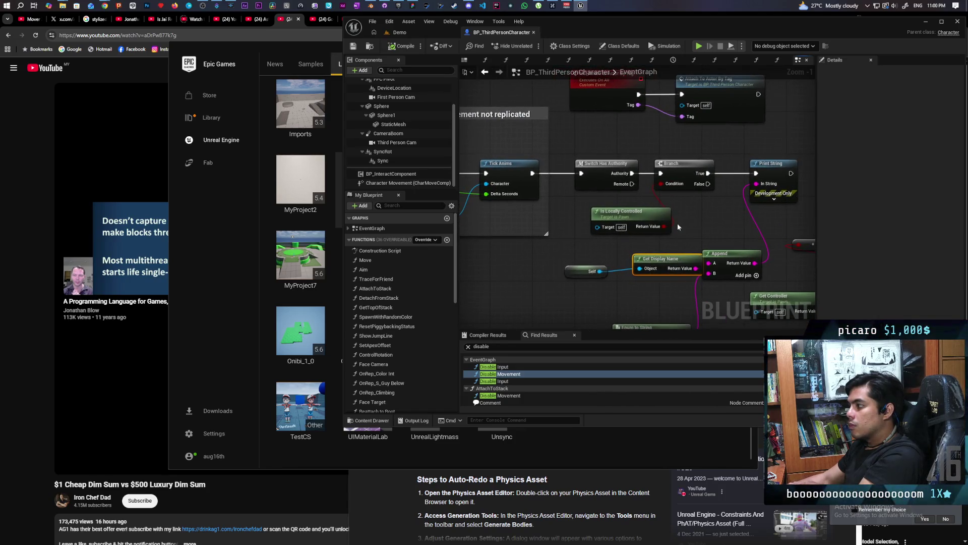
mouse_move(664, 227)
mouse_down()
mouse_move(656, 275)
mouse_move(711, 263)
mouse_up()
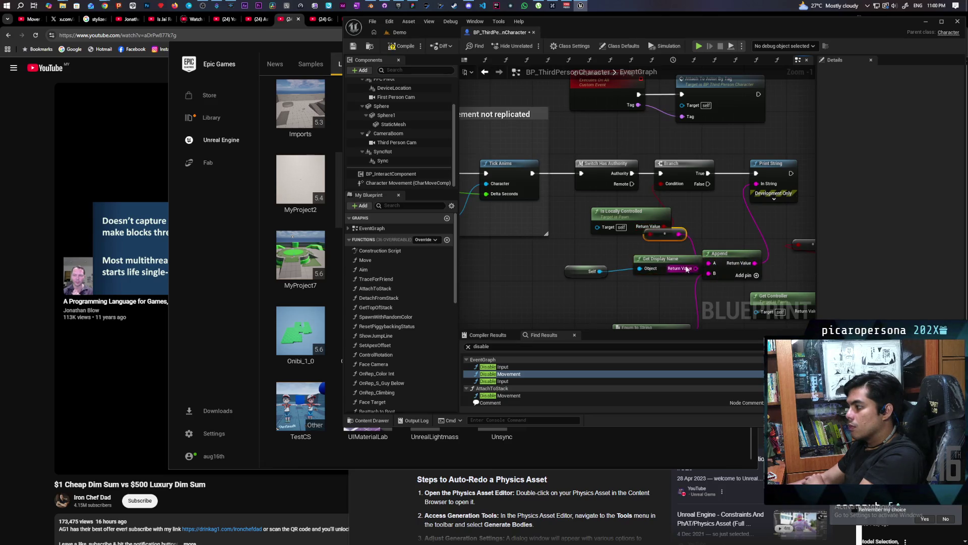
click(353, 46)
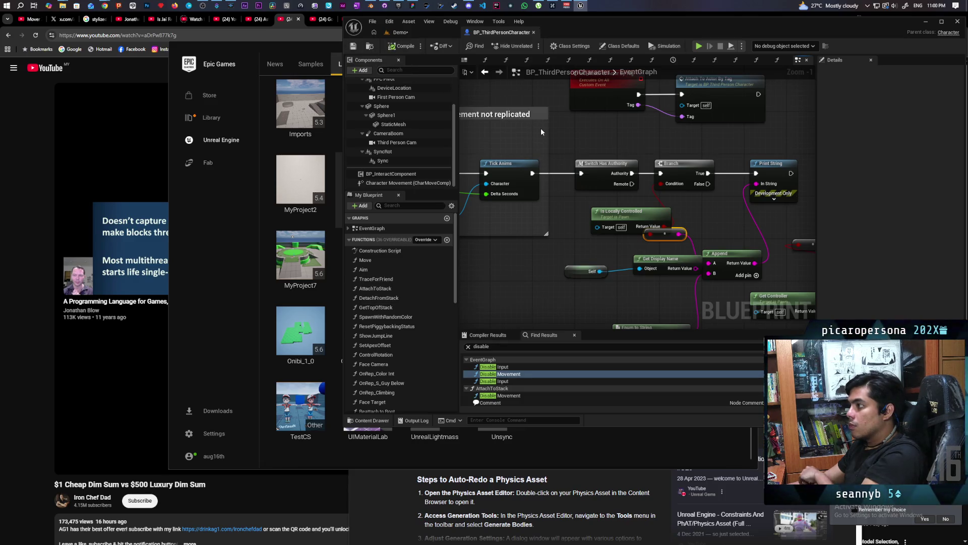
click(400, 31)
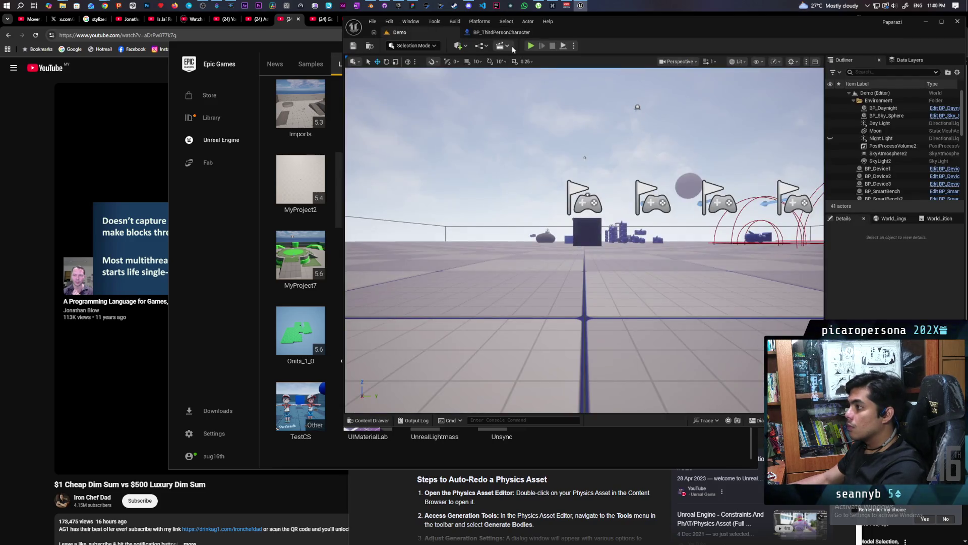
key(alt+p)
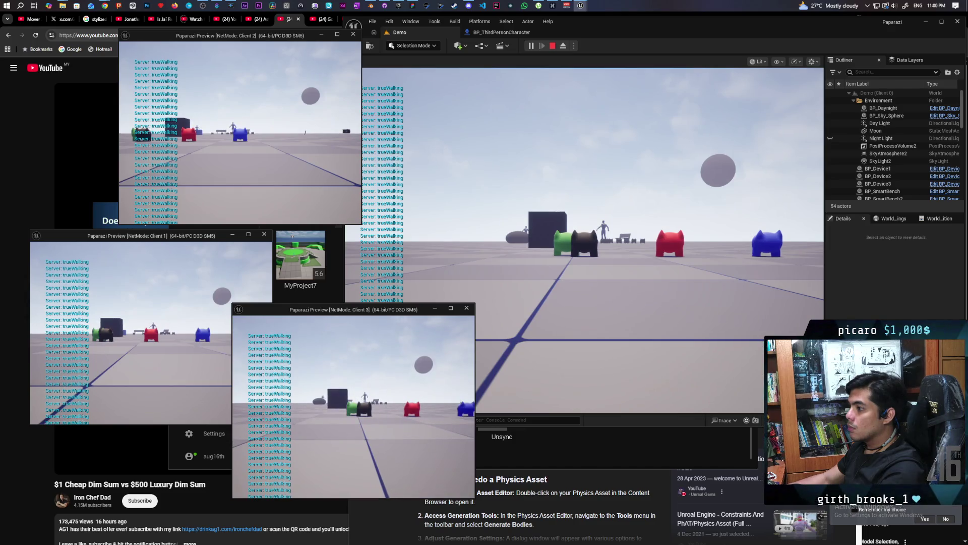
key(Escape)
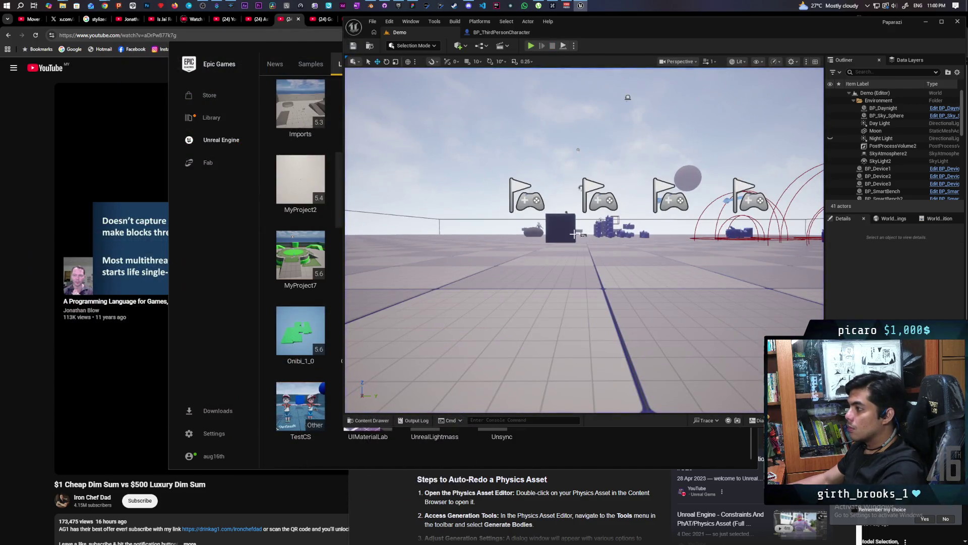
mouse_move(580, 227)
mouse_down()
mouse_move(570, 186)
mouse_move(624, 370)
mouse_move(454, 292)
mouse_move(505, 202)
mouse_up()
- Add a Get Player Controller node in free space of the BP_ThirdPersonCharacter event graph
click(505, 33)
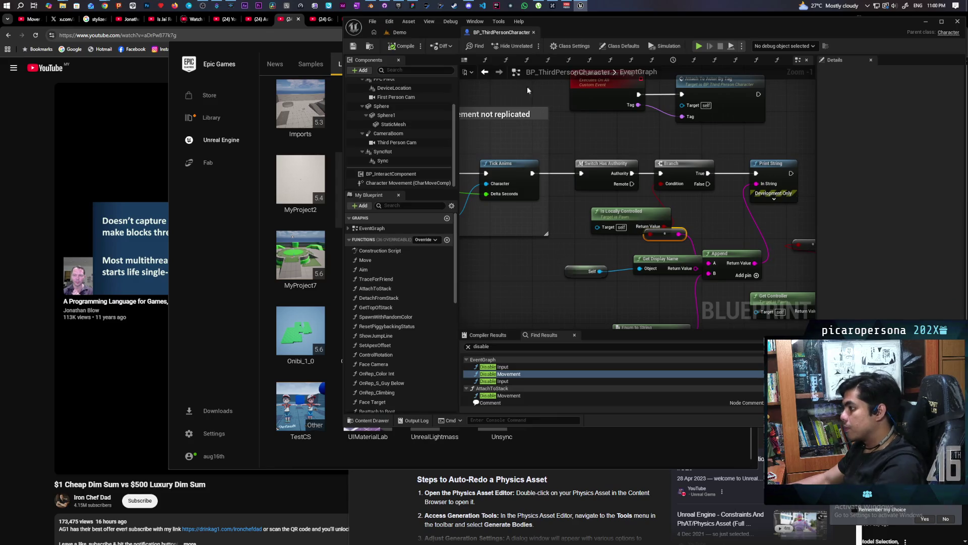
mouse_move(630, 208)
mouse_down()
mouse_move(523, 211)
mouse_move(663, 252)
mouse_move(676, 231)
mouse_up()
mouse_move(639, 143)
mouse_down()
mouse_move(594, 138)
mouse_move(616, 137)
mouse_up()
drag(632, 180, 648, 111)
right_click(561, 180)
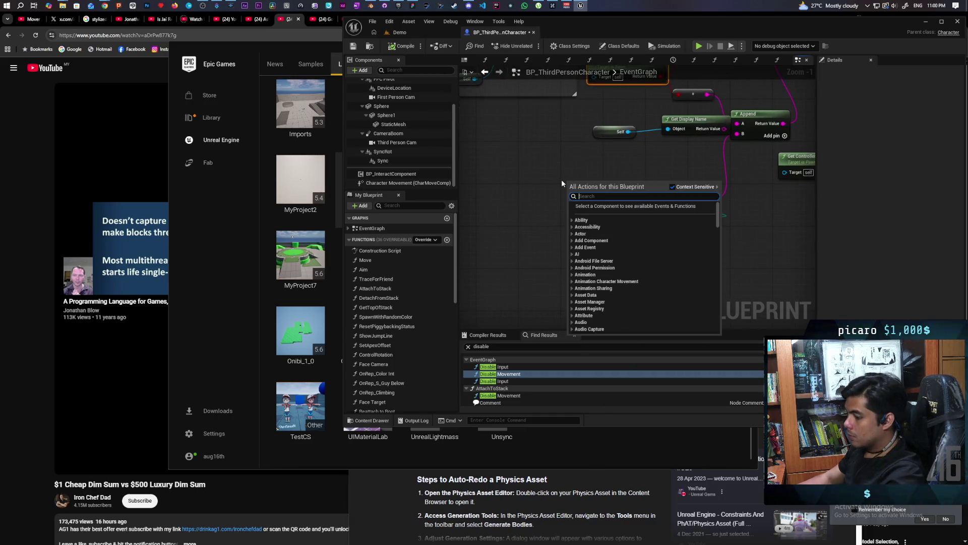
text(get player controller)
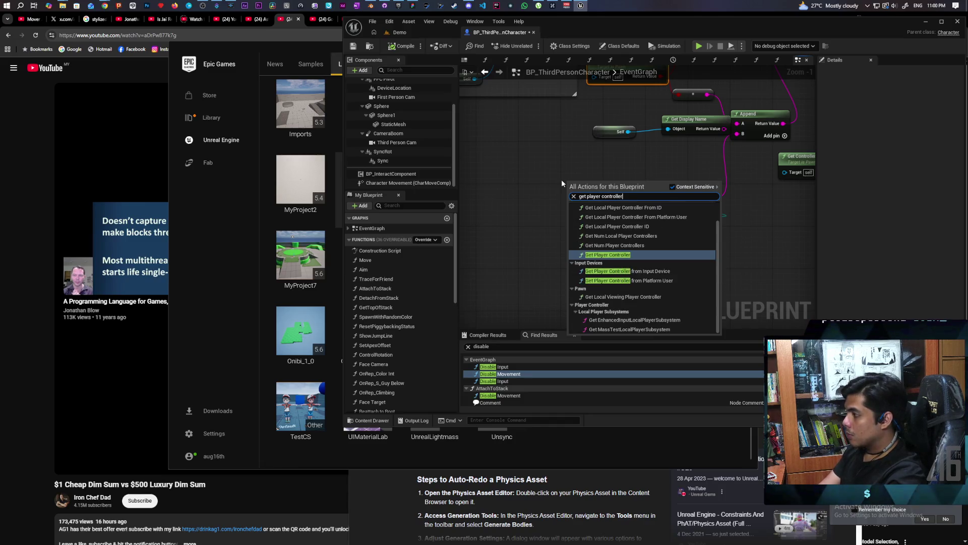
key(Return)
- Arrange the Get Player Controller and Self nodes neatly in the graph
drag(566, 255, 527, 236)
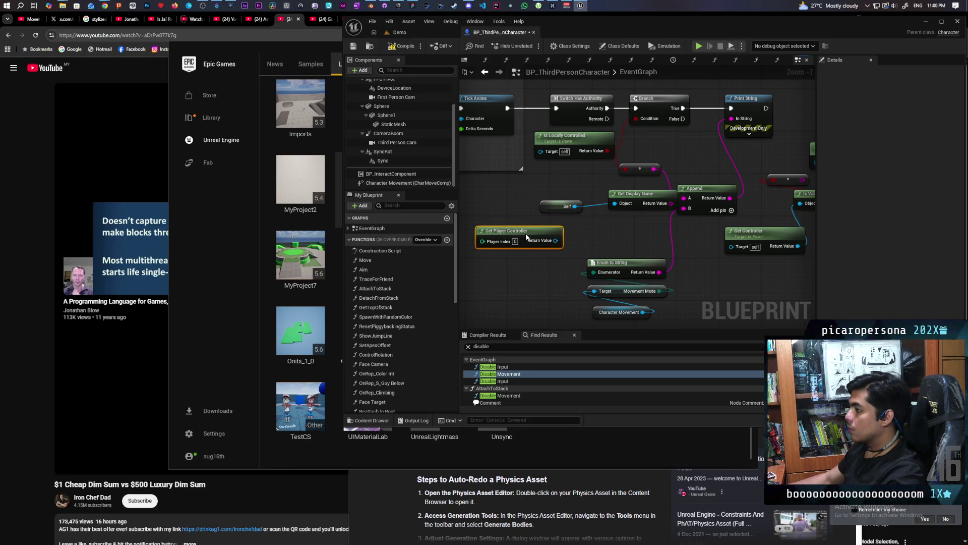
mouse_move(526, 202)
mouse_down()
mouse_move(558, 223)
mouse_move(602, 223)
mouse_up()
drag(496, 228, 503, 212)
mouse_move(564, 203)
mouse_down()
mouse_move(623, 201)
mouse_move(609, 208)
mouse_move(617, 189)
mouse_up()
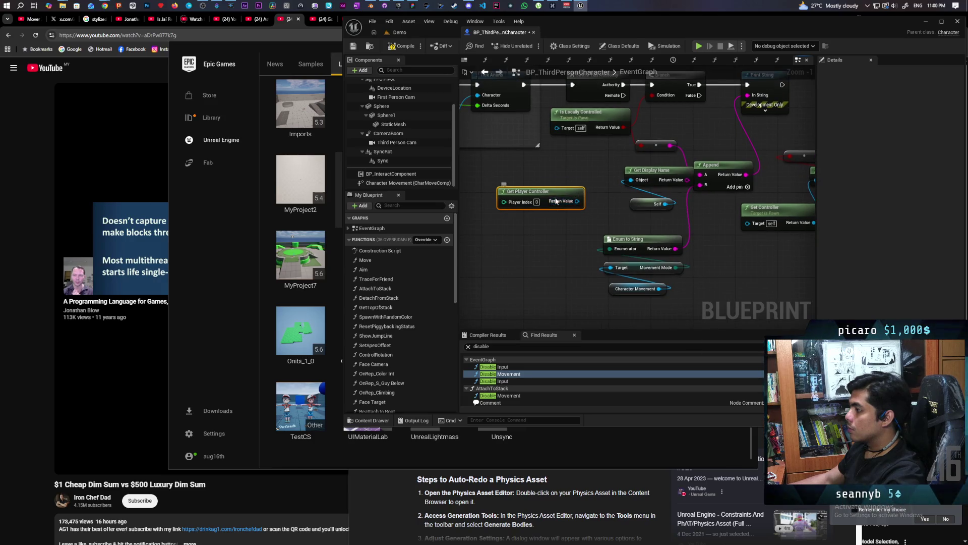
drag(556, 201, 552, 233)
- Move Get Controller beside Get Player Controller and add an Equal (==) node on its output
right_click(496, 190)
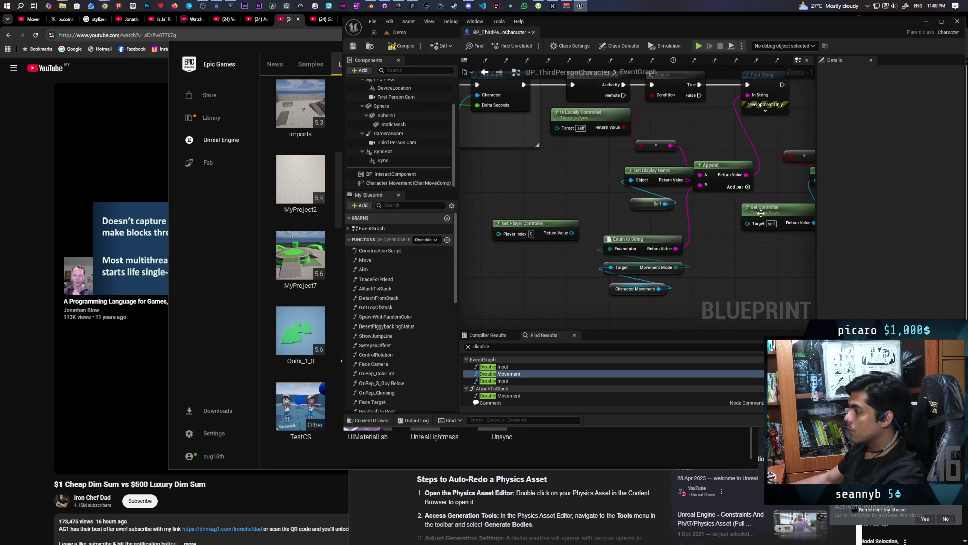
key(ctrl+x)
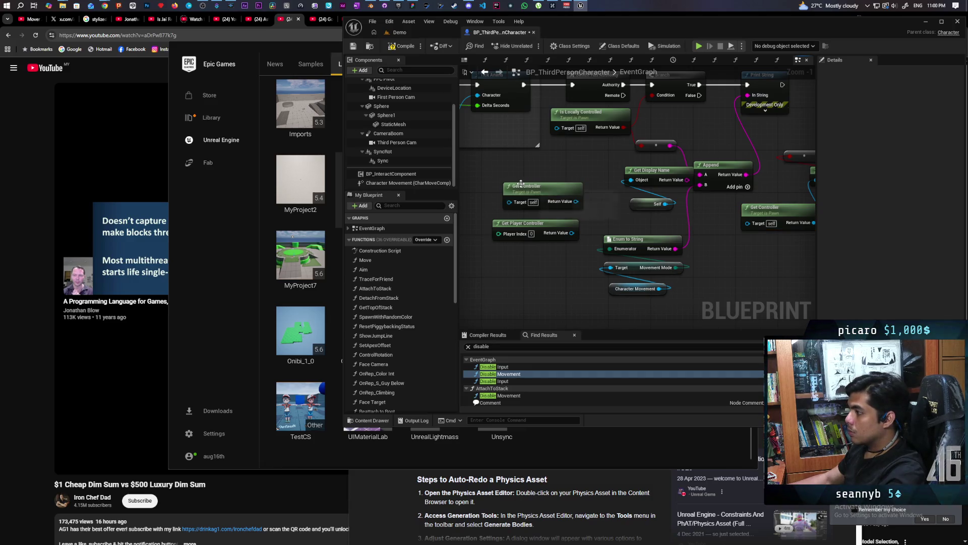
key(ctrl+v)
text(==)
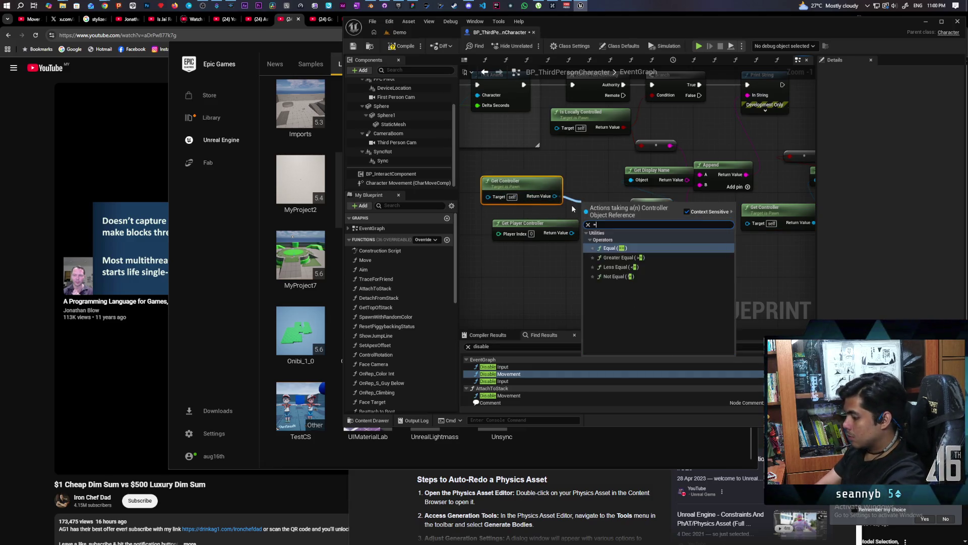
key(Return)
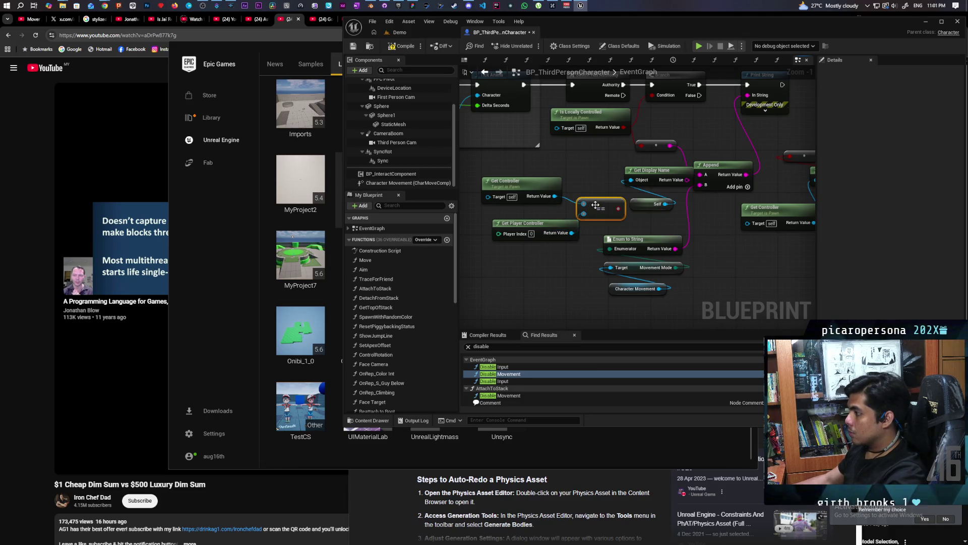